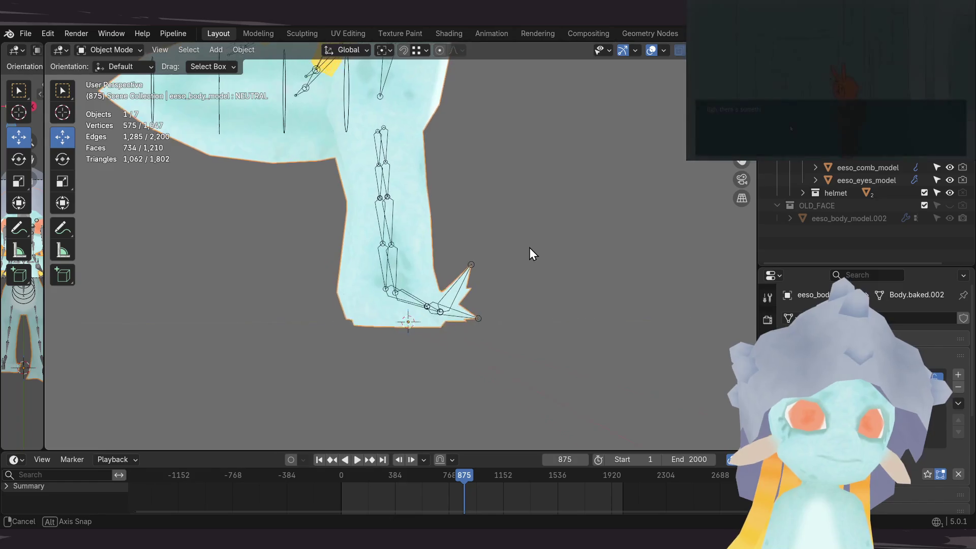
# Step: Scrub the timeline to frames 27 and 24 to watch the rigged alien's animation
pyautogui.moveTo(397, 323); pyautogui.dragTo(407, 311, button='middle')
pyautogui.scroll(-6, 443, 277)
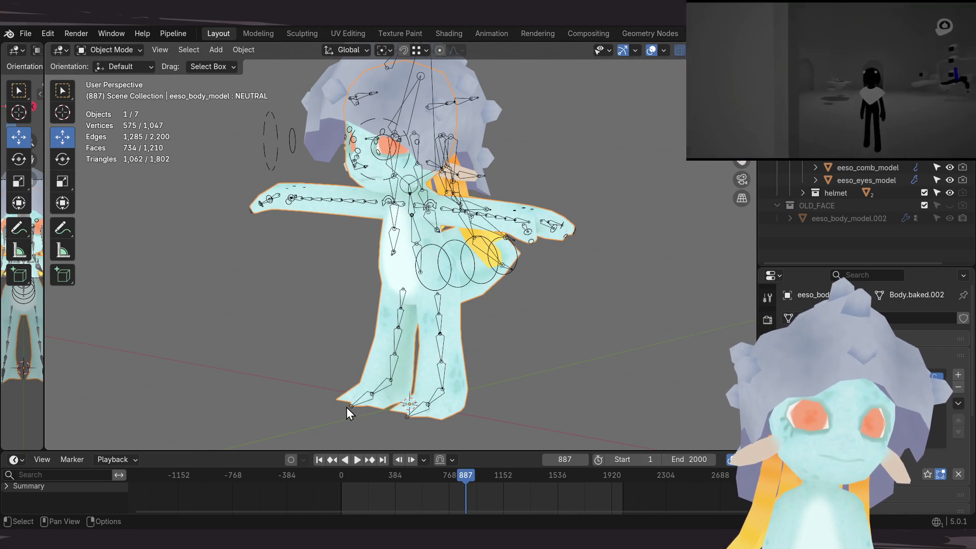
pyautogui.click(345, 476)
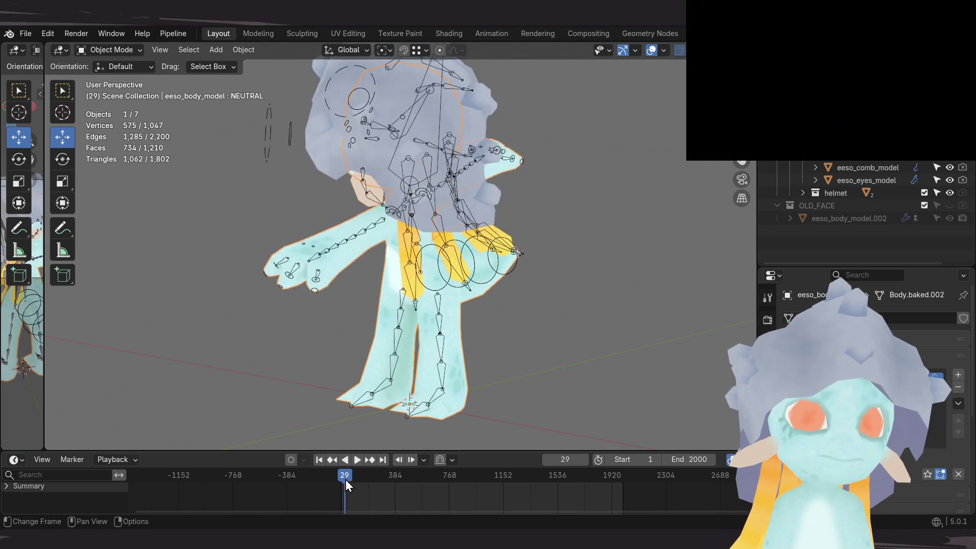
pyautogui.click(344, 479)
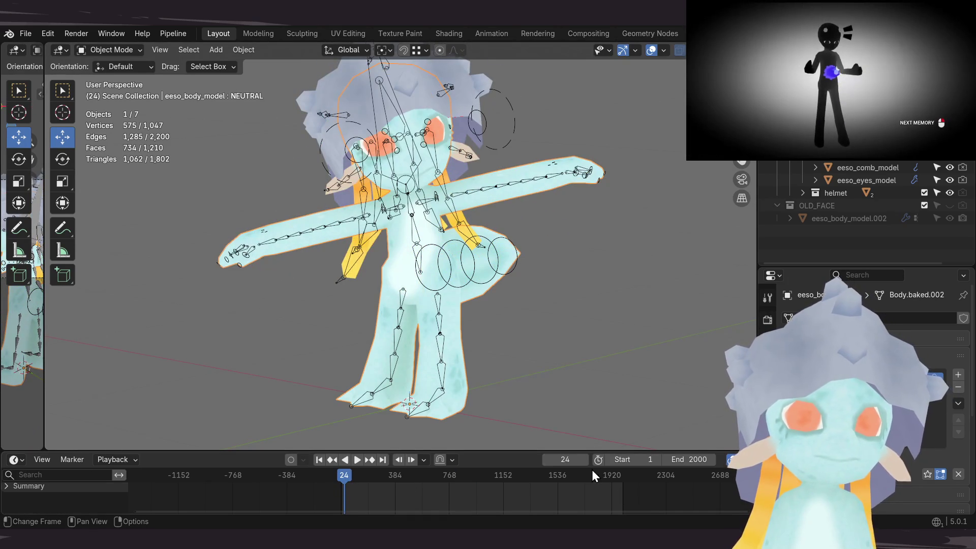
# Step: Return the animation to frame 1 and clear the object selection
pyautogui.hotkey('shift', 'Left')
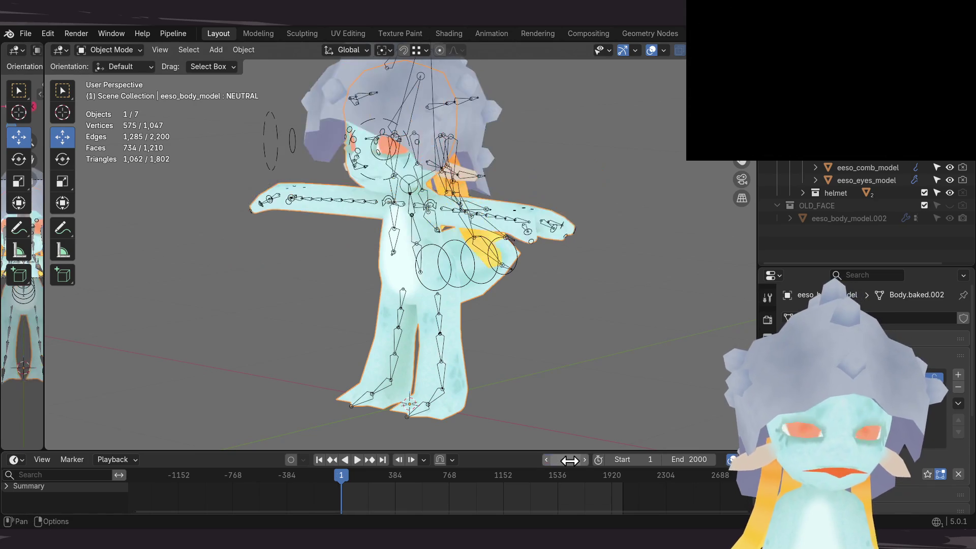
pyautogui.scroll(-2, 371, 293)
pyautogui.click(370, 292)
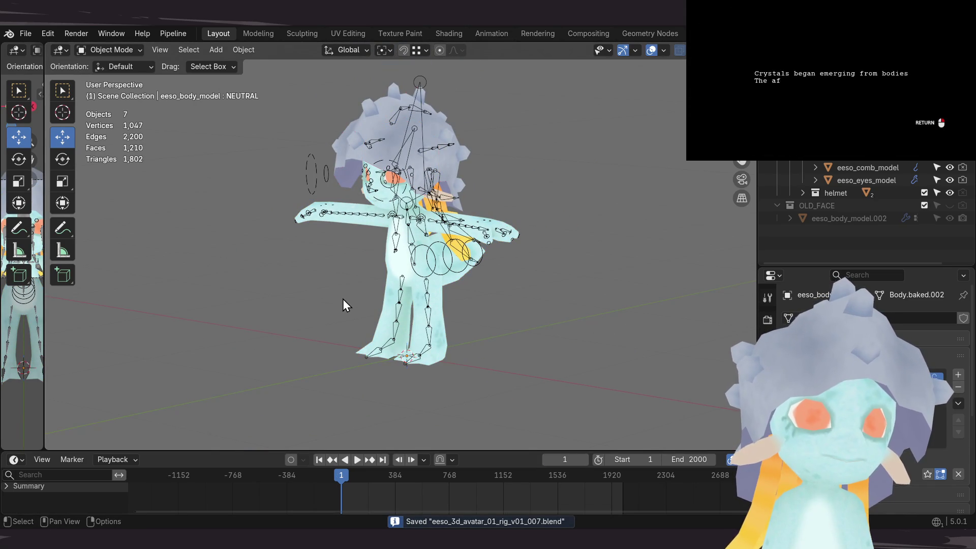
# Step: Frame the alien's head and torso from the front and click a bone to select eeso_rig
pyautogui.scroll(2, 343, 299)
pyautogui.keyDown('shift'); pyautogui.moveTo(342, 298); pyautogui.dragTo(371, 327, button='middle'); pyautogui.keyUp('shift')
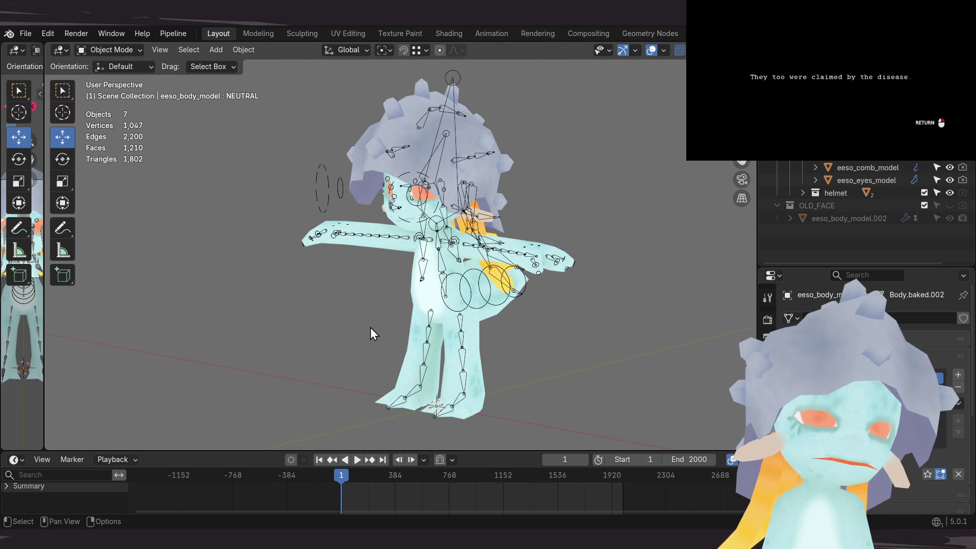
pyautogui.scroll(4, 370, 333)
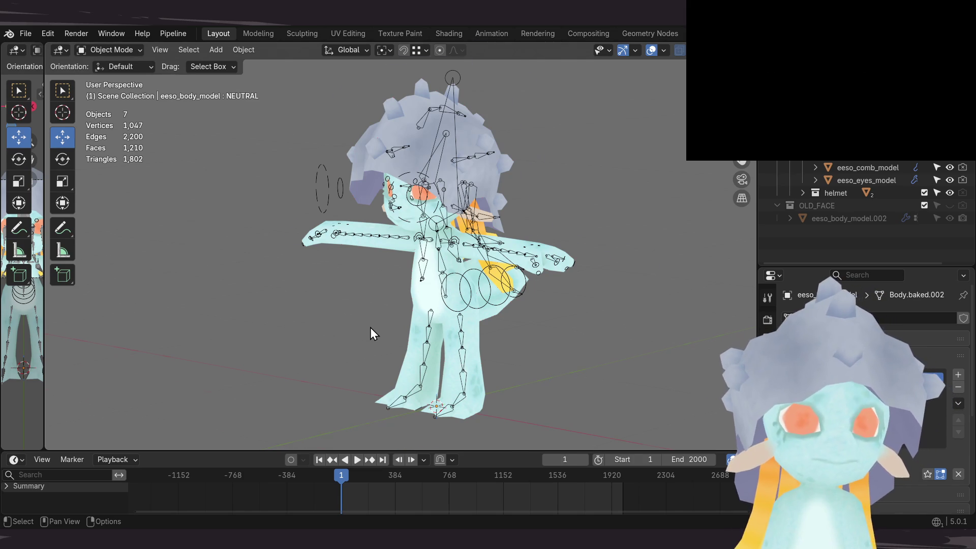
pyautogui.scroll(-4, 370, 333)
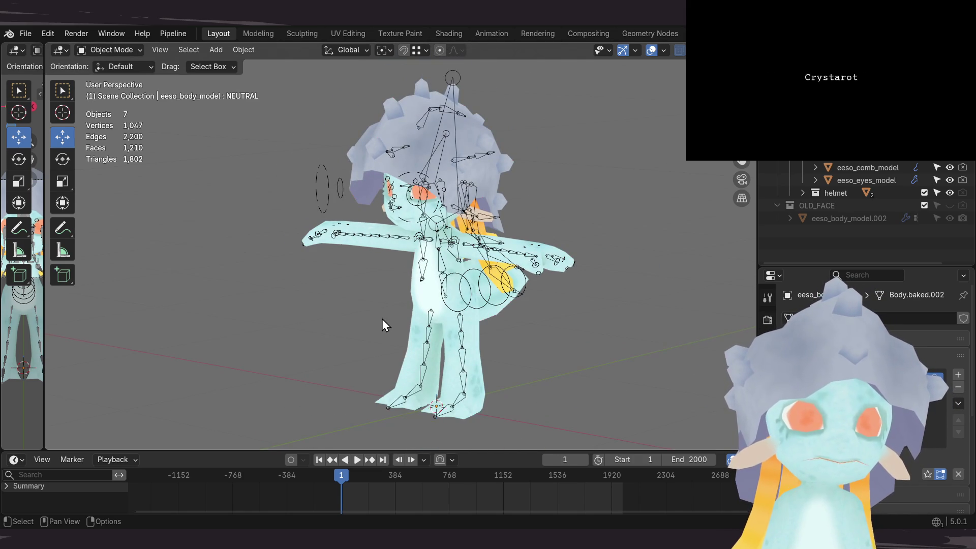
pyautogui.keyDown('shift'); pyautogui.moveTo(364, 319); pyautogui.dragTo(352, 318, button='middle'); pyautogui.keyUp('shift')
pyautogui.moveTo(362, 231)
pyautogui.mouseDown(button='middle')
pyautogui.moveTo(371, 240)
pyautogui.moveTo(356, 252)
pyautogui.moveTo(310, 263)
pyautogui.moveTo(410, 261)
pyautogui.moveTo(440, 232)
pyautogui.mouseUp(button='middle')
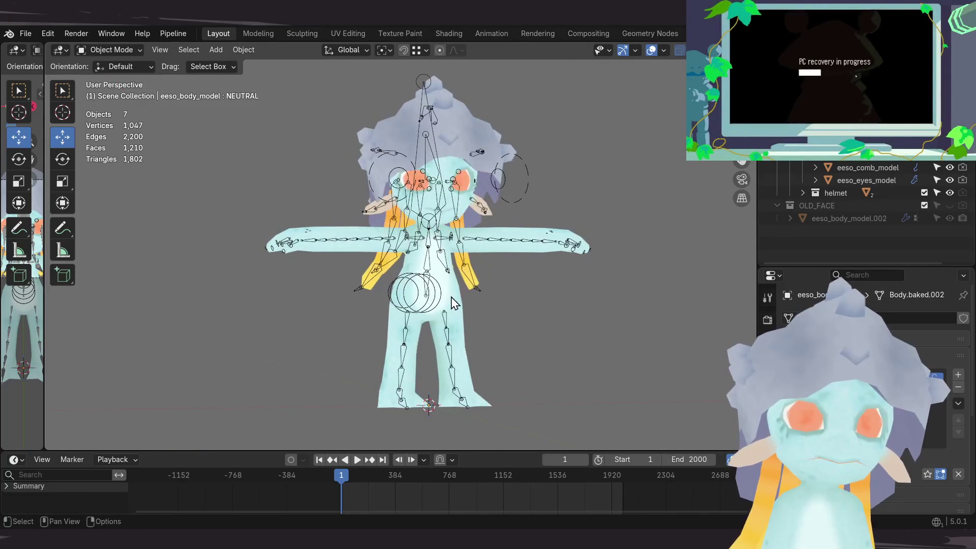
pyautogui.moveTo(446, 288); pyautogui.dragTo(412, 269, button='middle')
pyautogui.scroll(5, 411, 270)
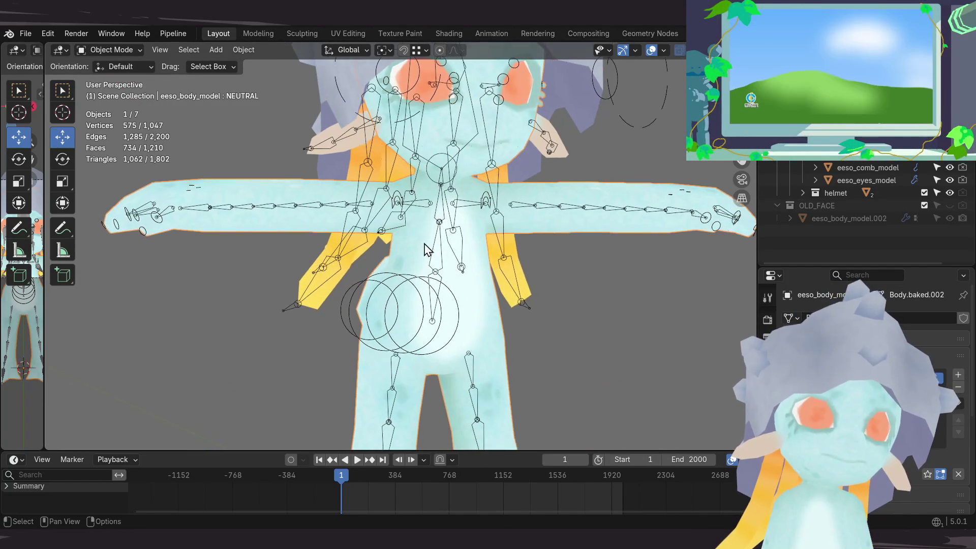
pyautogui.moveTo(441, 231)
pyautogui.mouseDown(button='middle')
pyautogui.moveTo(438, 249)
pyautogui.moveTo(436, 241)
pyautogui.mouseUp(button='middle')
pyautogui.scroll(3, 438, 249)
pyautogui.click(460, 255)
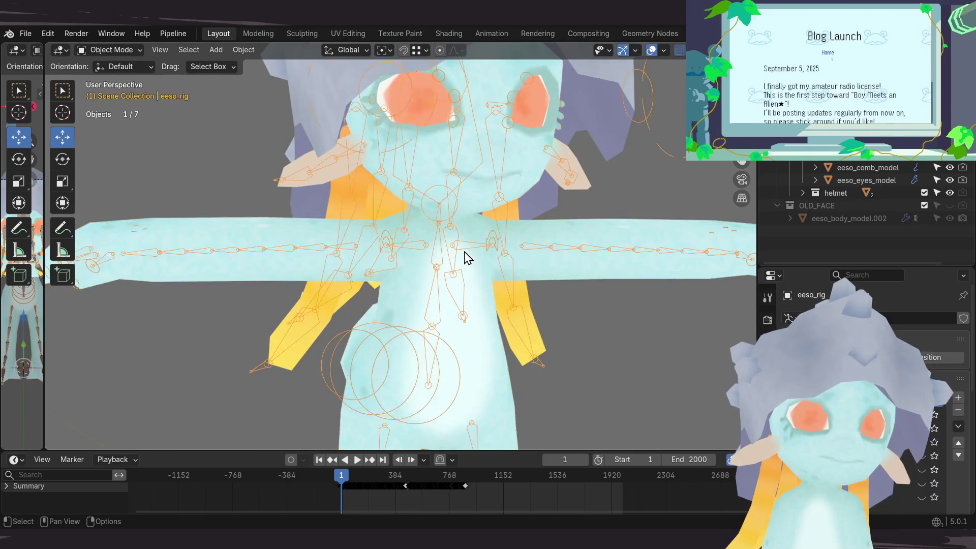
pyautogui.scroll(-4, 464, 254)
pyautogui.scroll(2, 425, 268)
pyautogui.keyDown('shift'); pyautogui.moveTo(443, 248); pyautogui.dragTo(418, 246, button='middle'); pyautogui.keyUp('shift')
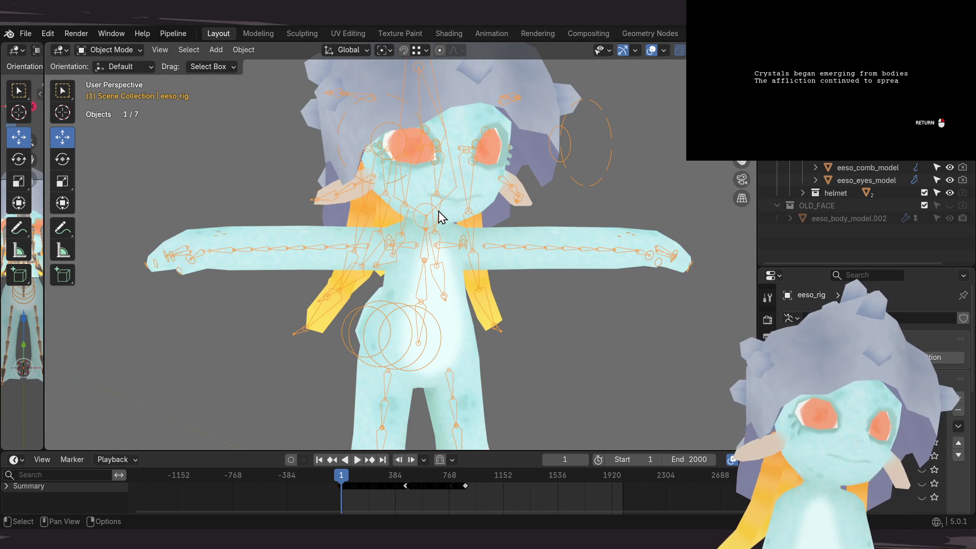
# Step: Orbit around the alien and click its body to make eeso_body_model the active object
pyautogui.moveTo(422, 284)
pyautogui.mouseDown(button='middle')
pyautogui.moveTo(421, 257)
pyautogui.moveTo(402, 244)
pyautogui.mouseUp(button='middle')
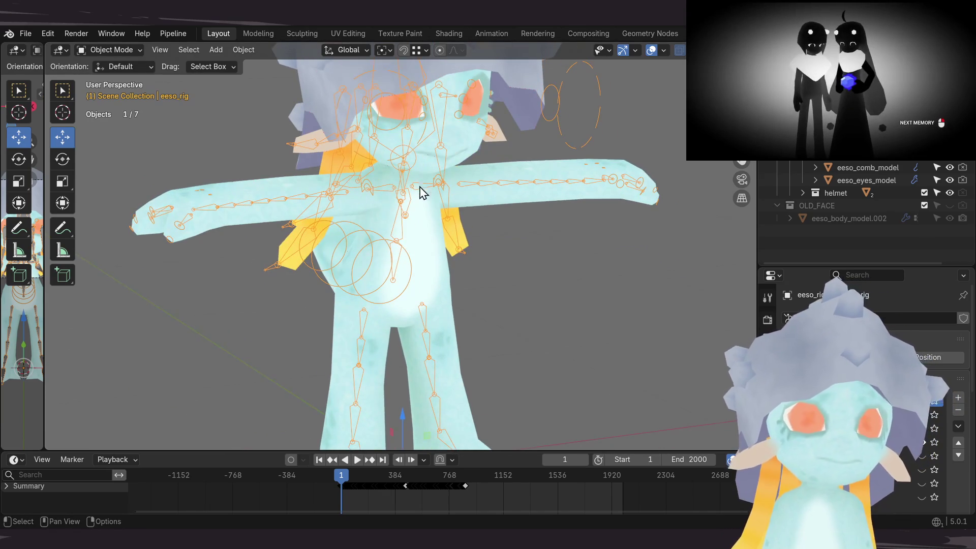
pyautogui.scroll(-2, 416, 187)
pyautogui.moveTo(400, 281)
pyautogui.mouseDown(button='middle')
pyautogui.moveTo(392, 266)
pyautogui.moveTo(429, 253)
pyautogui.moveTo(424, 288)
pyautogui.moveTo(480, 282)
pyautogui.moveTo(319, 286)
pyautogui.moveTo(340, 271)
pyautogui.moveTo(323, 273)
pyautogui.moveTo(331, 303)
pyautogui.moveTo(522, 283)
pyautogui.moveTo(453, 288)
pyautogui.moveTo(496, 283)
pyautogui.moveTo(485, 274)
pyautogui.moveTo(340, 282)
pyautogui.moveTo(454, 258)
pyautogui.mouseUp(button='middle')
pyautogui.click(426, 287)
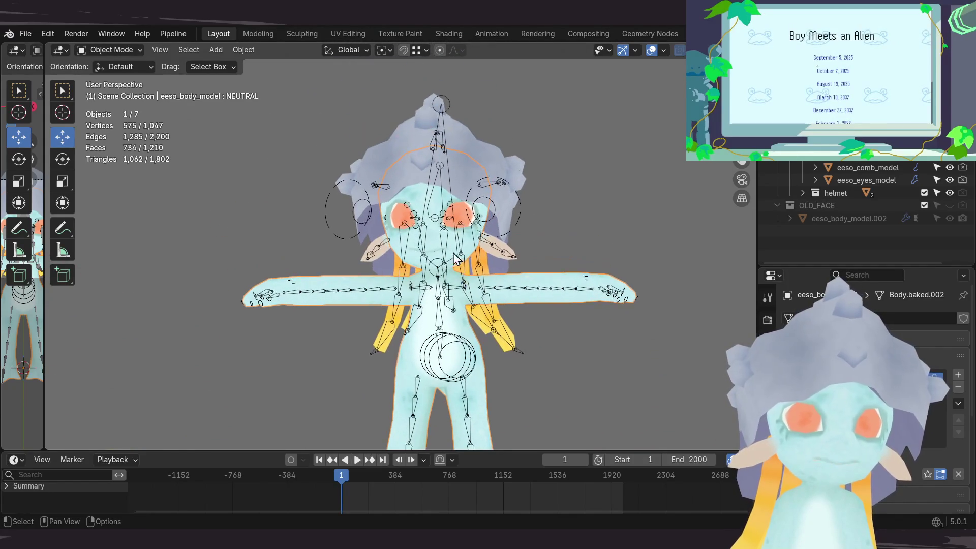
# Step: Save the file, then select the rig and Shift-add the body mesh to the selection
pyautogui.hotkey('ctrl', 's')
pyautogui.click(441, 128)
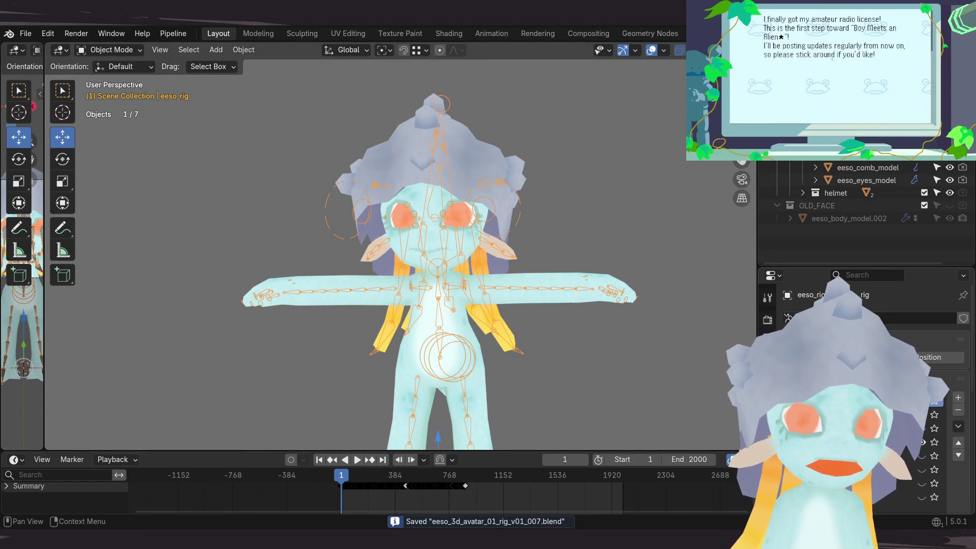
pyautogui.scroll(5, 488, 290)
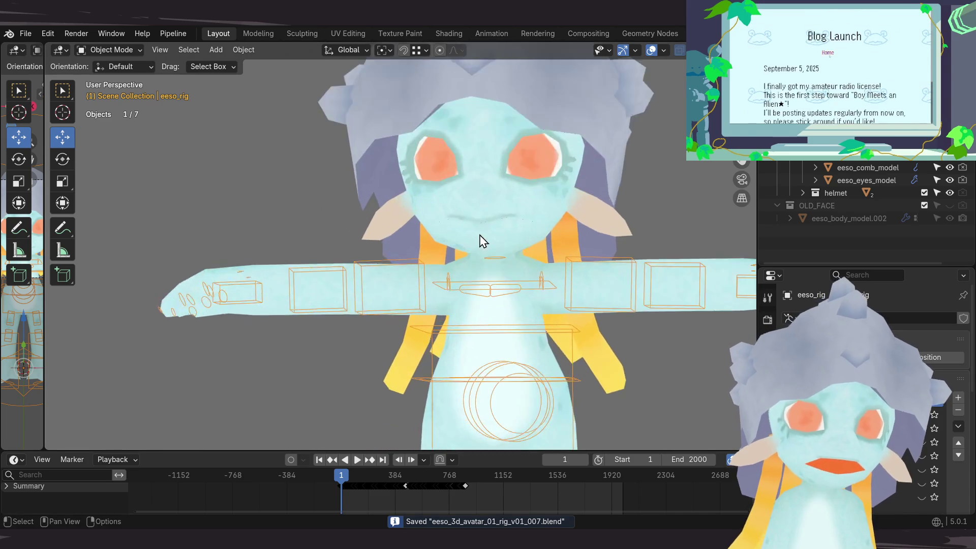
pyautogui.click(464, 260)
pyautogui.scroll(-5, 458, 238)
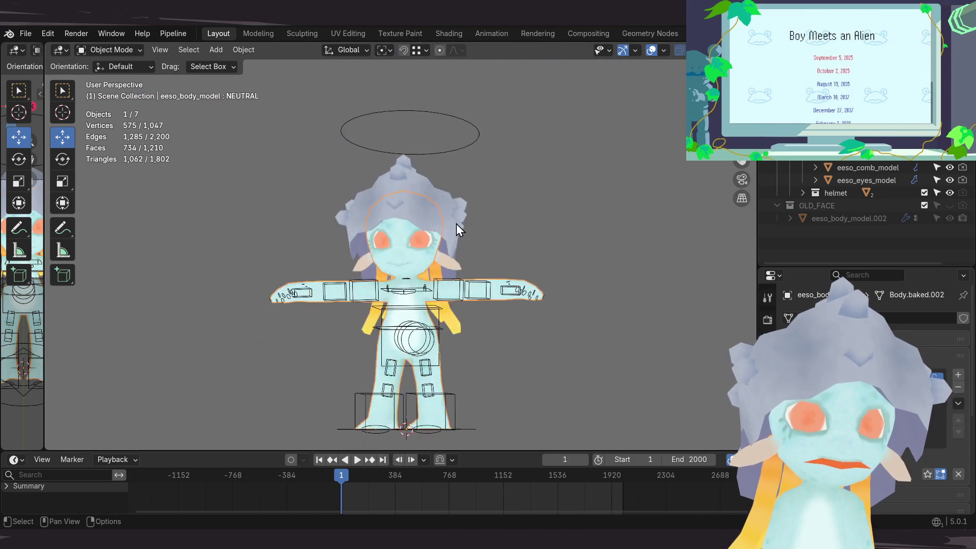
pyautogui.click(446, 157)
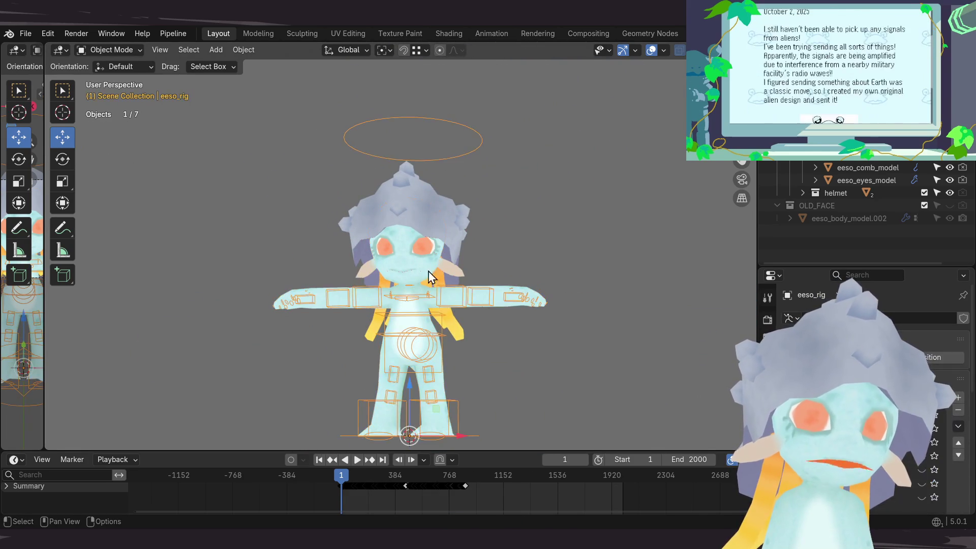
pyautogui.keyDown('shift'); pyautogui.click(425, 274); pyautogui.keyUp('shift')
# Step: Switch to Weight Paint mode to inspect the body's bone weights
pyautogui.keyDown('shift'); pyautogui.moveTo(397, 256); pyautogui.dragTo(420, 241, button='middle'); pyautogui.keyUp('shift')
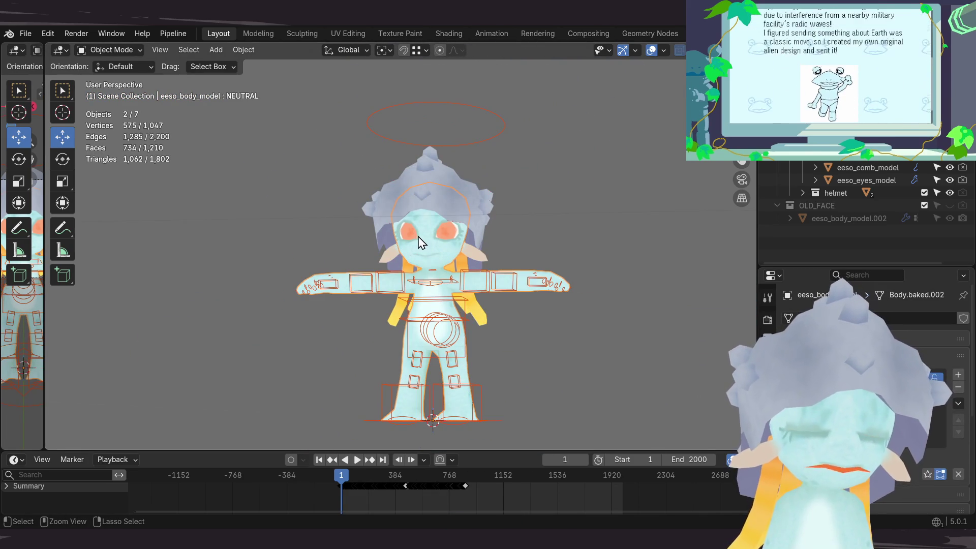
pyautogui.hotkey('ctrl', 'Tab')
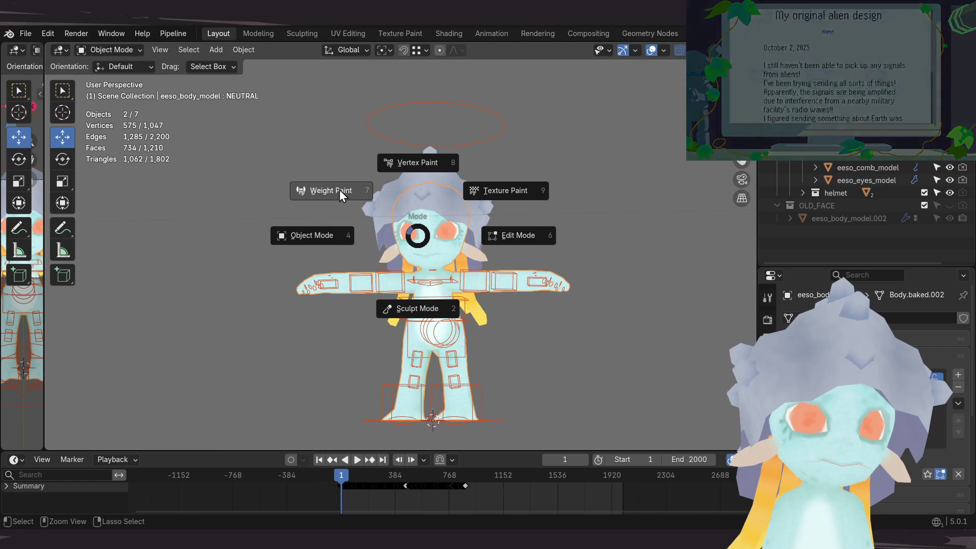
pyautogui.click(338, 194)
pyautogui.scroll(3, 448, 257)
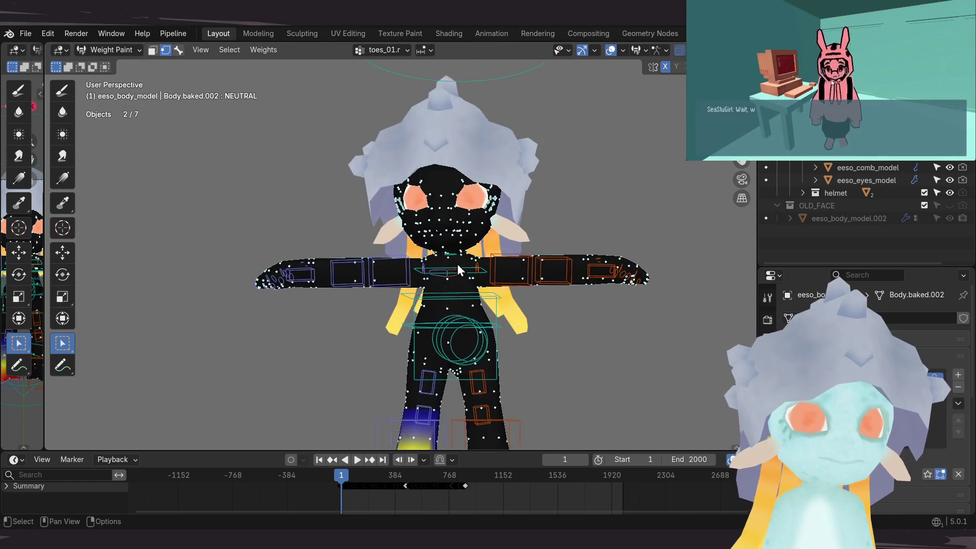
# Step: Return to Object Mode and deselect everything with Alt+A
pyautogui.hotkey('ctrl', 'Tab')
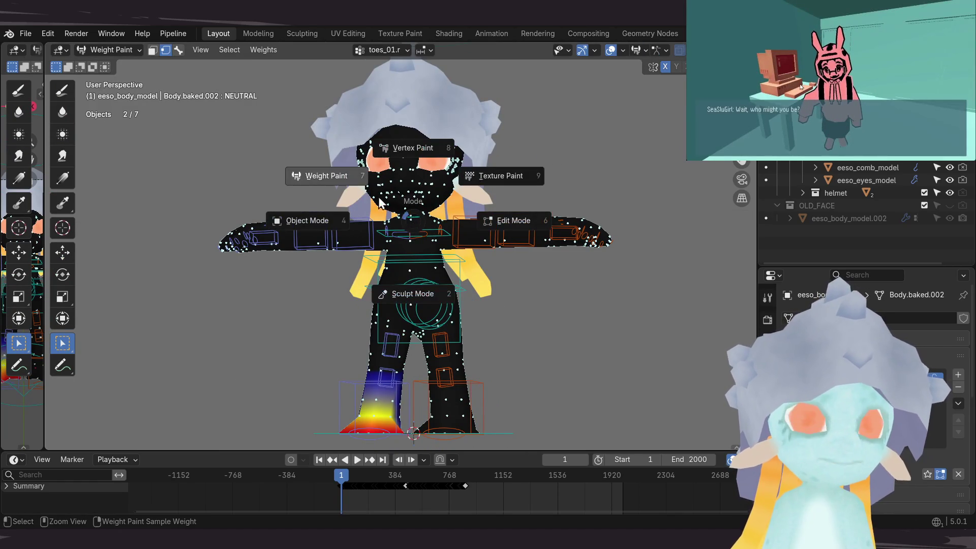
pyautogui.click(305, 218)
pyautogui.hotkey('alt', 'a')
pyautogui.scroll(-4, 458, 234)
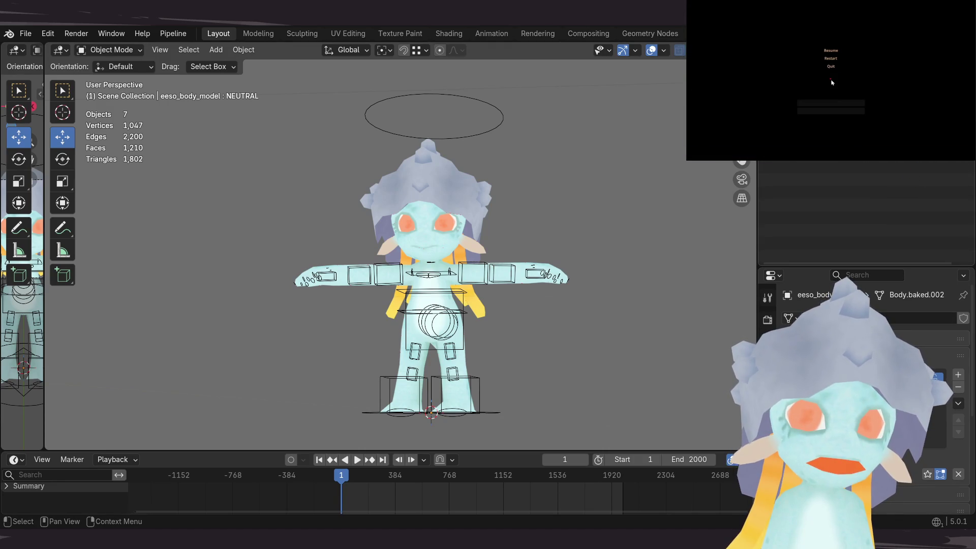
# Step: Switch to Front Orthographic view and hide the rig's control shapes
pyautogui.press('KP_1')
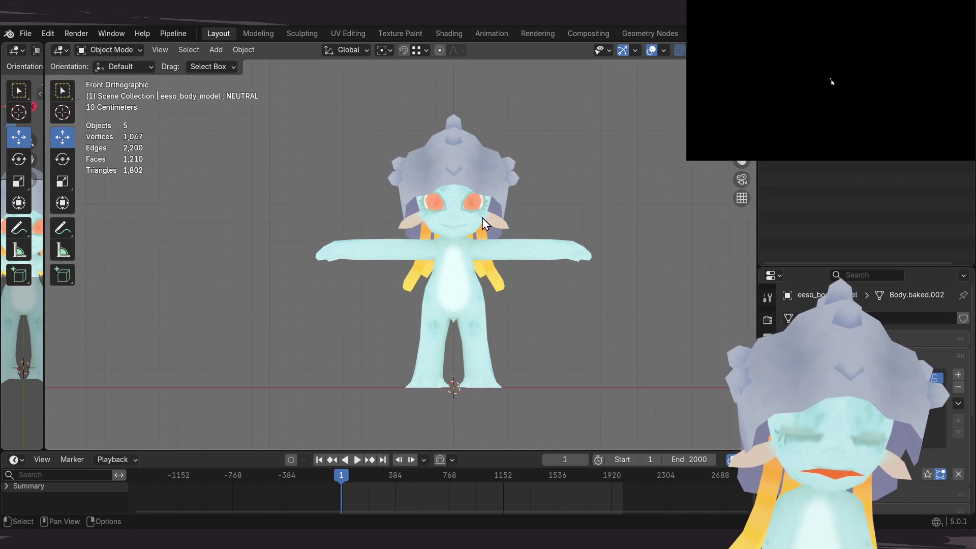
pyautogui.press('Home')
pyautogui.scroll(3, 477, 279)
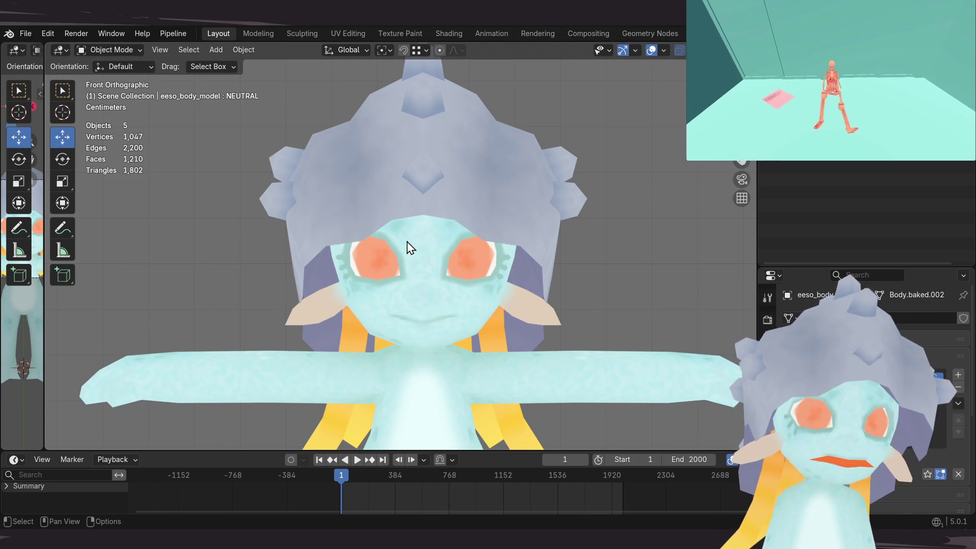
# Step: Select the body mesh, zoom in on the face, and save the file
pyautogui.click(450, 305)
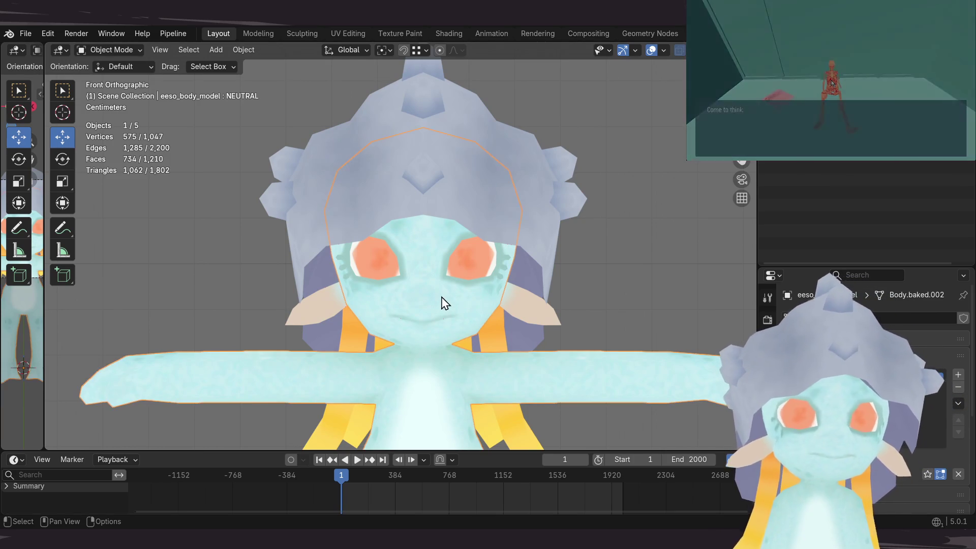
pyautogui.scroll(2, 484, 302)
pyautogui.scroll(3, 482, 297)
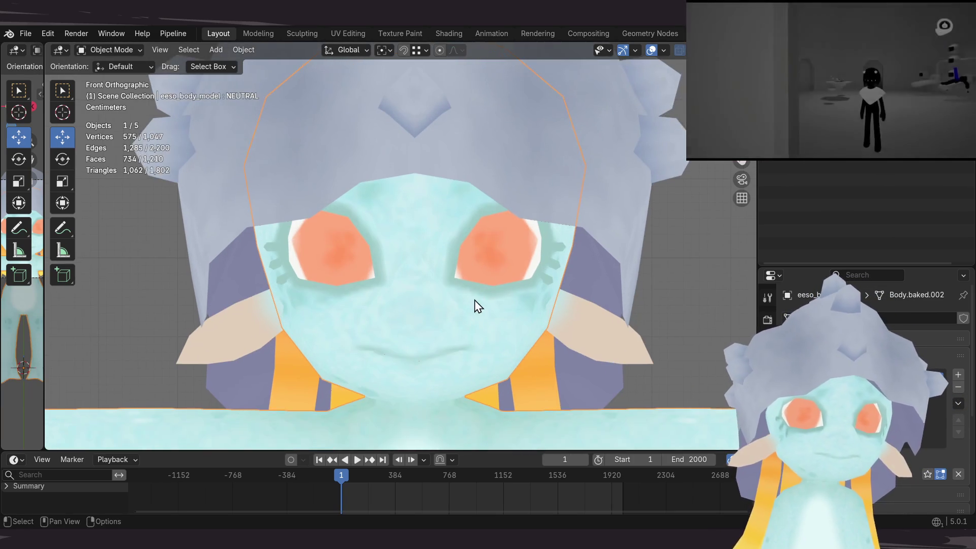
pyautogui.keyDown('shift'); pyautogui.moveTo(477, 309); pyautogui.dragTo(451, 305, button='middle'); pyautogui.keyUp('shift')
pyautogui.hotkey('ctrl', 's')
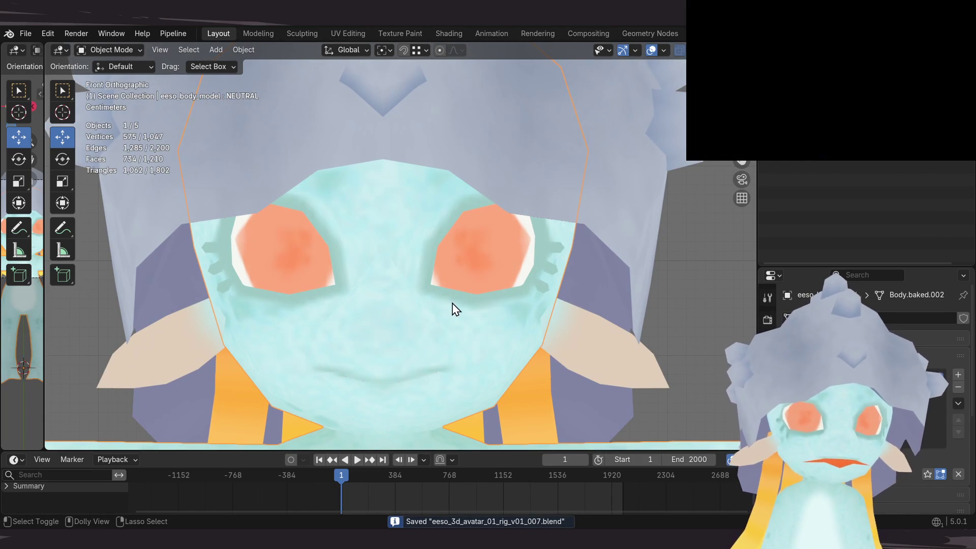
# Step: Reveal the hidden armature with Alt+H and orbit around the character
pyautogui.moveTo(454, 308)
pyautogui.keyDown('shift'); pyautogui.mouseDown(button='middle')
pyautogui.moveTo(435, 261)
pyautogui.moveTo(462, 283)
pyautogui.moveTo(392, 281)
pyautogui.moveTo(338, 262)
pyautogui.moveTo(359, 242)
pyautogui.moveTo(318, 257)
pyautogui.moveTo(320, 276)
pyautogui.moveTo(491, 214)
pyautogui.mouseUp(button='middle'); pyautogui.keyUp('shift')
pyautogui.scroll(-5, 436, 264)
pyautogui.hotkey('alt', 'h')
pyautogui.moveTo(592, 285); pyautogui.dragTo(479, 348, button='middle')
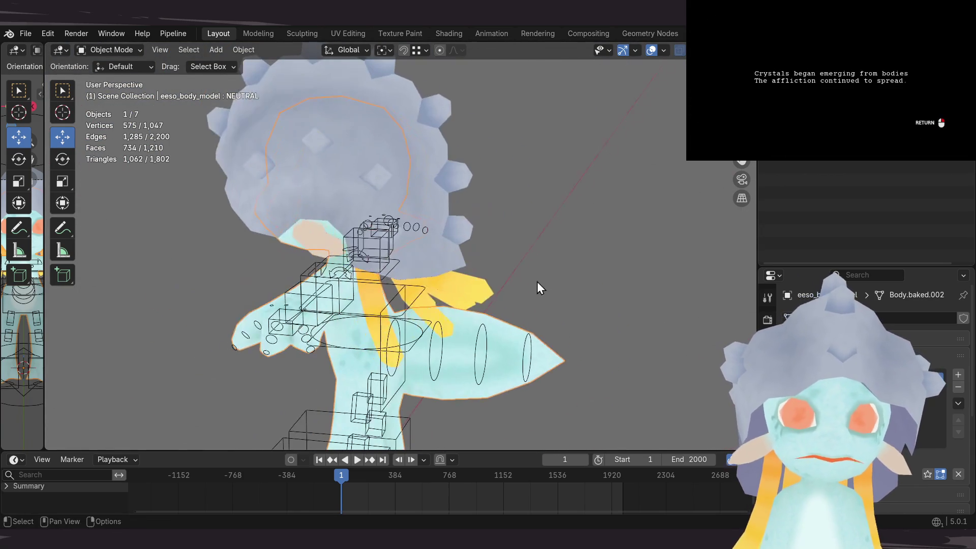
# Step: Put the rig in Pose Mode and test-rotate the tail bone c_tail_00.x
pyautogui.click(479, 349)
pyautogui.hotkey('ctrl', 'Tab')
pyautogui.moveTo(487, 300)
pyautogui.mouseDown(button='middle')
pyautogui.moveTo(477, 327)
pyautogui.moveTo(458, 318)
pyautogui.moveTo(475, 288)
pyautogui.moveTo(521, 260)
pyautogui.mouseUp(button='middle')
pyautogui.click(446, 322)
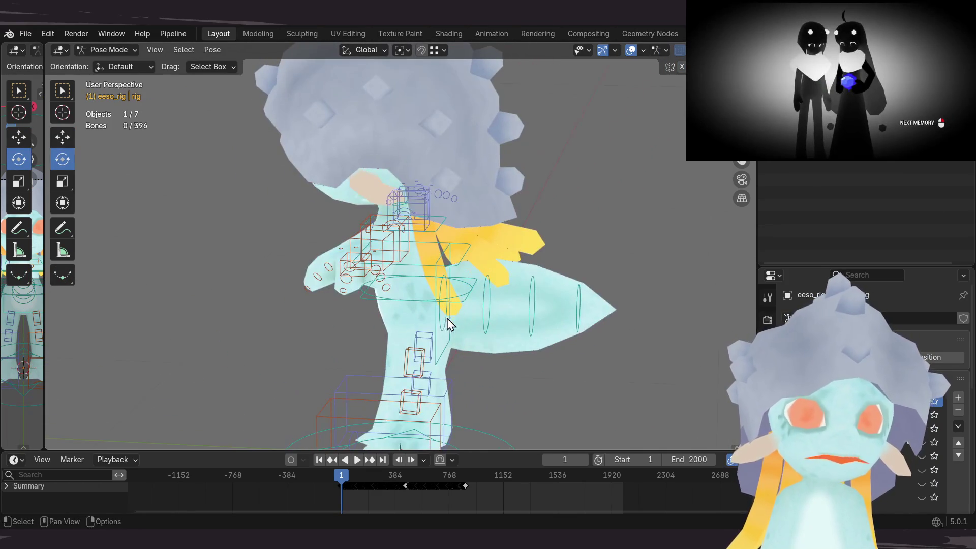
pyautogui.moveTo(484, 311); pyautogui.dragTo(437, 351, button='middle')
pyautogui.moveTo(455, 361); pyautogui.dragTo(472, 335)
# Step: Return to Object Mode from a front view and make the body model active
pyautogui.moveTo(473, 336)
pyautogui.mouseDown(button='middle')
pyautogui.moveTo(508, 327)
pyautogui.moveTo(496, 276)
pyautogui.moveTo(398, 250)
pyautogui.moveTo(333, 297)
pyautogui.moveTo(526, 285)
pyautogui.mouseUp(button='middle')
pyautogui.moveTo(539, 301)
pyautogui.mouseDown(button='middle')
pyautogui.moveTo(610, 291)
pyautogui.moveTo(512, 299)
pyautogui.moveTo(515, 306)
pyautogui.moveTo(529, 292)
pyautogui.mouseUp(button='middle')
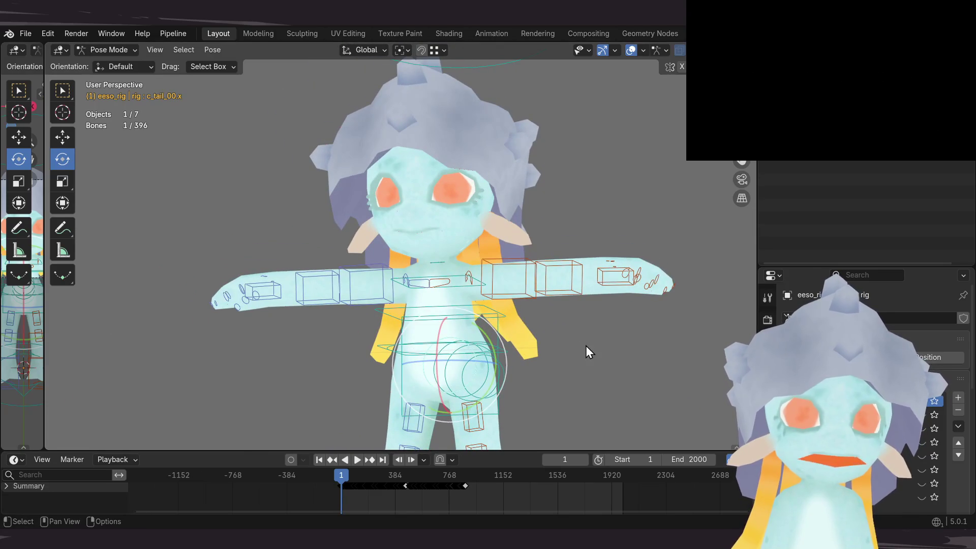
pyautogui.hotkey('ctrl', 'Tab')
pyautogui.moveTo(535, 341)
pyautogui.mouseDown(button='middle')
pyautogui.moveTo(517, 298)
pyautogui.moveTo(499, 303)
pyautogui.mouseUp(button='middle')
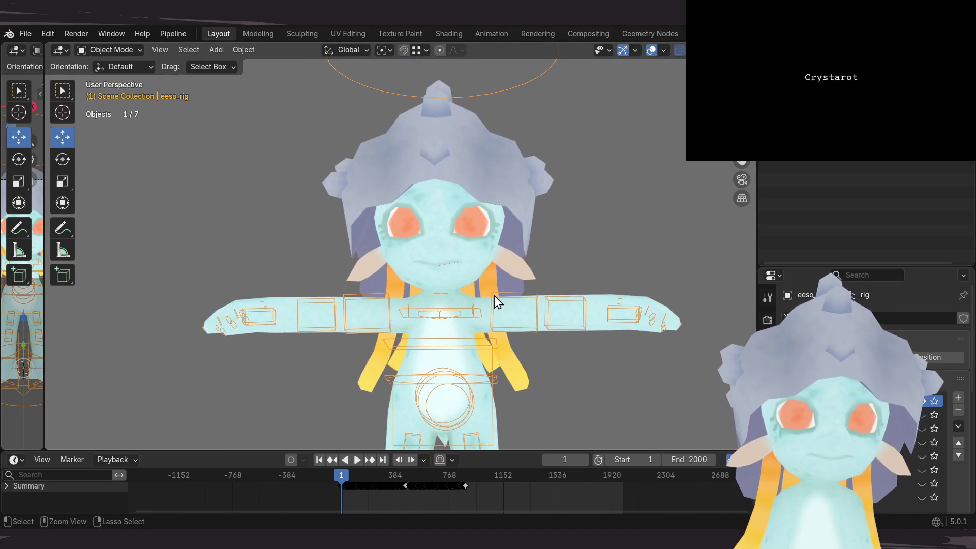
pyautogui.click(484, 296)
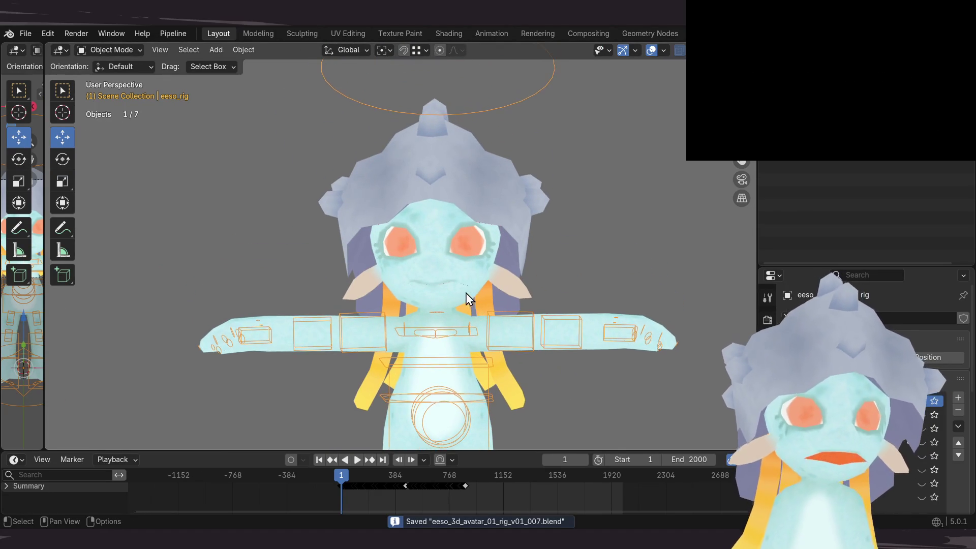
# Step: Hide the hair object and zoom onto the alien's bare face in Front Orthographic view
pyautogui.scroll(3, 468, 299)
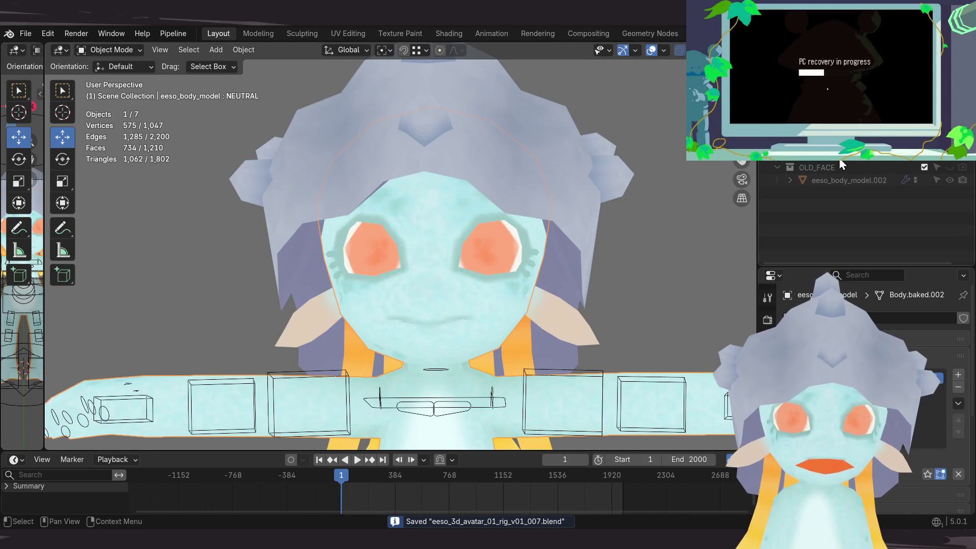
pyautogui.click(951, 167)
pyautogui.press('KP_1')
pyautogui.scroll(-2, 470, 234)
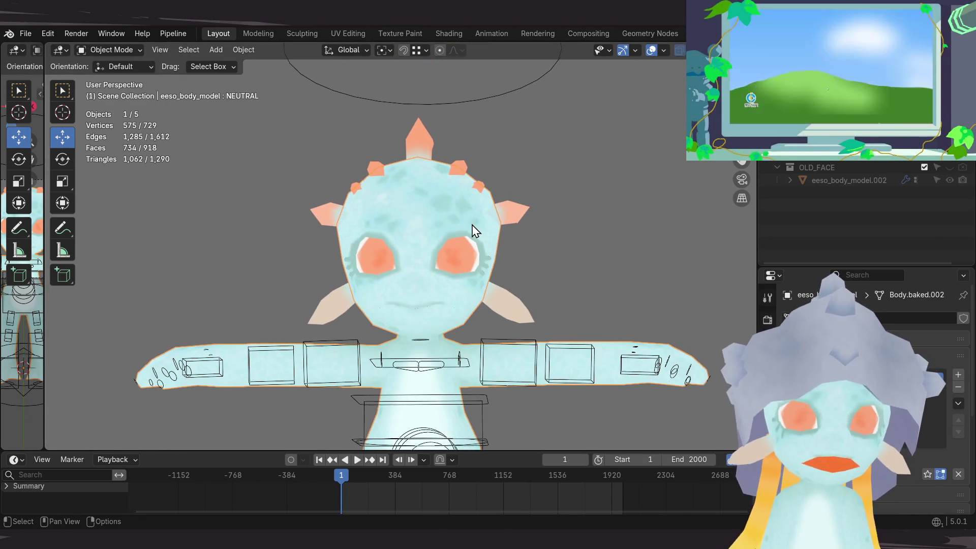
pyautogui.scroll(4, 472, 231)
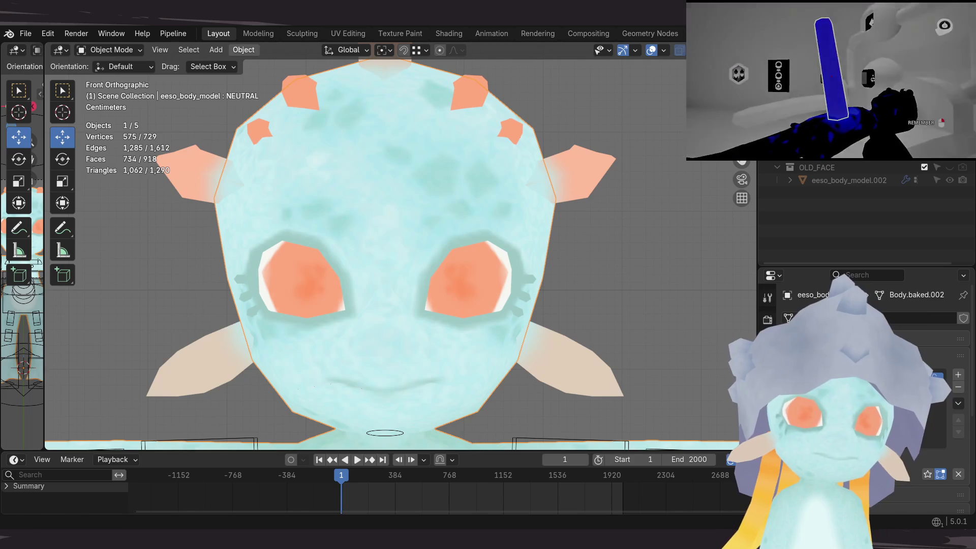
pyautogui.scroll(-4, 275, 163)
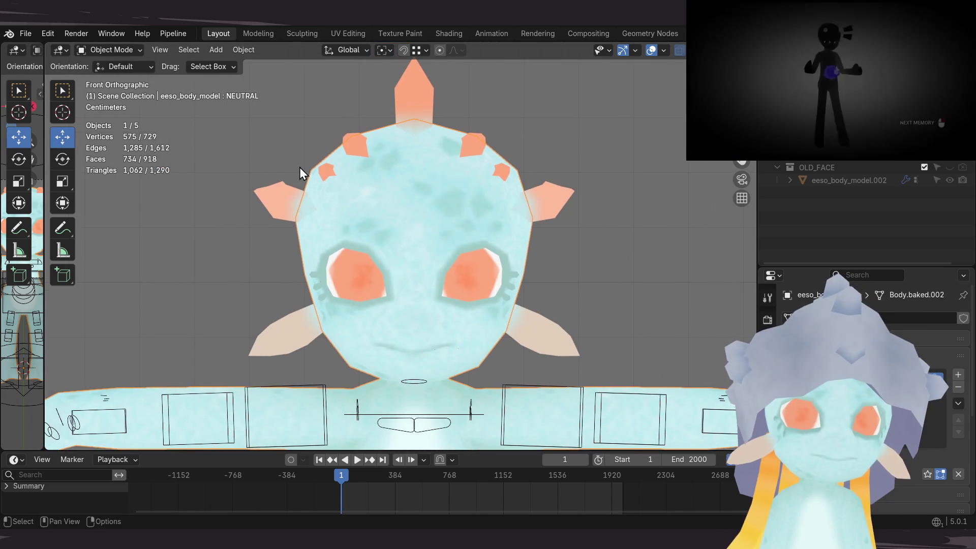
pyautogui.scroll(1, 300, 168)
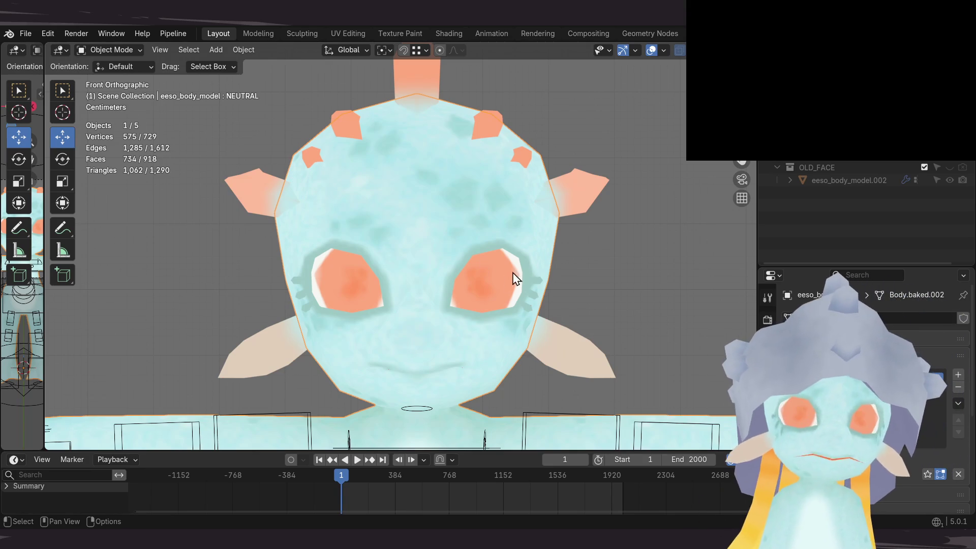
pyautogui.keyDown('shift'); pyautogui.moveTo(500, 255); pyautogui.dragTo(508, 255, button='middle'); pyautogui.keyUp('shift')
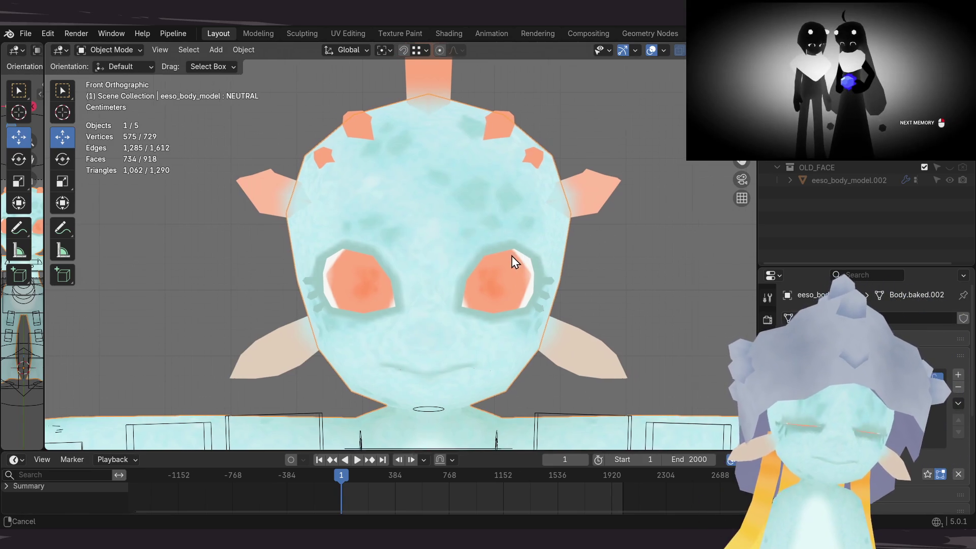
# Step: Enter Edit Mode, inspect the vertices around the right eye, then go back to Object Mode
pyautogui.press('Tab')
pyautogui.scroll(1, 498, 260)
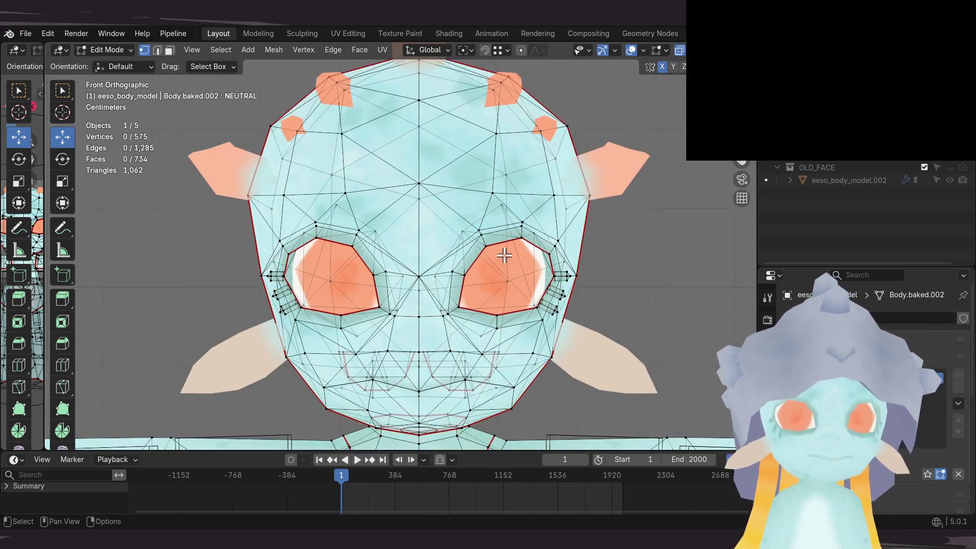
pyautogui.scroll(5, 504, 255)
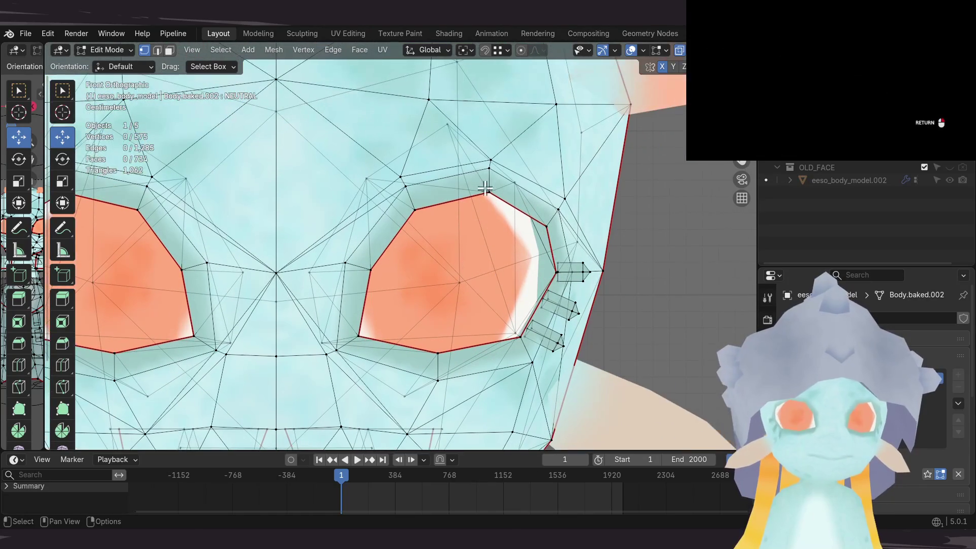
pyautogui.moveTo(484, 260)
pyautogui.keyDown('shift'); pyautogui.mouseDown(button='middle')
pyautogui.moveTo(482, 234)
pyautogui.moveTo(481, 248)
pyautogui.mouseUp(button='middle'); pyautogui.keyUp('shift')
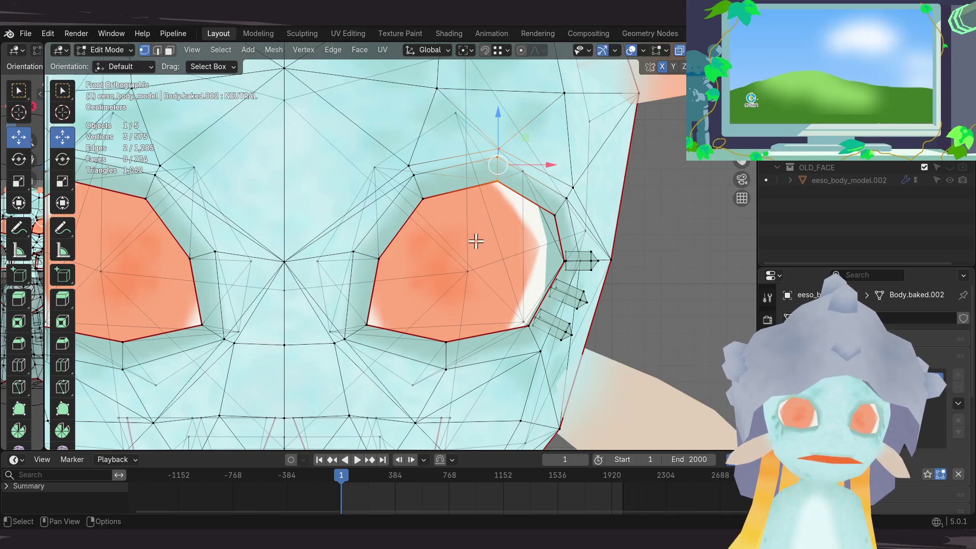
pyautogui.press('Tab')
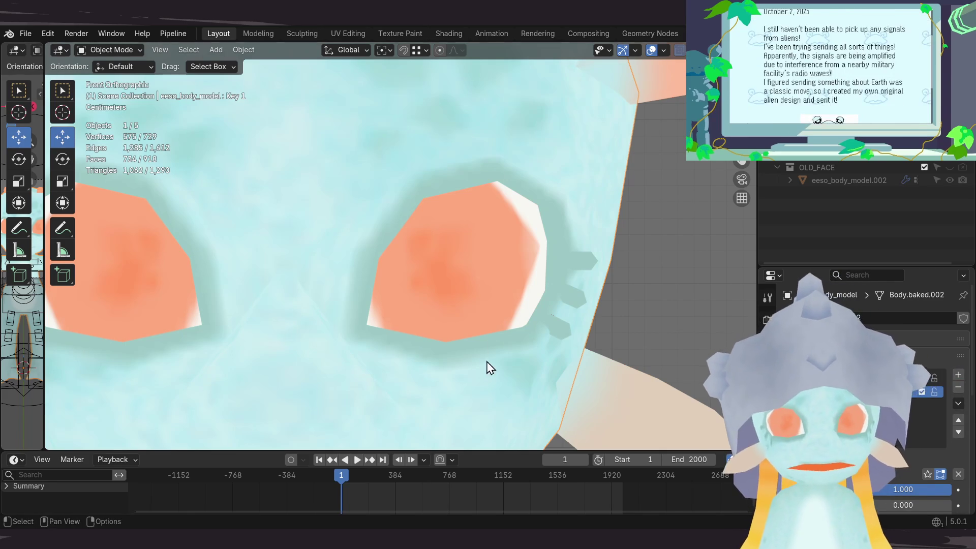
# Step: Zoom and pan the viewport to frame the alien's whole head from the front
pyautogui.scroll(-4, 461, 299)
pyautogui.scroll(-2, 461, 299)
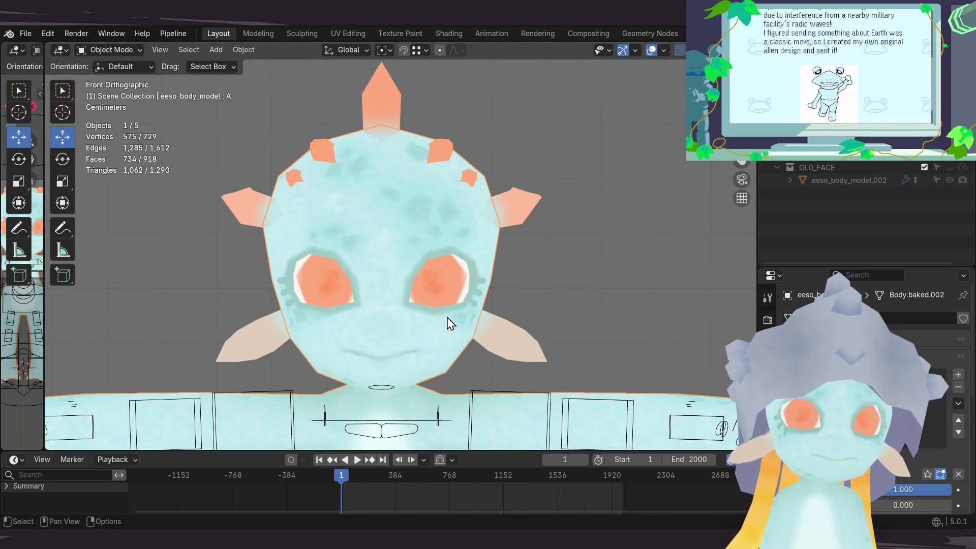
pyautogui.scroll(-5, 440, 336)
pyautogui.moveTo(426, 375)
pyautogui.keyDown('shift'); pyautogui.mouseDown(button='middle')
pyautogui.moveTo(426, 300)
pyautogui.moveTo(395, 305)
pyautogui.mouseUp(button='middle'); pyautogui.keyUp('shift')
pyautogui.scroll(2, 407, 295)
pyautogui.scroll(-2, 422, 285)
pyautogui.scroll(2, 438, 270)
pyautogui.scroll(2, 439, 271)
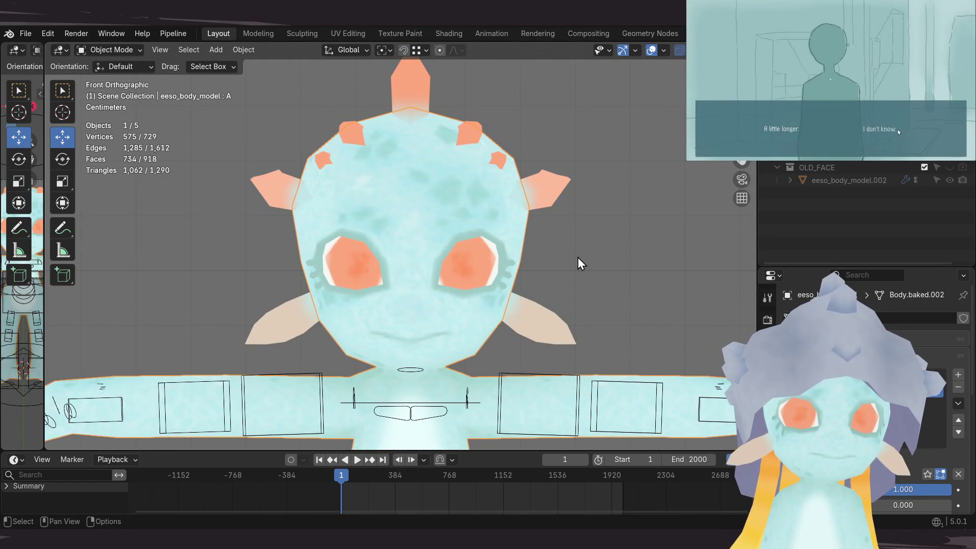
pyautogui.scroll(-1, 578, 258)
pyautogui.scroll(2, 572, 265)
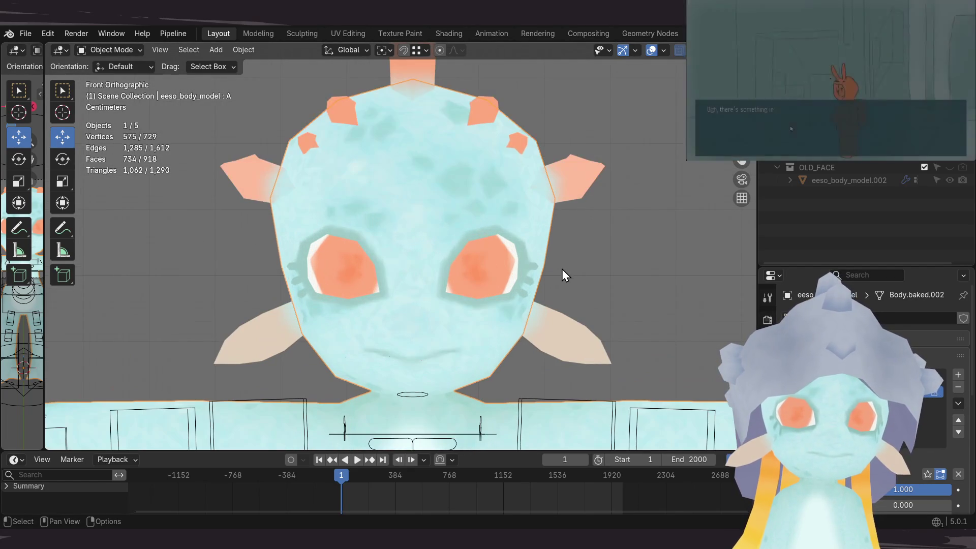
# Step: Enter Edit Mode and select the vertex at the centre of the mouth
pyautogui.scroll(2, 552, 277)
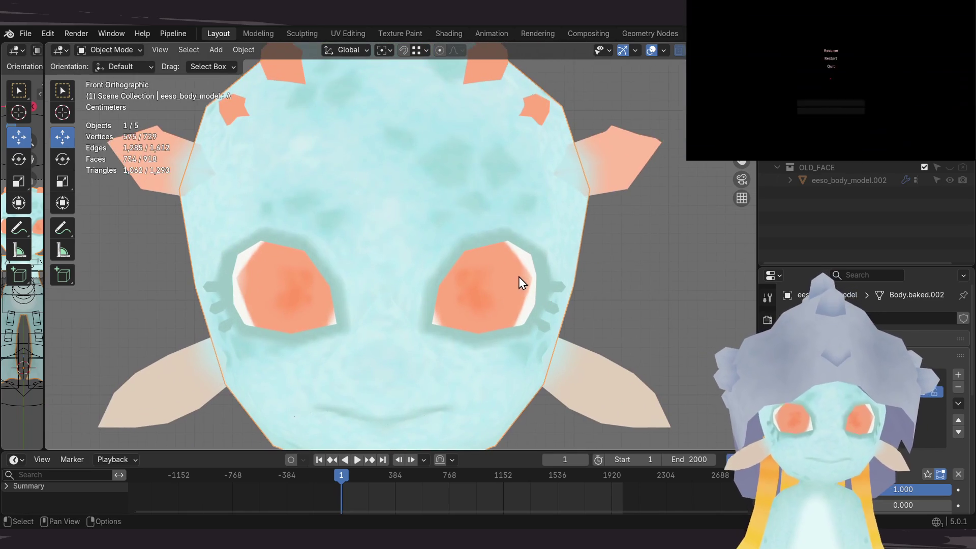
pyautogui.press('Tab')
pyautogui.scroll(4, 402, 340)
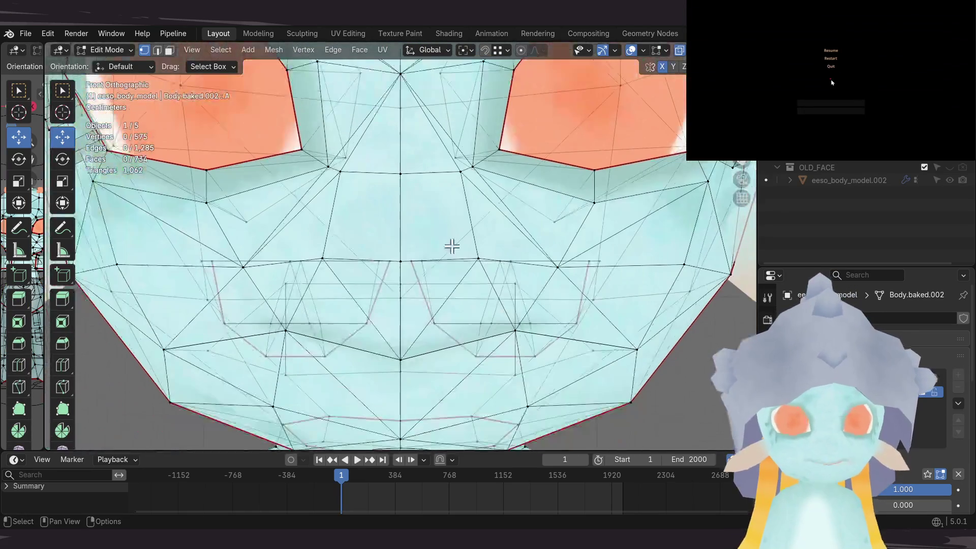
pyautogui.click(402, 339)
# Step: Show the sidebar's Tool tab, narrow the sidebar, and orbit to an angled face view
pyautogui.keyDown('ctrl'); pyautogui.hscroll(5, 402, 340); pyautogui.keyUp('ctrl')
pyautogui.press('n')
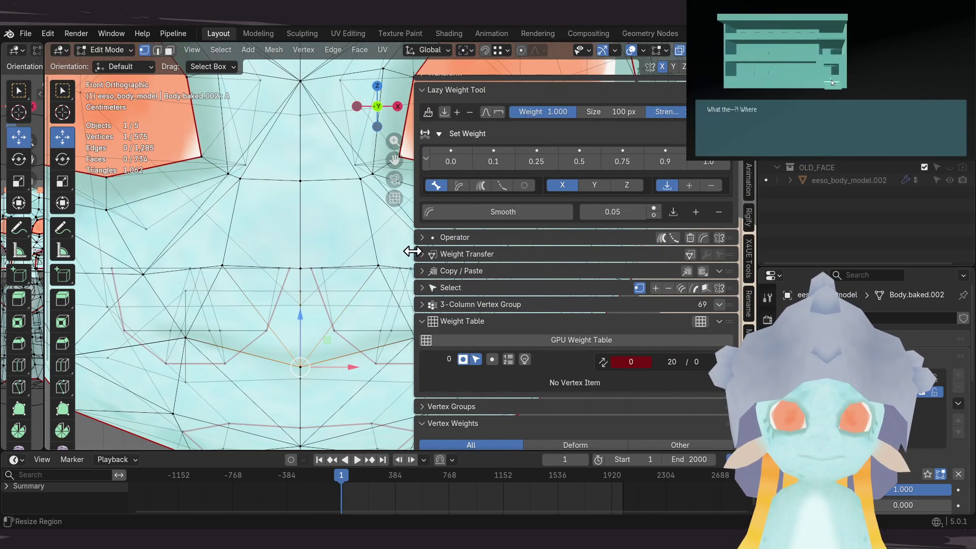
pyautogui.moveTo(412, 222); pyautogui.dragTo(550, 206)
pyautogui.click(748, 132)
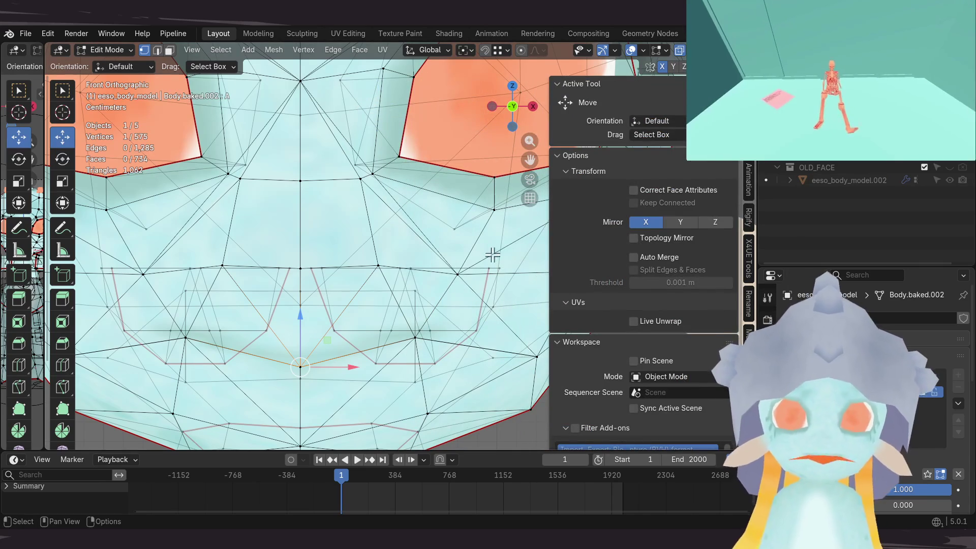
pyautogui.moveTo(365, 302)
pyautogui.keyDown('shift'); pyautogui.mouseDown(button='middle')
pyautogui.moveTo(342, 305)
pyautogui.moveTo(342, 294)
pyautogui.mouseUp(button='middle'); pyautogui.keyUp('shift')
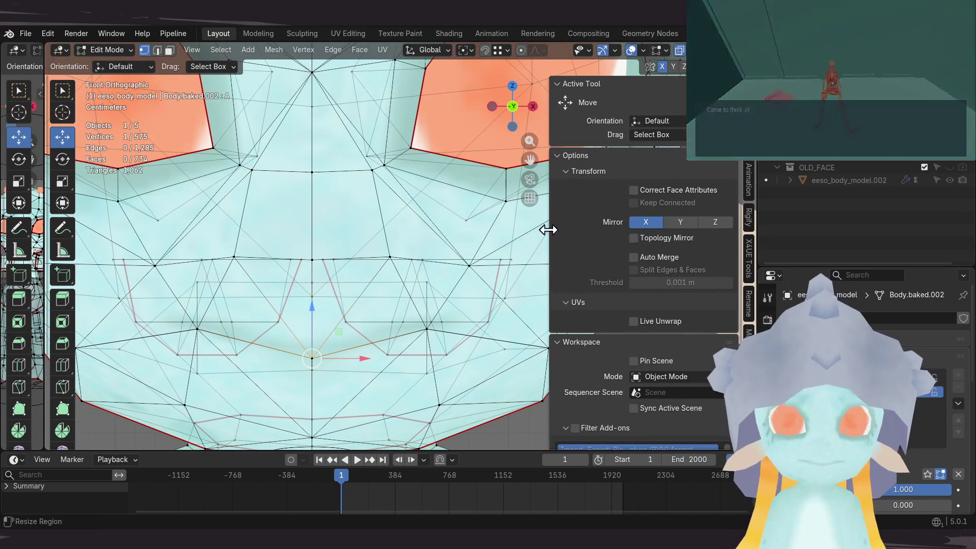
pyautogui.moveTo(547, 229)
pyautogui.mouseDown()
pyautogui.moveTo(643, 218)
pyautogui.moveTo(612, 223)
pyautogui.mouseUp()
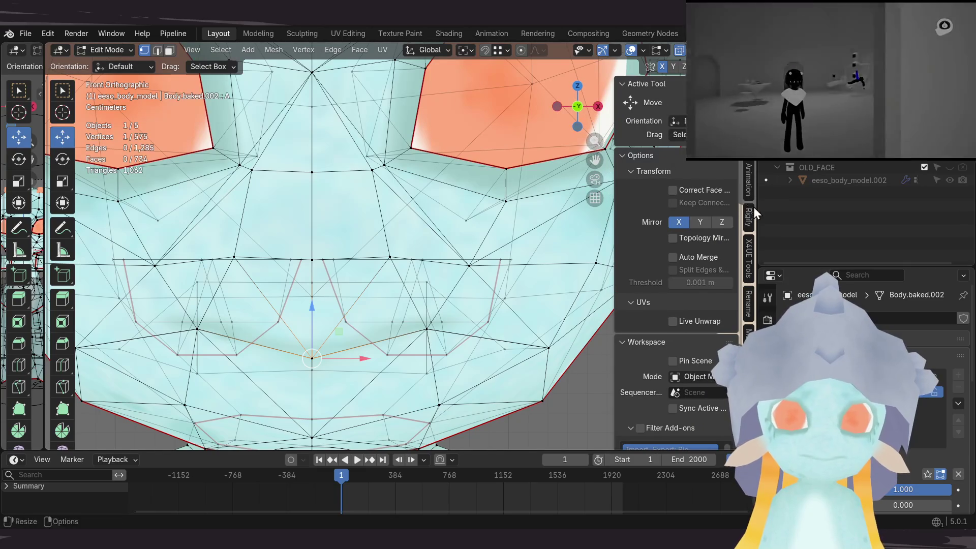
pyautogui.moveTo(559, 244)
pyautogui.mouseDown(button='middle')
pyautogui.moveTo(457, 261)
pyautogui.moveTo(376, 301)
pyautogui.moveTo(298, 227)
pyautogui.moveTo(290, 256)
pyautogui.moveTo(310, 214)
pyautogui.moveTo(324, 224)
pyautogui.moveTo(253, 234)
pyautogui.moveTo(293, 231)
pyautogui.mouseUp(button='middle')
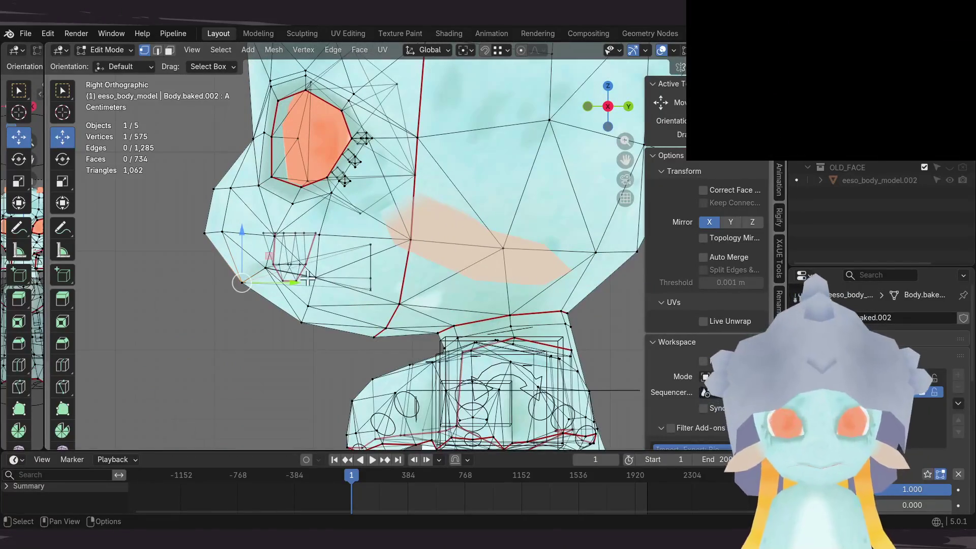
# Step: Move a mouth vertex up and back, then raise six face-edge vertices up and outward
pyautogui.scroll(4, 301, 278)
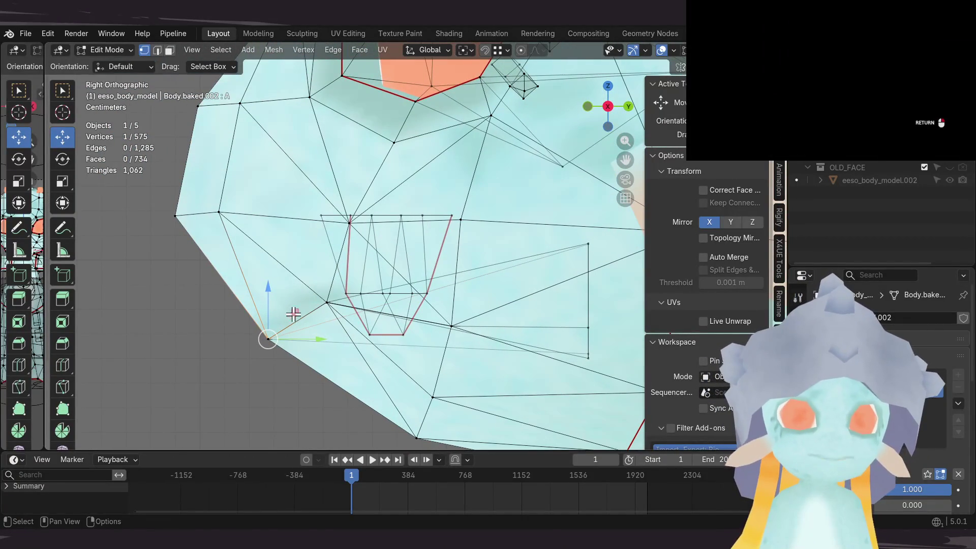
pyautogui.moveTo(295, 313); pyautogui.dragTo(263, 287)
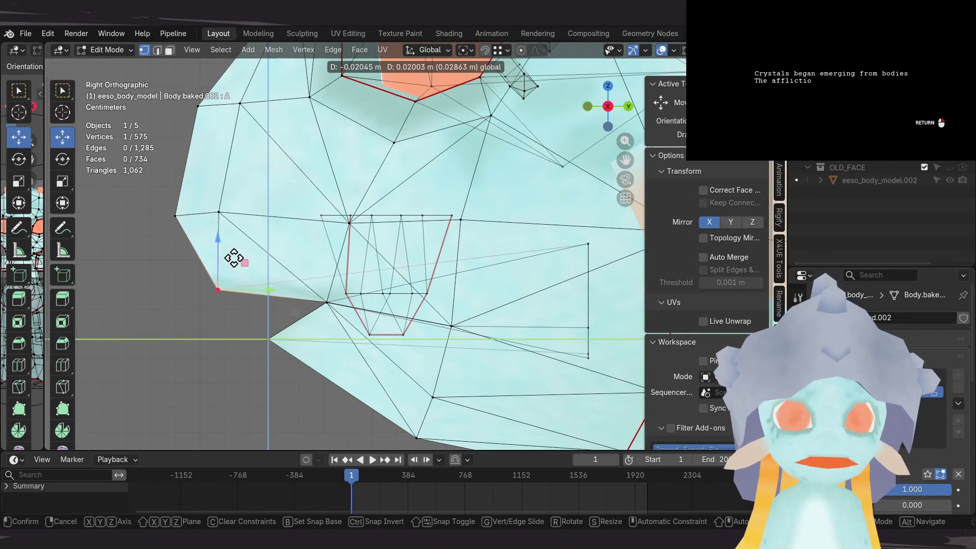
pyautogui.click(229, 251)
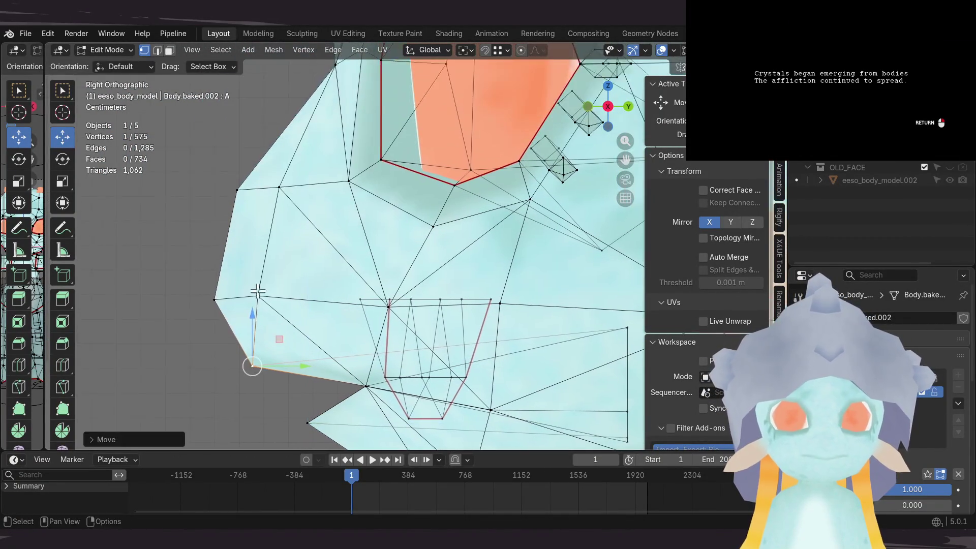
pyautogui.keyDown('shift'); pyautogui.moveTo(150, 111); pyautogui.dragTo(200, 245, button='middle'); pyautogui.keyUp('shift')
pyautogui.moveTo(247, 305); pyautogui.dragTo(287, 355)
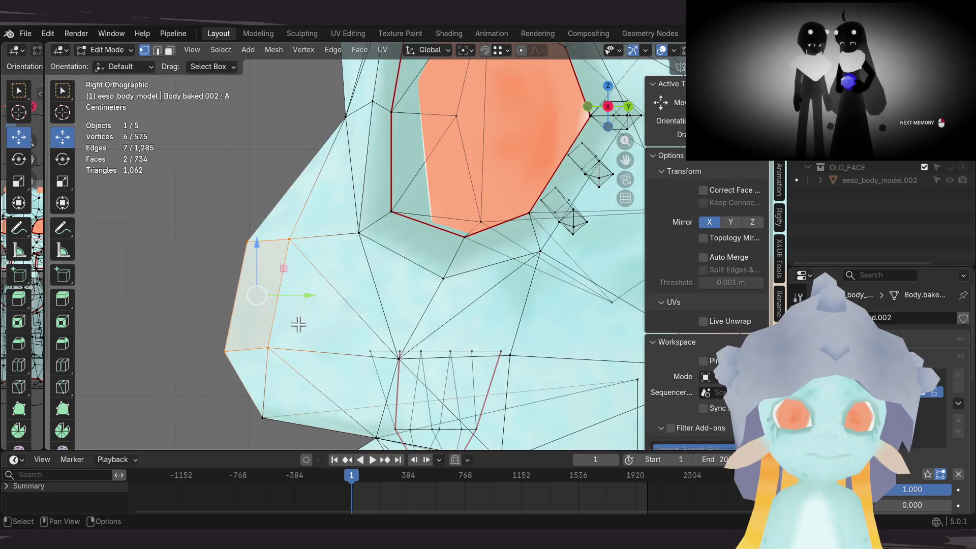
pyautogui.moveTo(279, 271)
pyautogui.mouseDown()
pyautogui.moveTo(238, 248)
pyautogui.moveTo(249, 254)
pyautogui.mouseUp()
pyautogui.click(246, 255)
# Step: Reposition the selected mouth vertices from a perspective view of the face
pyautogui.moveTo(284, 327)
pyautogui.mouseDown(button='middle')
pyautogui.moveTo(315, 268)
pyautogui.moveTo(397, 276)
pyautogui.moveTo(405, 266)
pyautogui.mouseUp(button='middle')
pyautogui.press('g')
pyautogui.click(451, 244)
pyautogui.moveTo(451, 244)
pyautogui.mouseDown(button='middle')
pyautogui.moveTo(322, 262)
pyautogui.moveTo(327, 251)
pyautogui.moveTo(320, 266)
pyautogui.moveTo(419, 254)
pyautogui.moveTo(418, 222)
pyautogui.moveTo(356, 264)
pyautogui.moveTo(392, 246)
pyautogui.moveTo(307, 243)
pyautogui.moveTo(320, 277)
pyautogui.moveTo(304, 259)
pyautogui.moveTo(317, 244)
pyautogui.moveTo(447, 266)
pyautogui.moveTo(348, 246)
pyautogui.moveTo(329, 277)
pyautogui.mouseUp(button='middle')
pyautogui.press('g')
pyautogui.click(298, 242)
pyautogui.press('g')
pyautogui.click(330, 275)
# Step: Move the lip corner vertex with the X axis excluded, then along the Y axis
pyautogui.press('g')
pyautogui.hotkey('shift', 'x')
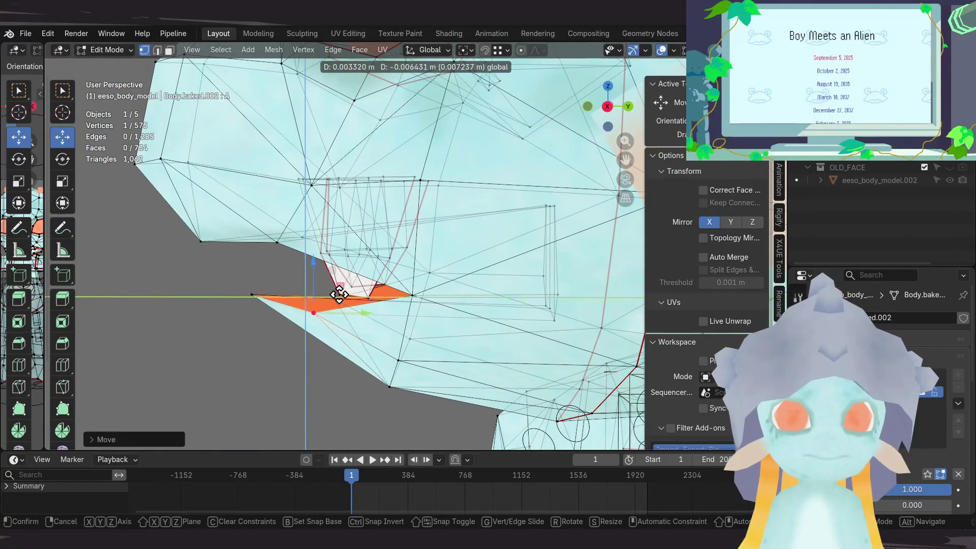
pyautogui.click(335, 292)
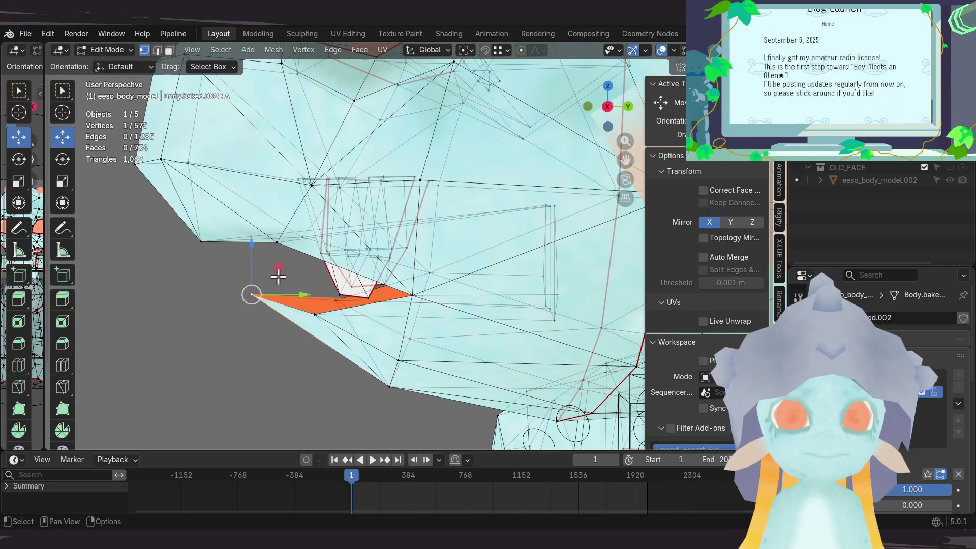
pyautogui.press('g')
pyautogui.hotkey('shift', 'x')
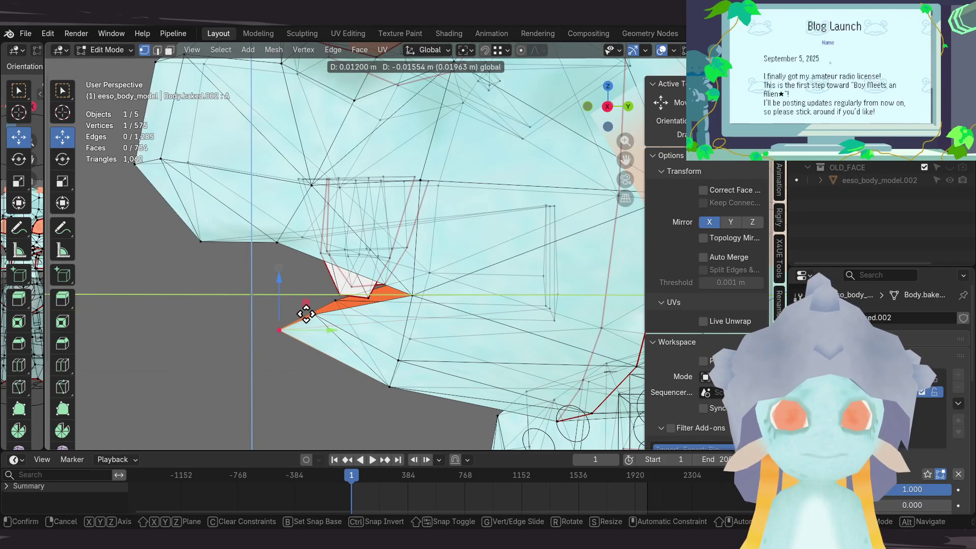
pyautogui.click(307, 314)
pyautogui.press('g')
pyautogui.press('y')
pyautogui.click(338, 302)
# Step: In Right Orthographic view, move two selected lip vertices and then lower them
pyautogui.moveTo(337, 303)
pyautogui.mouseDown(button='middle')
pyautogui.moveTo(350, 284)
pyautogui.moveTo(368, 306)
pyautogui.mouseUp(button='middle')
pyautogui.keyDown('shift'); pyautogui.click(334, 349); pyautogui.keyUp('shift')
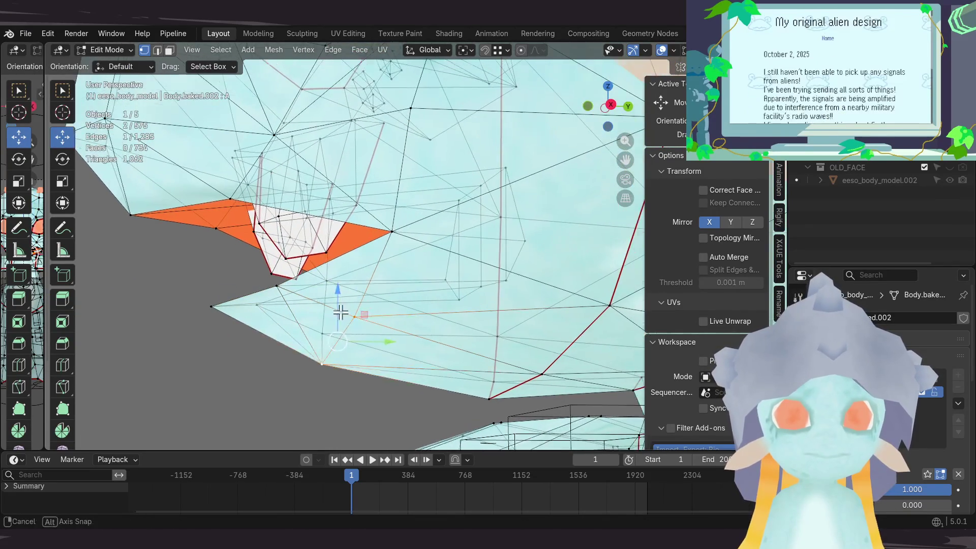
pyautogui.press('KP_3')
pyautogui.keyDown('ctrl'); pyautogui.scroll(-4, 344, 302); pyautogui.keyUp('ctrl')
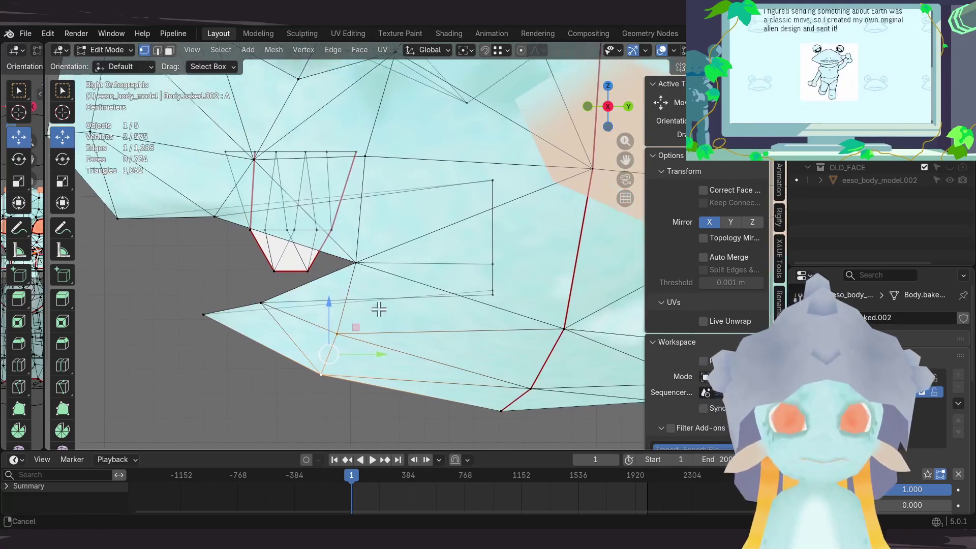
pyautogui.press('g')
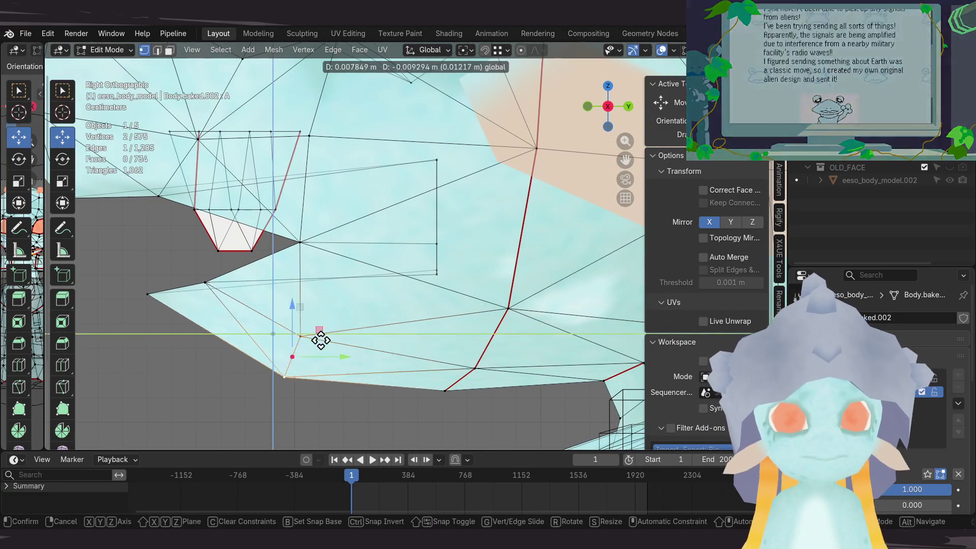
pyautogui.click(322, 340)
pyautogui.moveTo(322, 340)
pyautogui.keyDown('shift'); pyautogui.mouseDown(button='middle')
pyautogui.moveTo(315, 293)
pyautogui.moveTo(292, 270)
pyautogui.mouseUp(button='middle'); pyautogui.keyUp('shift')
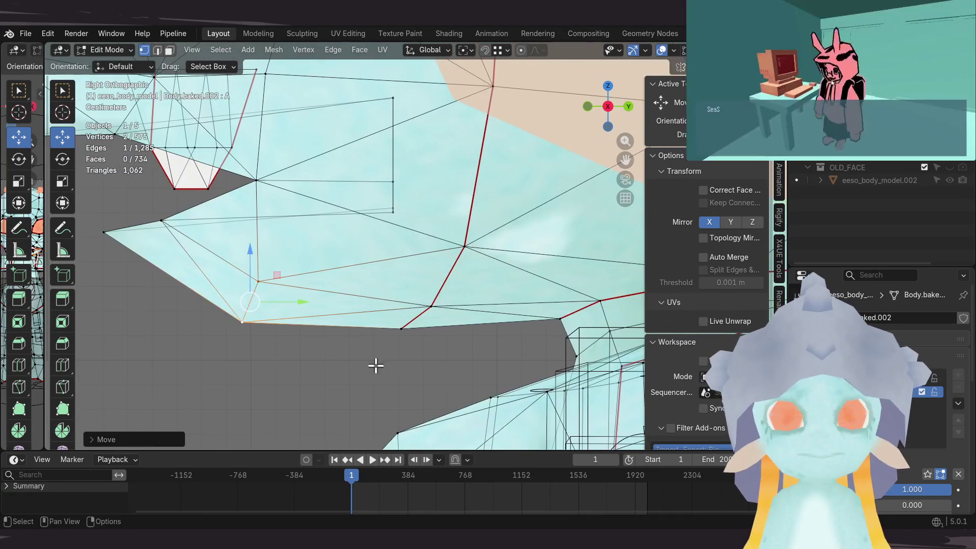
pyautogui.press('g')
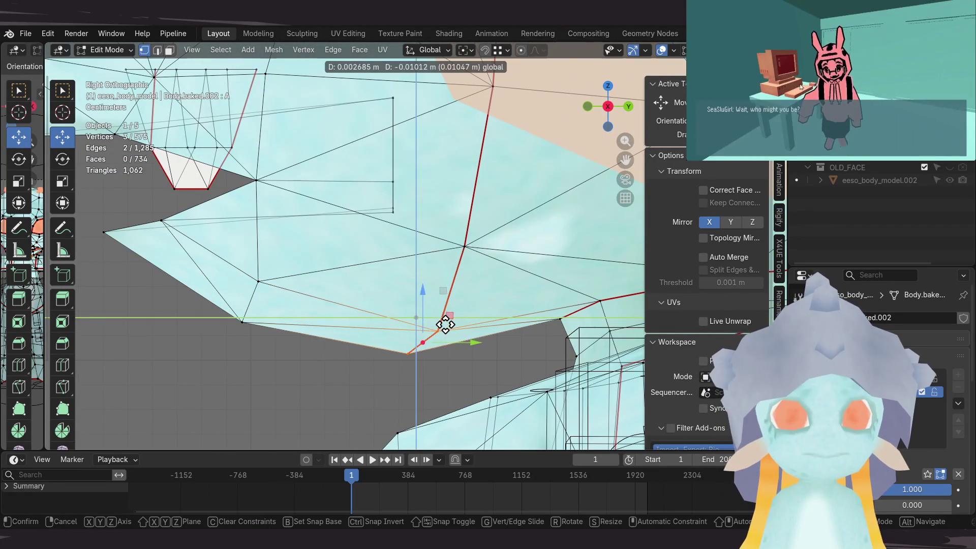
pyautogui.click(445, 325)
# Step: Nudge another pair of lip vertices slightly and move the lip tip vertex downward
pyautogui.keyDown('shift'); pyautogui.moveTo(445, 324); pyautogui.dragTo(320, 349, button='middle'); pyautogui.keyUp('shift')
pyautogui.moveTo(279, 313); pyautogui.dragTo(310, 344)
pyautogui.moveTo(309, 344)
pyautogui.keyDown('shift'); pyautogui.mouseDown(button='middle')
pyautogui.moveTo(351, 323)
pyautogui.moveTo(359, 304)
pyautogui.moveTo(388, 338)
pyautogui.mouseUp(button='middle'); pyautogui.keyUp('shift')
pyautogui.press('g')
pyautogui.click(366, 319)
pyautogui.moveTo(308, 291); pyautogui.dragTo(310, 290)
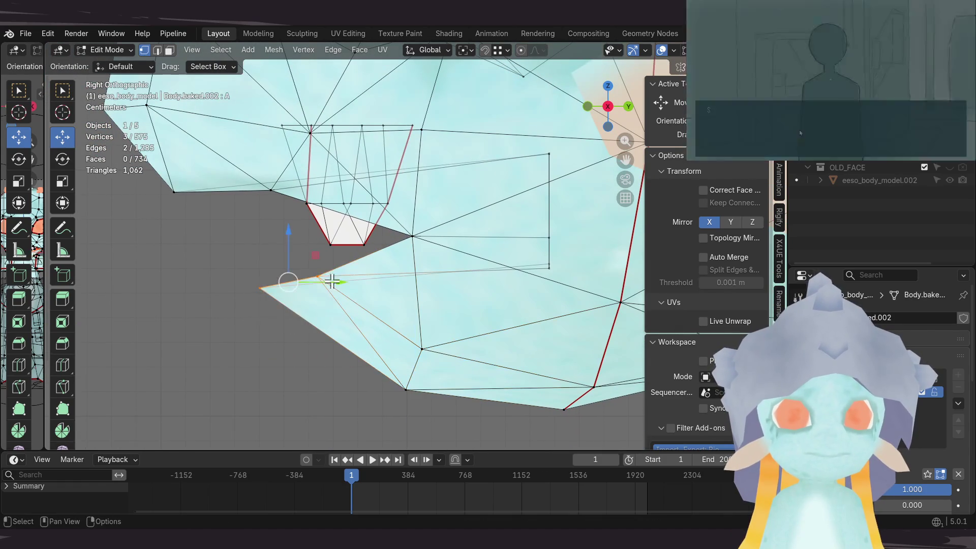
pyautogui.press('g')
pyautogui.click(273, 326)
pyautogui.click(277, 328)
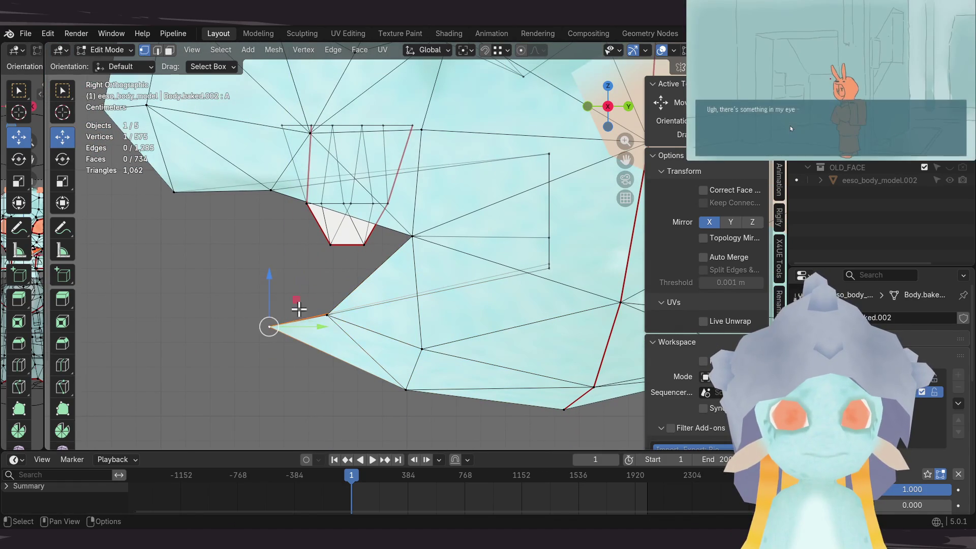
pyautogui.press('g')
pyautogui.click(309, 328)
pyautogui.moveTo(421, 242)
pyautogui.mouseDown(button='middle')
pyautogui.moveTo(405, 333)
pyautogui.moveTo(508, 308)
pyautogui.mouseUp(button='middle')
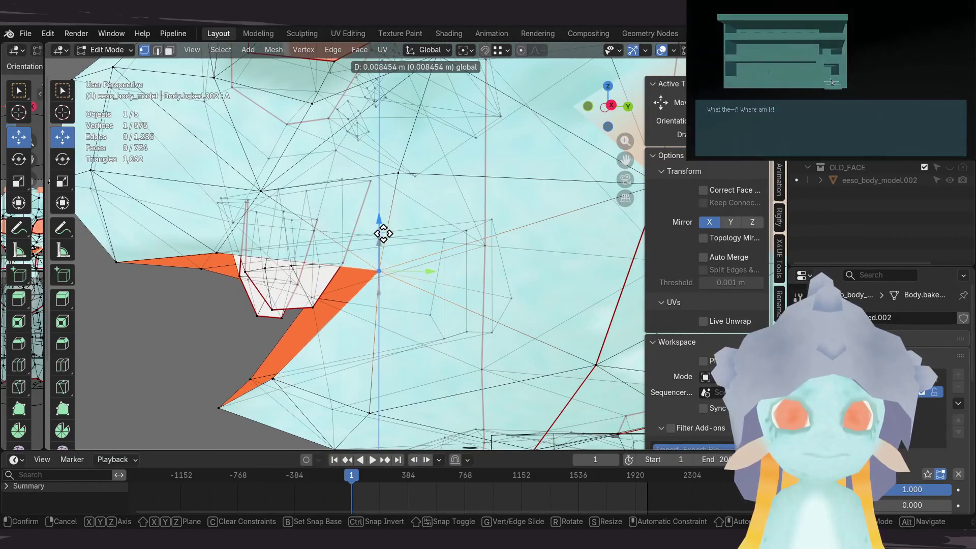
# Step: Select the whole connected lip piece with Ctrl+L and move it to a new position
pyautogui.moveTo(424, 293); pyautogui.dragTo(457, 292, button='middle')
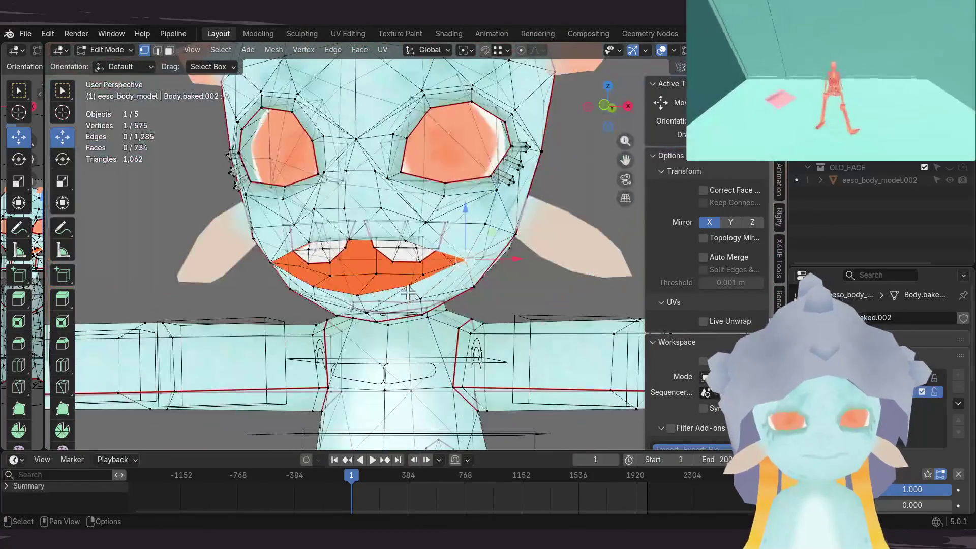
pyautogui.scroll(2, 414, 304)
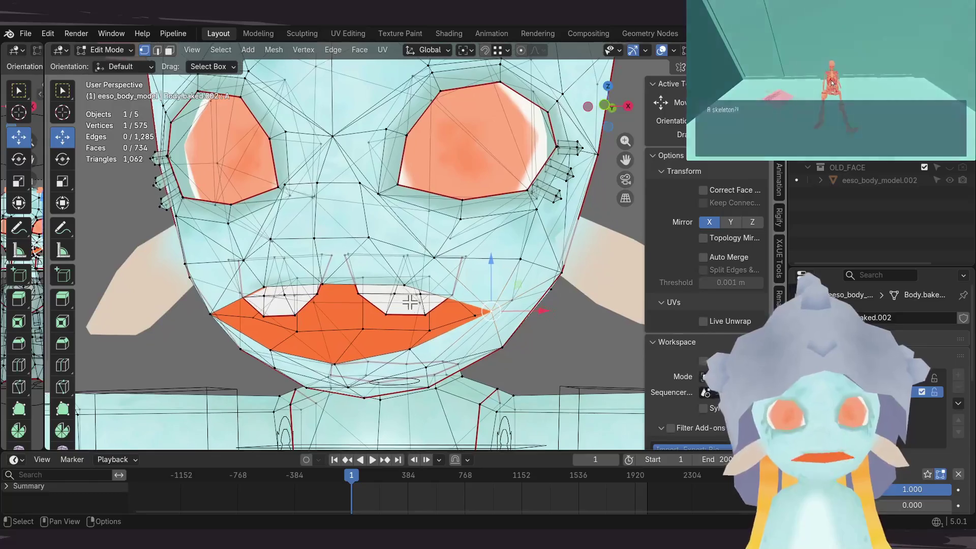
pyautogui.moveTo(462, 300)
pyautogui.mouseDown(button='middle')
pyautogui.moveTo(362, 307)
pyautogui.moveTo(420, 284)
pyautogui.mouseUp(button='middle')
pyautogui.click(401, 307)
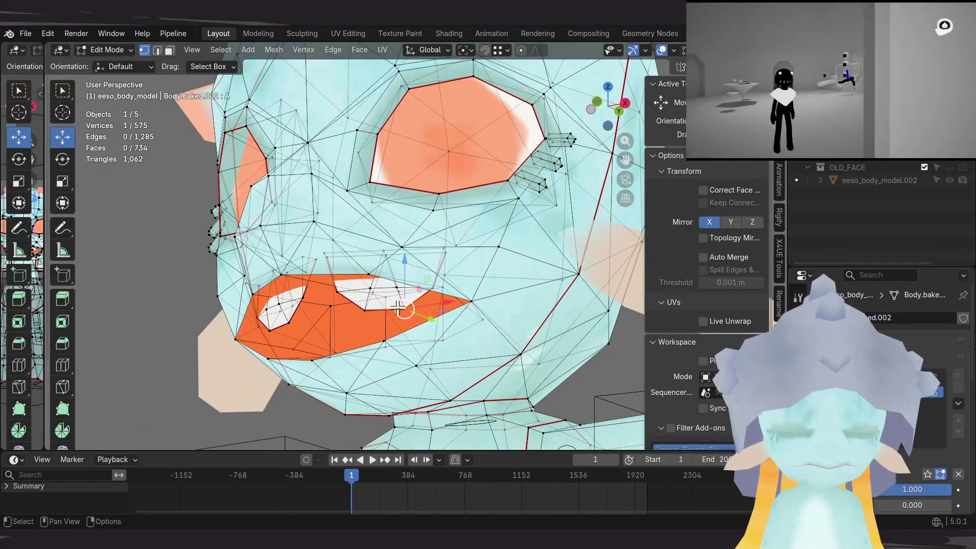
pyautogui.hotkey('ctrl', 'l')
pyautogui.moveTo(388, 312); pyautogui.dragTo(427, 279, button='middle')
pyautogui.press('g')
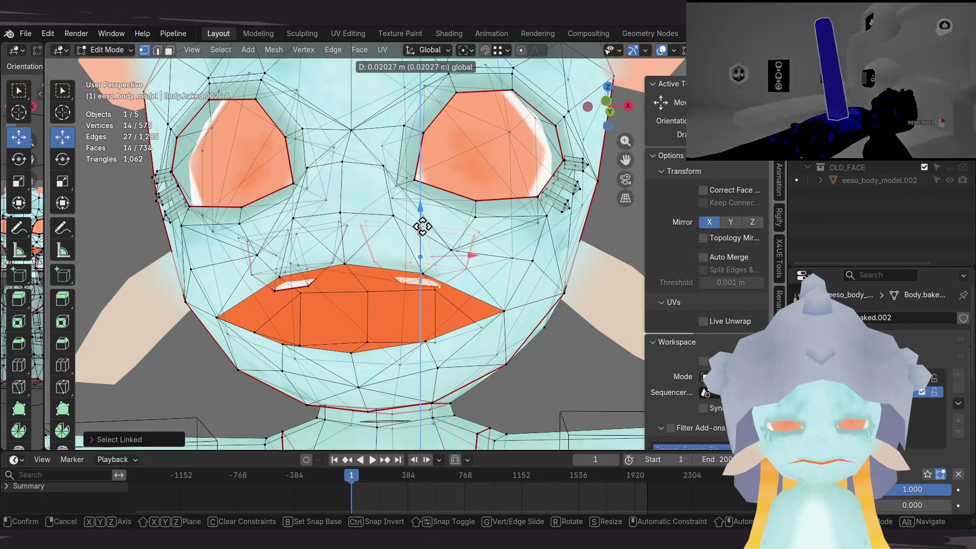
pyautogui.click(422, 229)
pyautogui.moveTo(422, 229)
pyautogui.mouseDown(button='middle')
pyautogui.moveTo(383, 245)
pyautogui.moveTo(463, 245)
pyautogui.moveTo(419, 233)
pyautogui.mouseUp(button='middle')
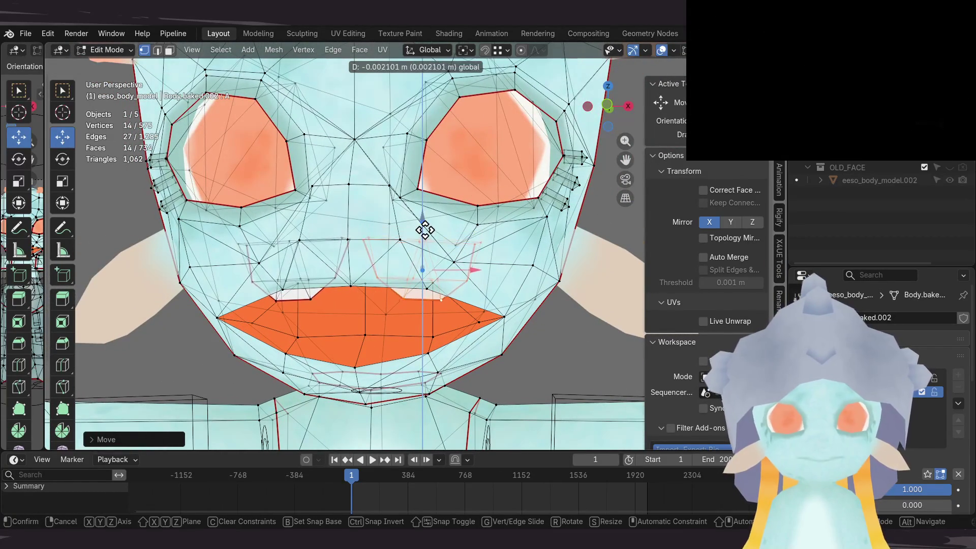
pyautogui.click(425, 230)
# Step: Adjust the single lip corner vertex, then return to Object Mode and zoom out
pyautogui.moveTo(425, 229); pyautogui.dragTo(437, 238, button='middle')
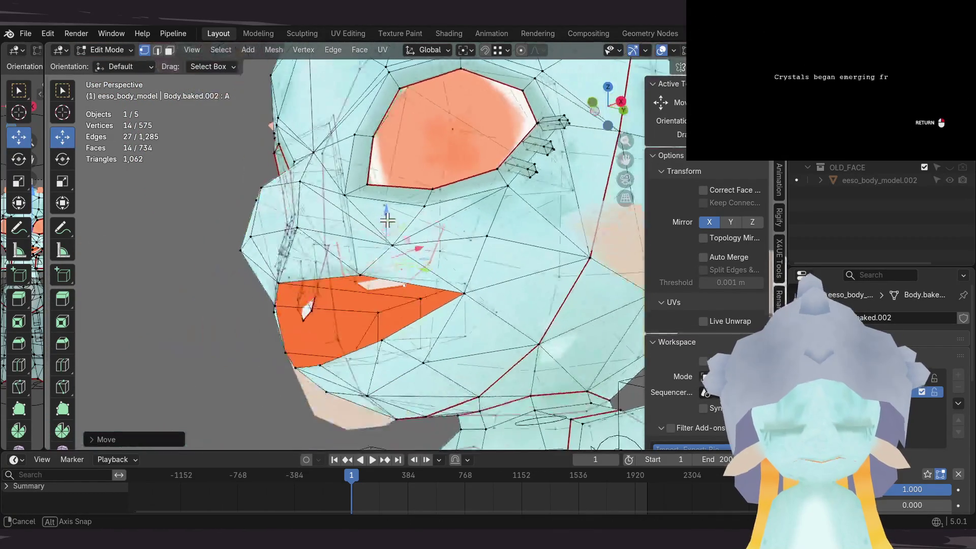
pyautogui.moveTo(424, 193)
pyautogui.mouseDown(button='middle')
pyautogui.moveTo(538, 247)
pyautogui.moveTo(409, 226)
pyautogui.moveTo(388, 231)
pyautogui.moveTo(407, 267)
pyautogui.moveTo(468, 286)
pyautogui.moveTo(333, 275)
pyautogui.mouseUp(button='middle')
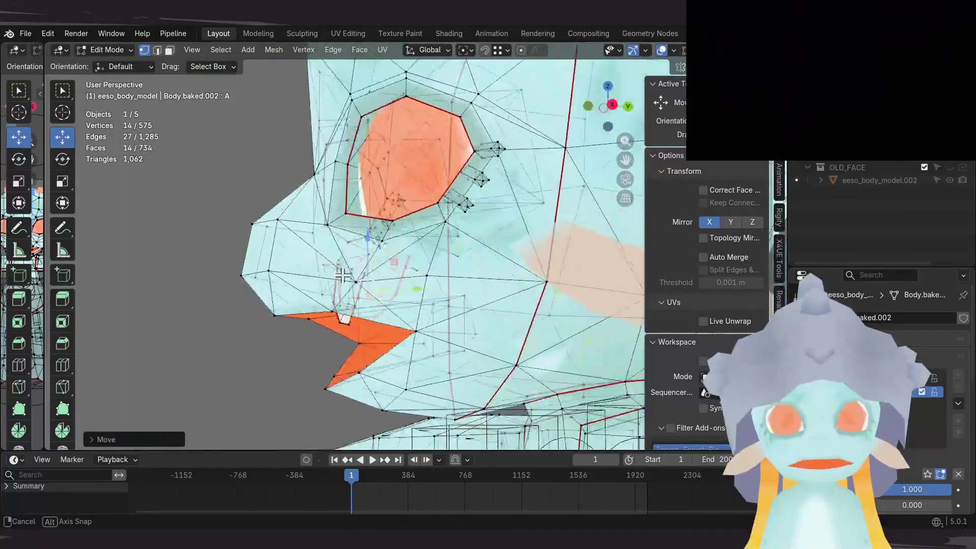
pyautogui.moveTo(445, 273); pyautogui.dragTo(462, 278, button='middle')
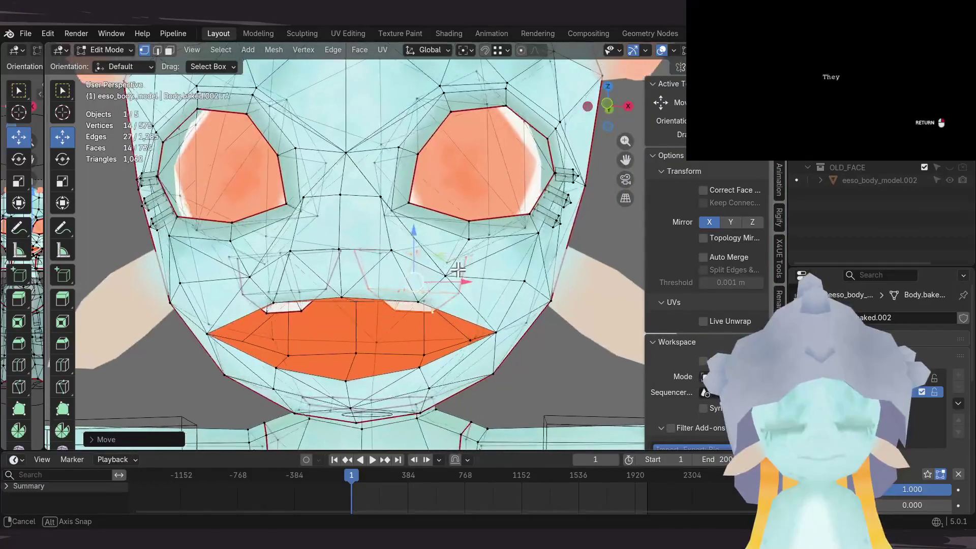
pyautogui.click(499, 334)
pyautogui.moveTo(498, 334); pyautogui.dragTo(413, 300, button='middle')
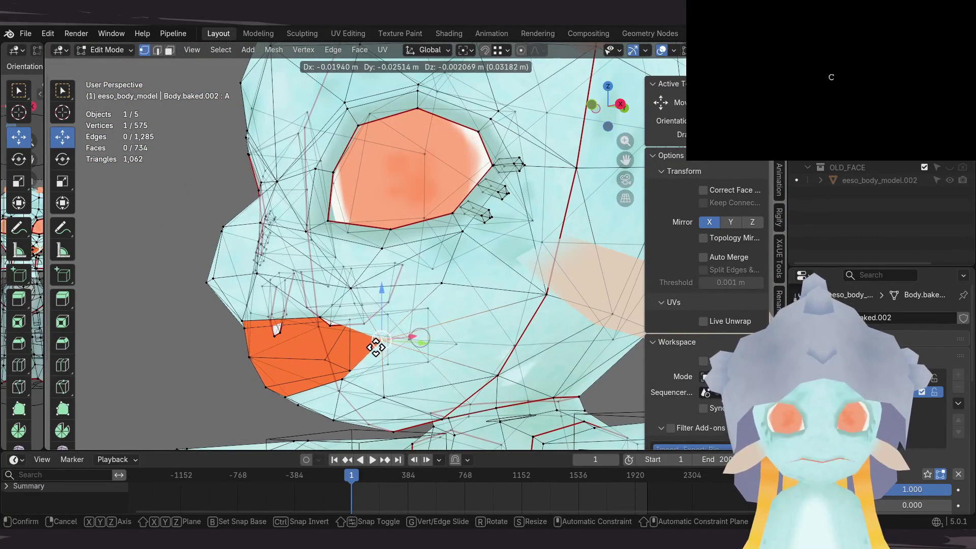
pyautogui.moveTo(411, 332)
pyautogui.mouseDown(button='middle')
pyautogui.moveTo(398, 386)
pyautogui.moveTo(409, 346)
pyautogui.mouseUp(button='middle')
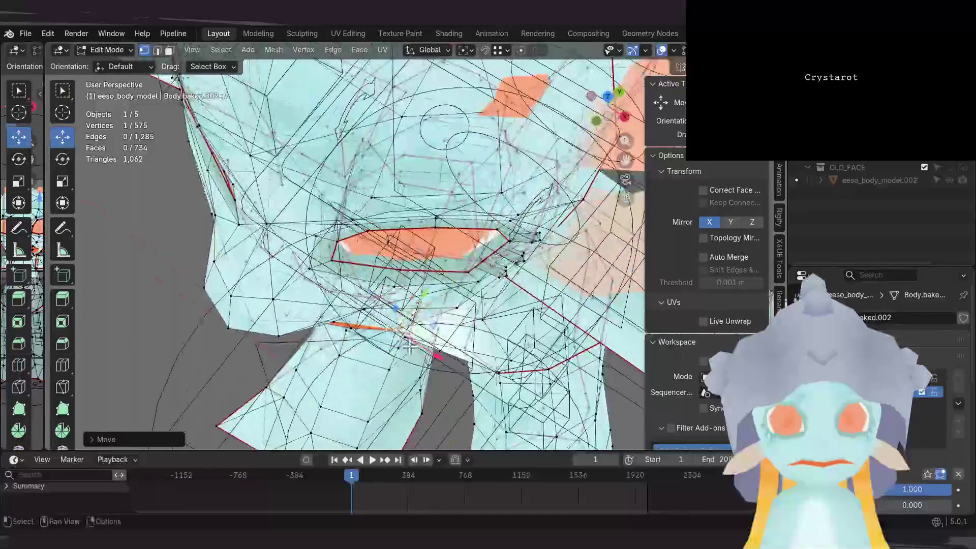
pyautogui.click(430, 314)
pyautogui.moveTo(430, 314)
pyautogui.mouseDown(button='middle')
pyautogui.moveTo(436, 218)
pyautogui.moveTo(447, 261)
pyautogui.moveTo(441, 285)
pyautogui.moveTo(403, 266)
pyautogui.moveTo(368, 286)
pyautogui.moveTo(420, 284)
pyautogui.mouseUp(button='middle')
pyautogui.moveTo(405, 334)
pyautogui.mouseDown(button='middle')
pyautogui.moveTo(349, 316)
pyautogui.moveTo(327, 321)
pyautogui.moveTo(403, 331)
pyautogui.moveTo(462, 301)
pyautogui.moveTo(449, 300)
pyautogui.mouseUp(button='middle')
pyautogui.press('Tab')
pyautogui.scroll(-5, 437, 313)
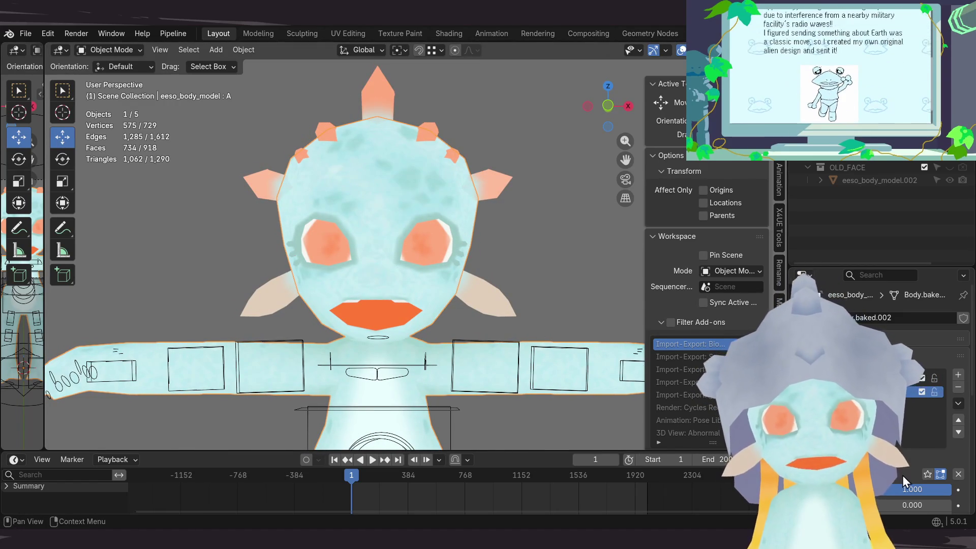
# Step: Enable Solo in the Shape Keys panel, activate NEUTRAL, and re-enter Edit Mode on the face
pyautogui.click(927, 473)
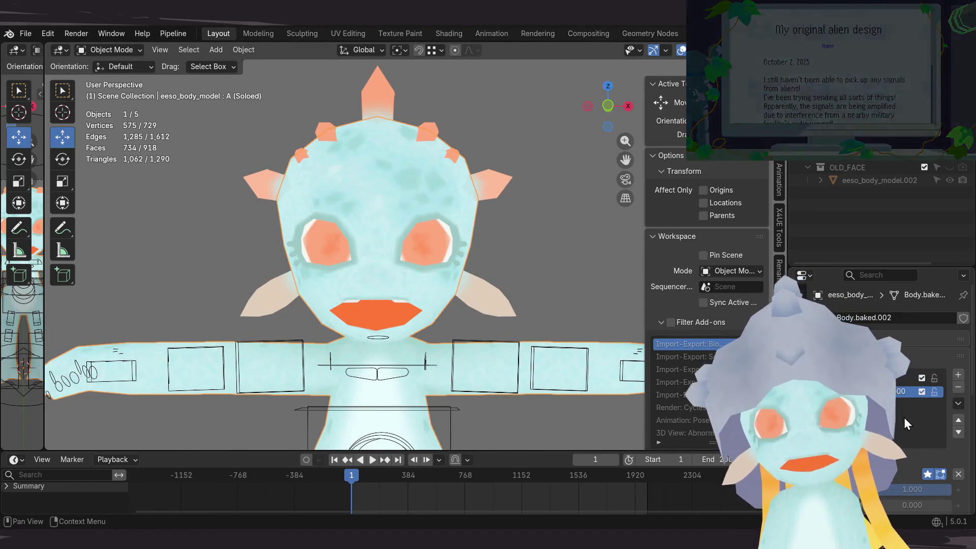
pyautogui.click(905, 377)
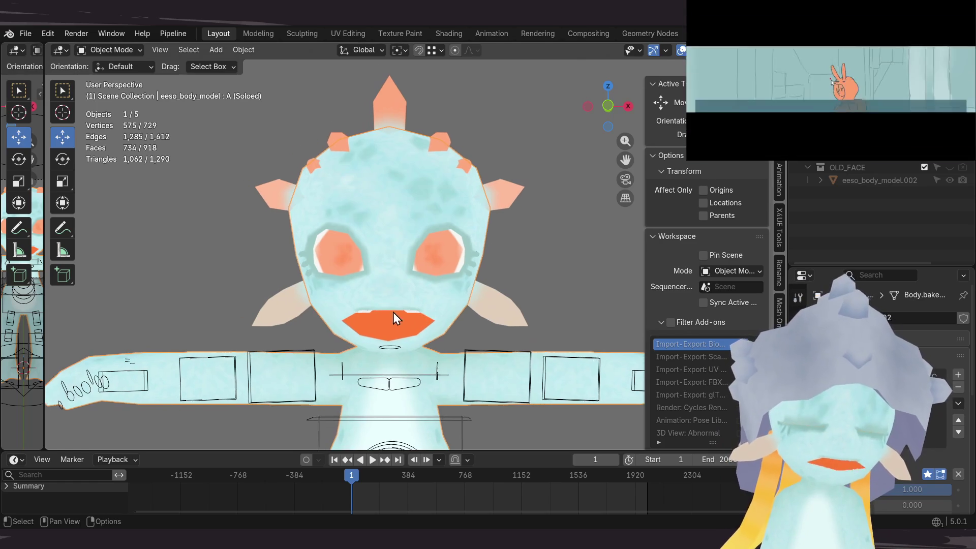
pyautogui.press('Tab')
pyautogui.scroll(3, 405, 322)
pyautogui.moveTo(405, 322)
pyautogui.mouseDown(button='middle')
pyautogui.moveTo(417, 318)
pyautogui.moveTo(399, 303)
pyautogui.mouseUp(button='middle')
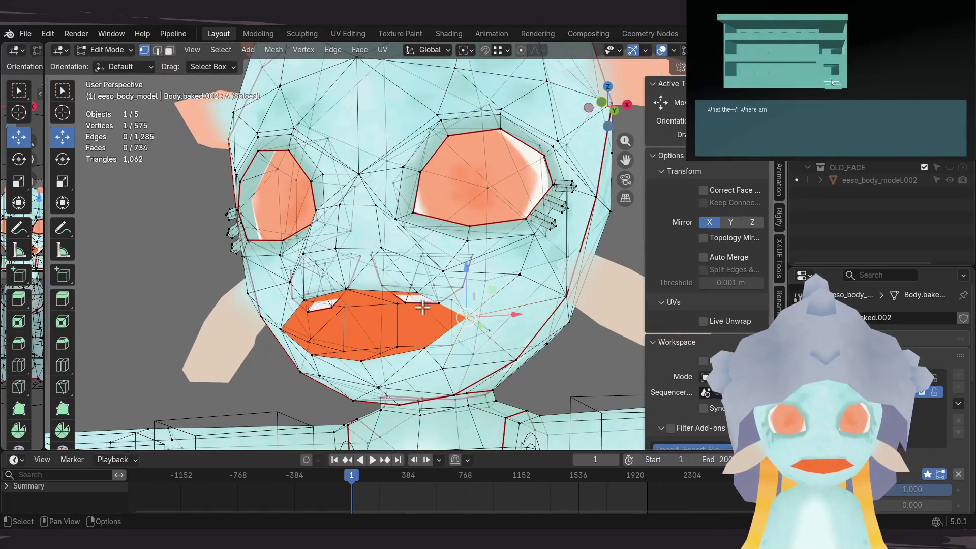
# Step: Select the linked lip piece and shift it slightly along the vertical axis
pyautogui.press('l')
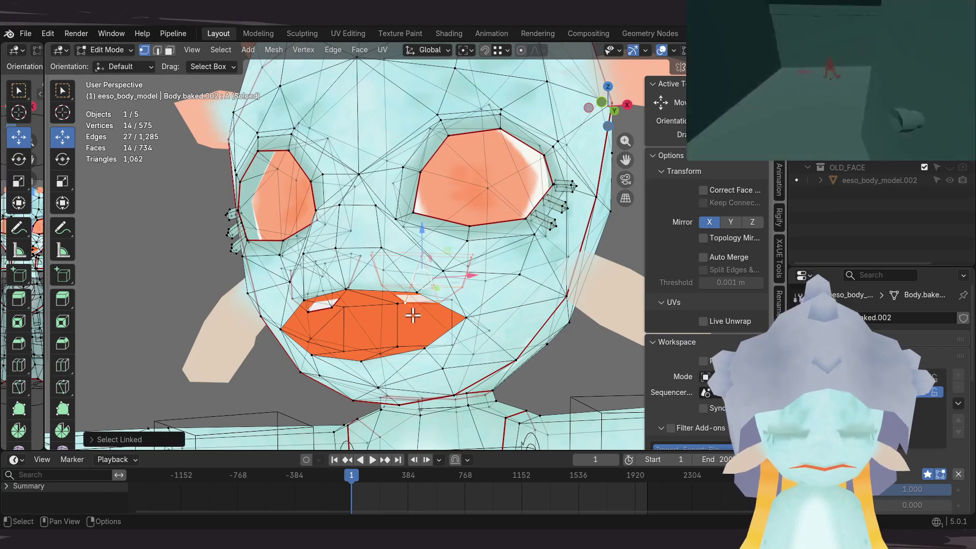
pyautogui.moveTo(422, 239); pyautogui.dragTo(422, 238)
pyautogui.moveTo(422, 238)
pyautogui.mouseDown(button='middle')
pyautogui.moveTo(424, 227)
pyautogui.moveTo(484, 288)
pyautogui.moveTo(377, 291)
pyautogui.moveTo(488, 276)
pyautogui.moveTo(479, 272)
pyautogui.mouseUp(button='middle')
# Step: Return to Object Mode and switch between the NEUTRAL and A shape keys to compare
pyautogui.press('Tab')
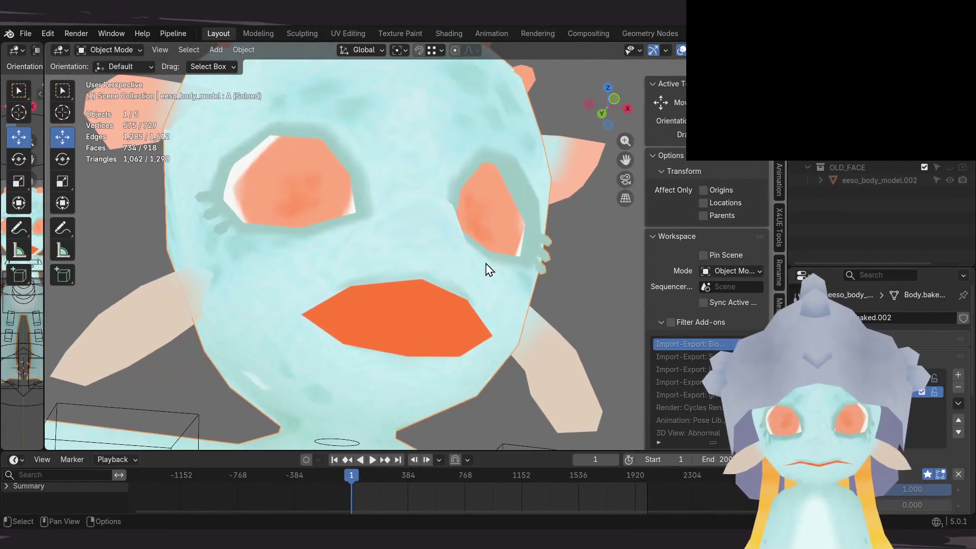
pyautogui.click(864, 378)
pyautogui.moveTo(532, 296); pyautogui.dragTo(473, 315, button='middle')
pyautogui.click(864, 391)
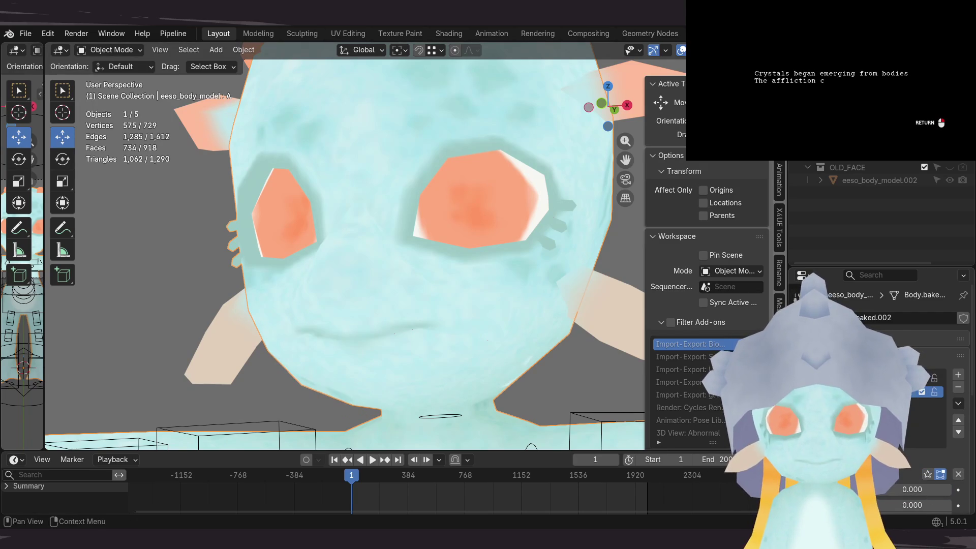
# Step: Re-enter Edit Mode and reposition the selected mouth vertices on shape key A
pyautogui.moveTo(595, 342); pyautogui.dragTo(601, 350, button='middle')
pyautogui.press('Tab')
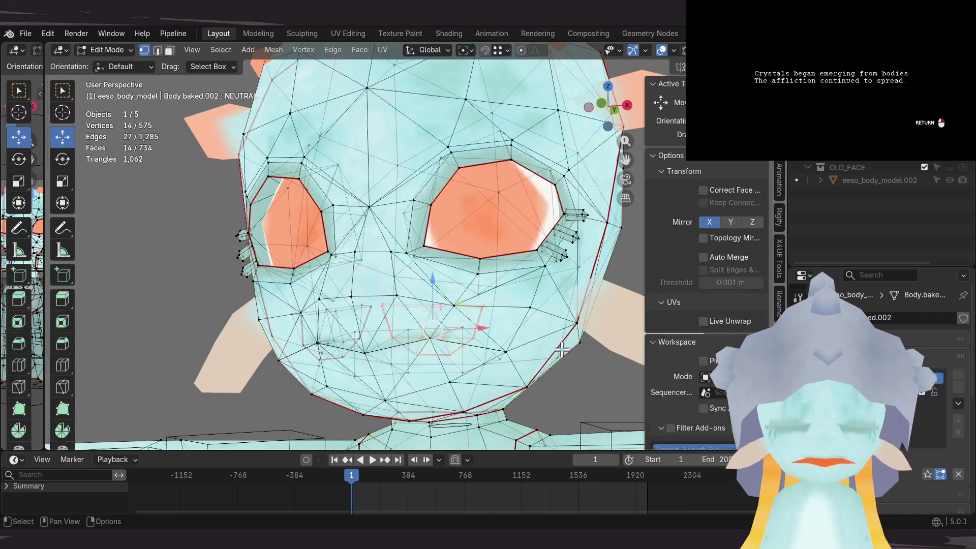
pyautogui.press('g')
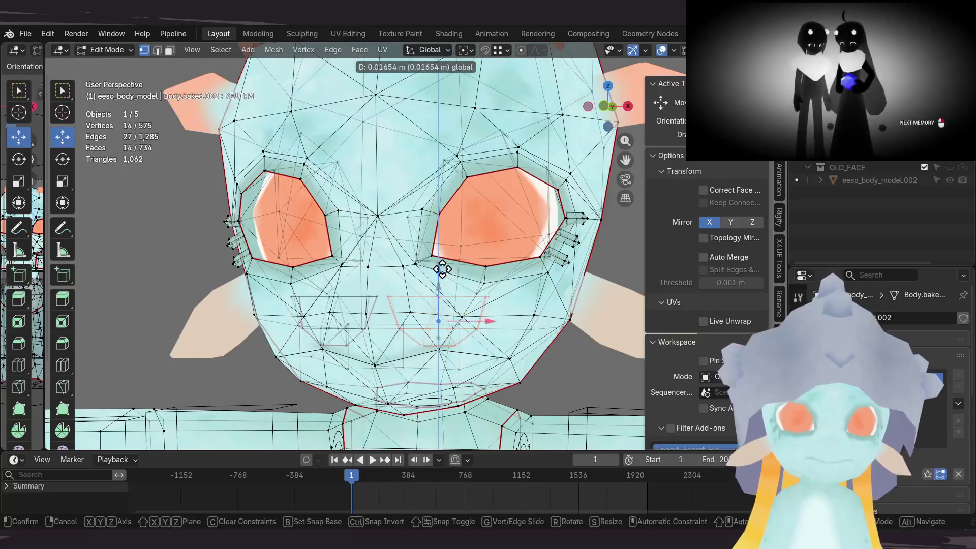
pyautogui.click(443, 237)
pyautogui.moveTo(443, 237)
pyautogui.mouseDown(button='middle')
pyautogui.moveTo(380, 333)
pyautogui.moveTo(396, 305)
pyautogui.moveTo(372, 312)
pyautogui.moveTo(385, 271)
pyautogui.moveTo(379, 305)
pyautogui.moveTo(401, 285)
pyautogui.moveTo(445, 283)
pyautogui.moveTo(401, 235)
pyautogui.moveTo(384, 275)
pyautogui.moveTo(403, 305)
pyautogui.moveTo(417, 301)
pyautogui.mouseUp(button='middle')
pyautogui.click(371, 276)
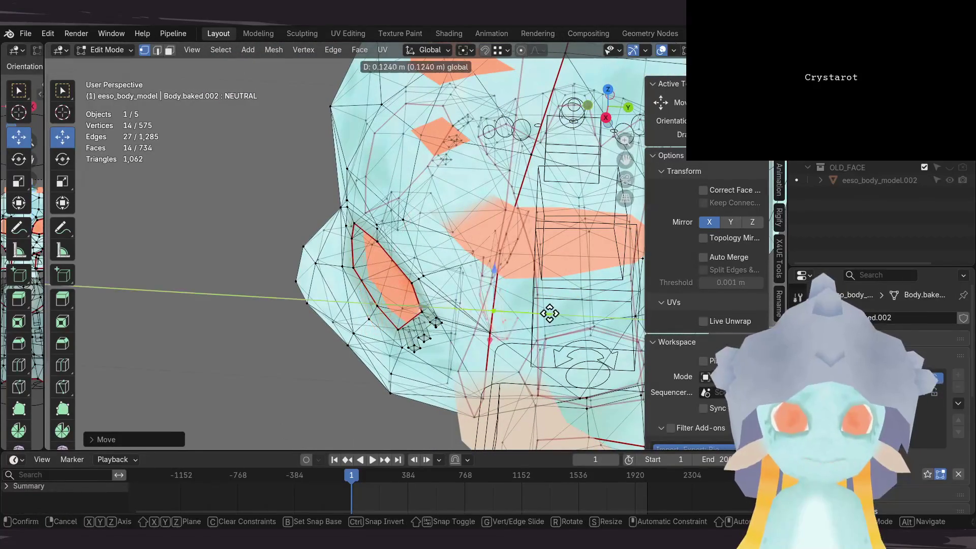
pyautogui.moveTo(585, 240)
pyautogui.mouseDown(button='middle')
pyautogui.moveTo(651, 255)
pyautogui.moveTo(576, 285)
pyautogui.moveTo(508, 285)
pyautogui.moveTo(524, 252)
pyautogui.mouseUp(button='middle')
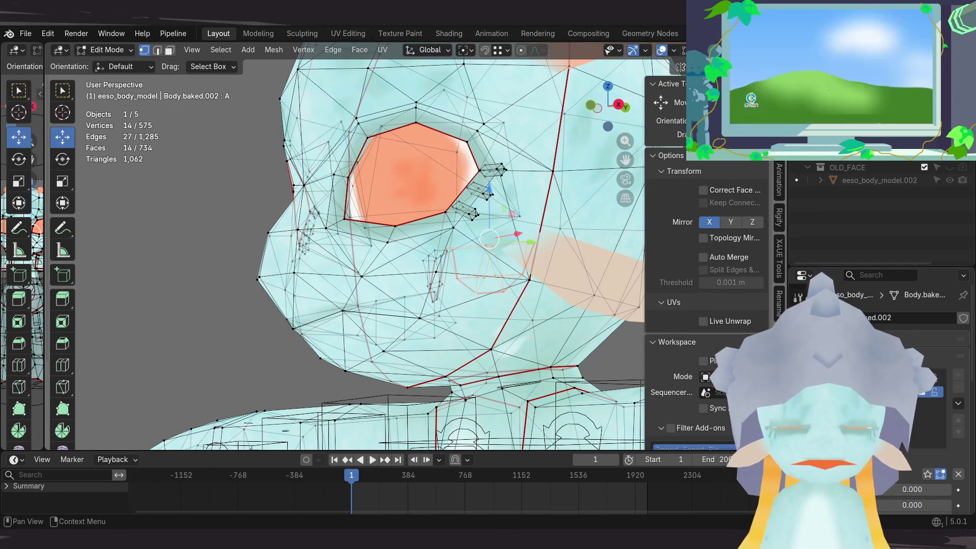
# Step: Solo key A, lower the linked inner mouth piece in side view, set value 1.000, and exit Edit Mode
pyautogui.click(925, 473)
pyautogui.moveTo(570, 315)
pyautogui.mouseDown(button='middle')
pyautogui.moveTo(508, 338)
pyautogui.moveTo(555, 316)
pyautogui.moveTo(513, 329)
pyautogui.mouseUp(button='middle')
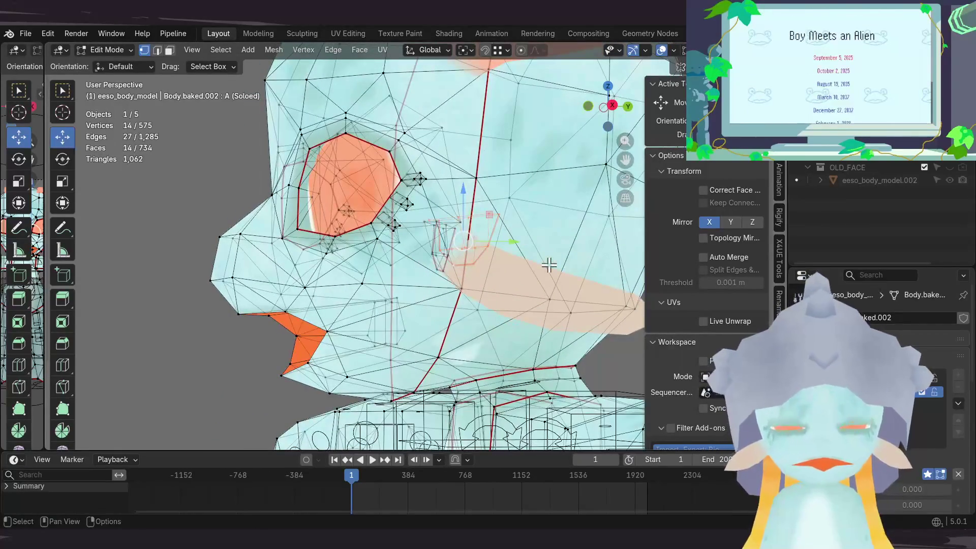
pyautogui.press('KP_3')
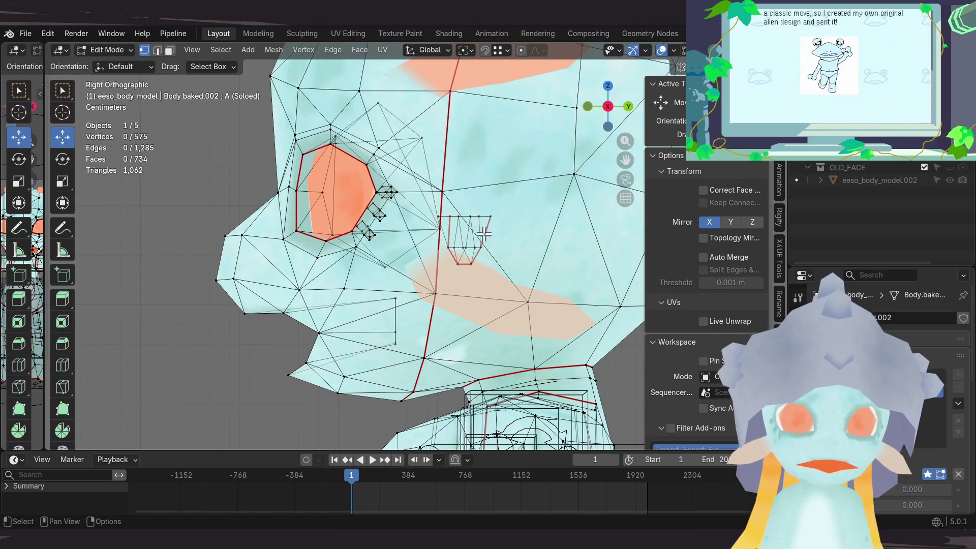
pyautogui.hotkey('ctrl', 'l')
pyautogui.moveTo(490, 217)
pyautogui.mouseDown(button='middle')
pyautogui.moveTo(503, 224)
pyautogui.moveTo(484, 229)
pyautogui.moveTo(484, 277)
pyautogui.moveTo(467, 294)
pyautogui.mouseUp(button='middle')
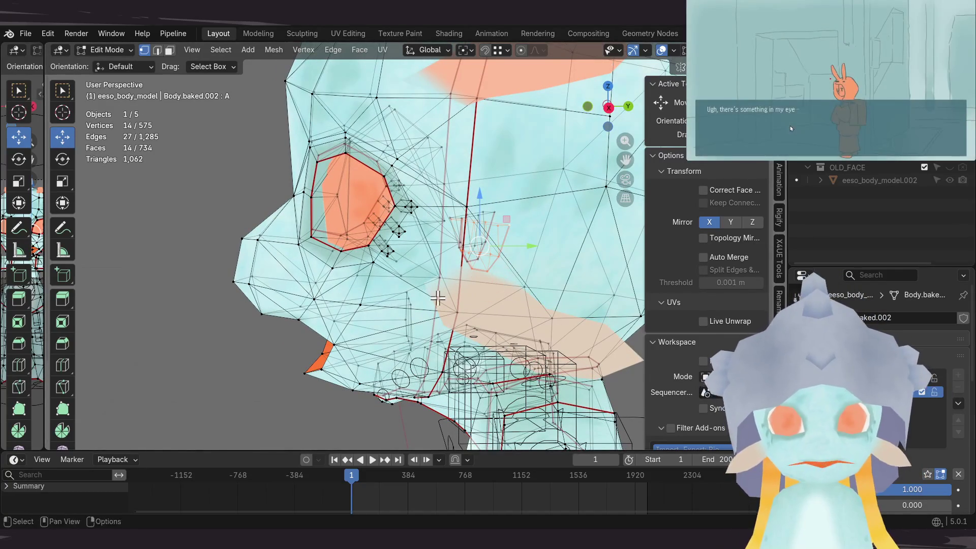
pyautogui.press('KP_3')
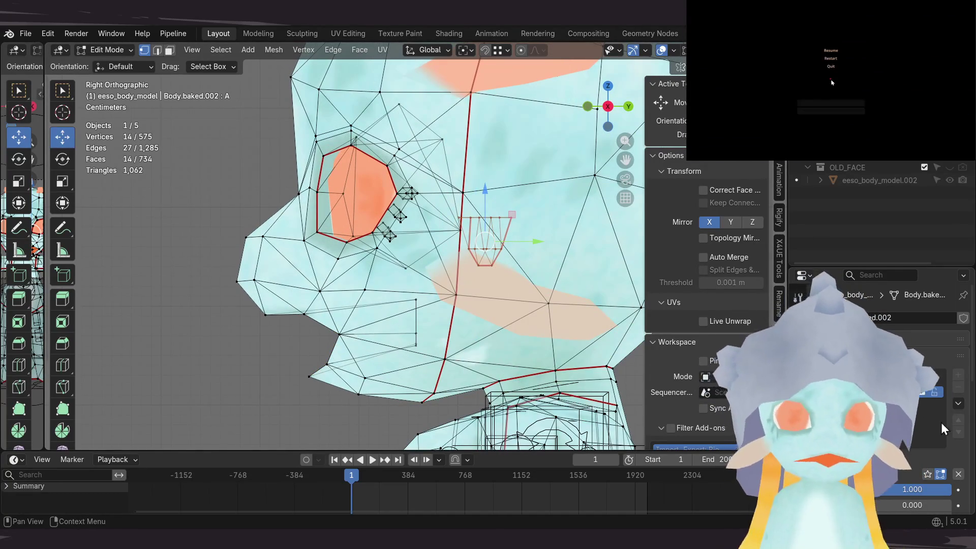
pyautogui.moveTo(915, 489); pyautogui.dragTo(949, 483)
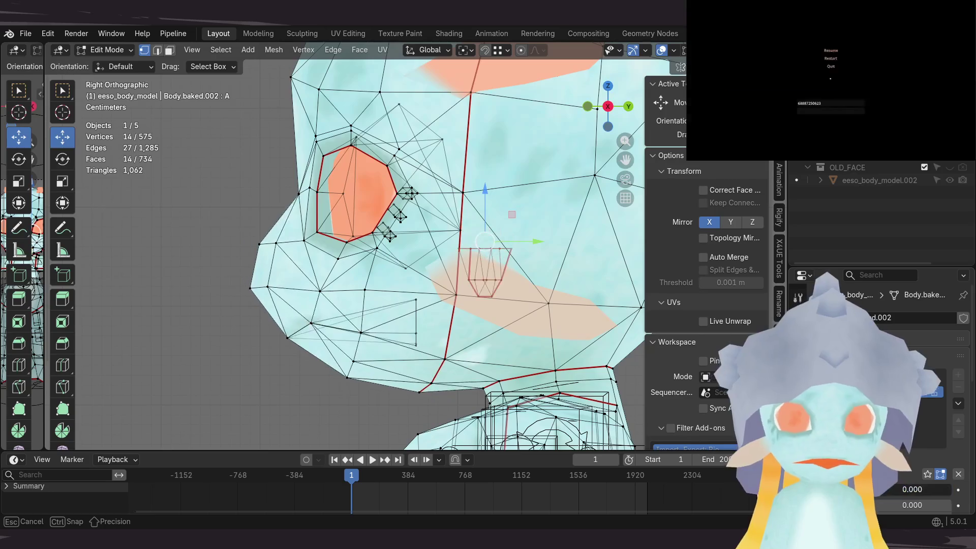
pyautogui.moveTo(485, 200)
pyautogui.mouseDown()
pyautogui.moveTo(484, 218)
pyautogui.moveTo(518, 263)
pyautogui.mouseUp()
pyautogui.moveTo(915, 489); pyautogui.dragTo(949, 489)
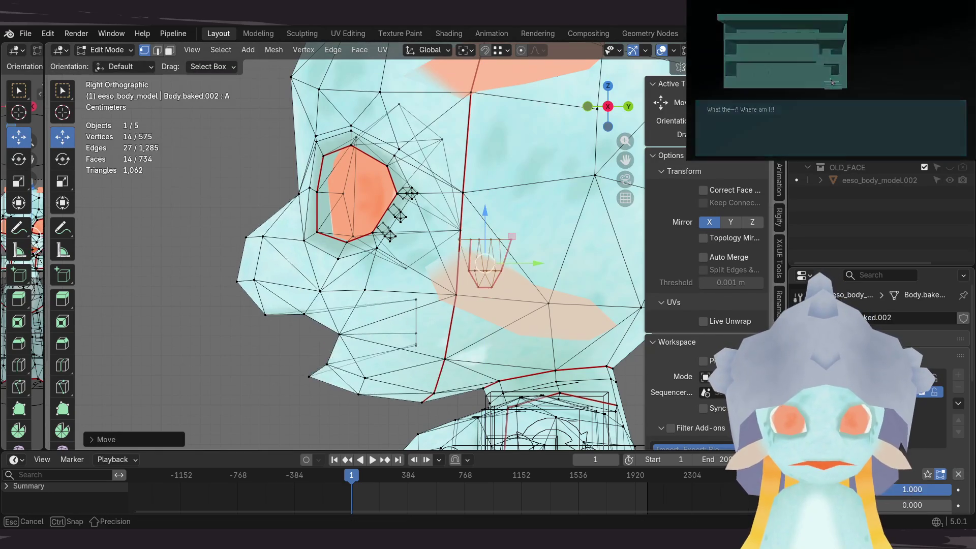
pyautogui.moveTo(458, 284)
pyautogui.mouseDown(button='middle')
pyautogui.moveTo(512, 289)
pyautogui.moveTo(455, 300)
pyautogui.moveTo(460, 326)
pyautogui.moveTo(446, 322)
pyautogui.moveTo(522, 366)
pyautogui.moveTo(493, 325)
pyautogui.moveTo(517, 298)
pyautogui.mouseUp(button='middle')
pyautogui.hotkey('alt', 'a')
pyautogui.press('Tab')
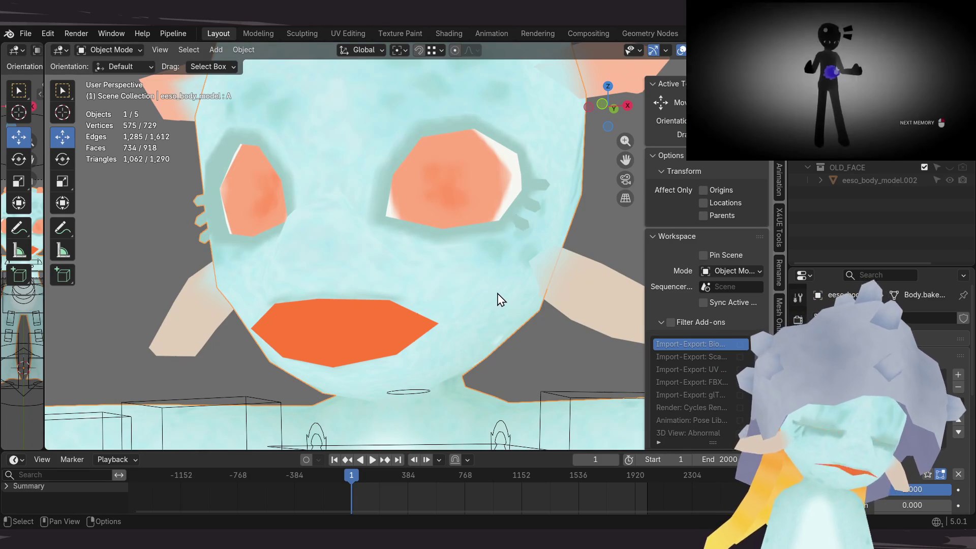
# Step: Add a second mouth shape key (I) to the body mesh and enter Edit Mode
pyautogui.click(959, 376)
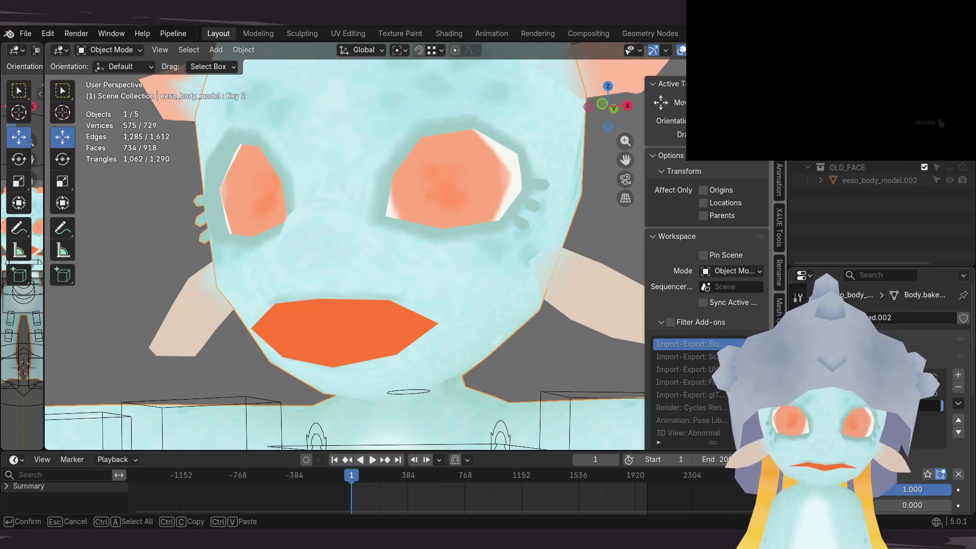
pyautogui.moveTo(478, 320)
pyautogui.mouseDown(button='middle')
pyautogui.moveTo(497, 312)
pyautogui.moveTo(453, 303)
pyautogui.moveTo(452, 312)
pyautogui.moveTo(514, 311)
pyautogui.moveTo(493, 333)
pyautogui.moveTo(468, 320)
pyautogui.moveTo(475, 299)
pyautogui.moveTo(436, 298)
pyautogui.moveTo(453, 305)
pyautogui.moveTo(453, 320)
pyautogui.moveTo(478, 320)
pyautogui.mouseUp(button='middle')
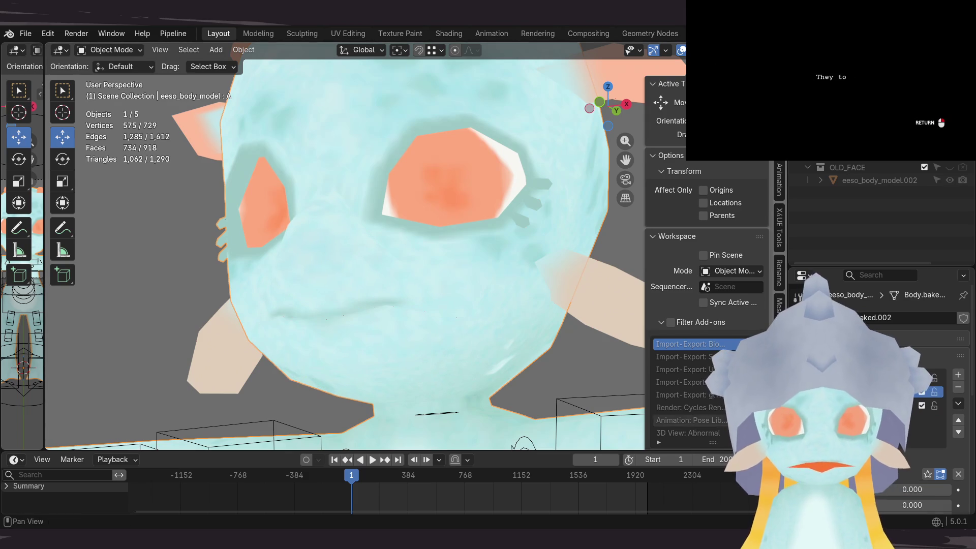
pyautogui.scroll(-2, 457, 342)
pyautogui.press('Tab')
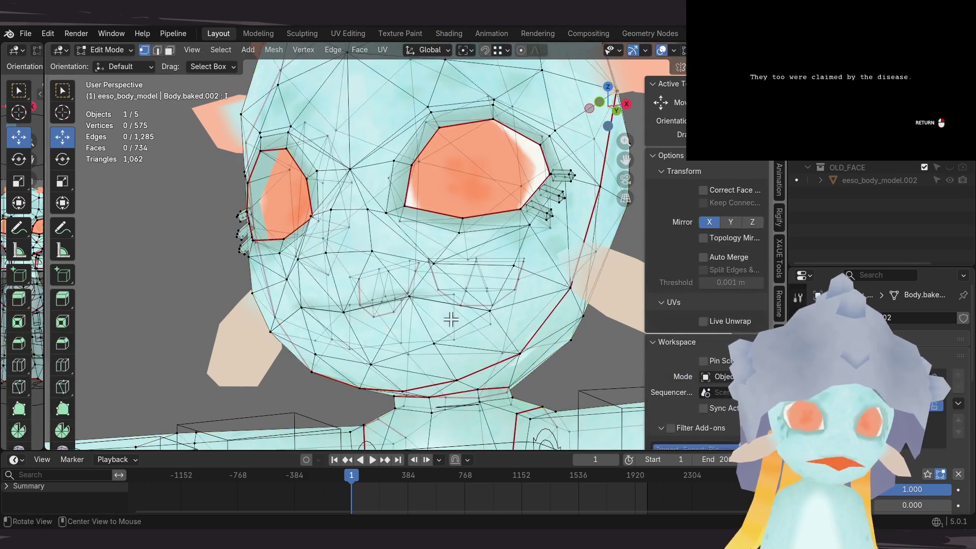
# Step: In Right Orthographic view, move the chin vertex and shift the lower face-edge vertices up and left
pyautogui.moveTo(440, 298); pyautogui.dragTo(391, 282, button='middle')
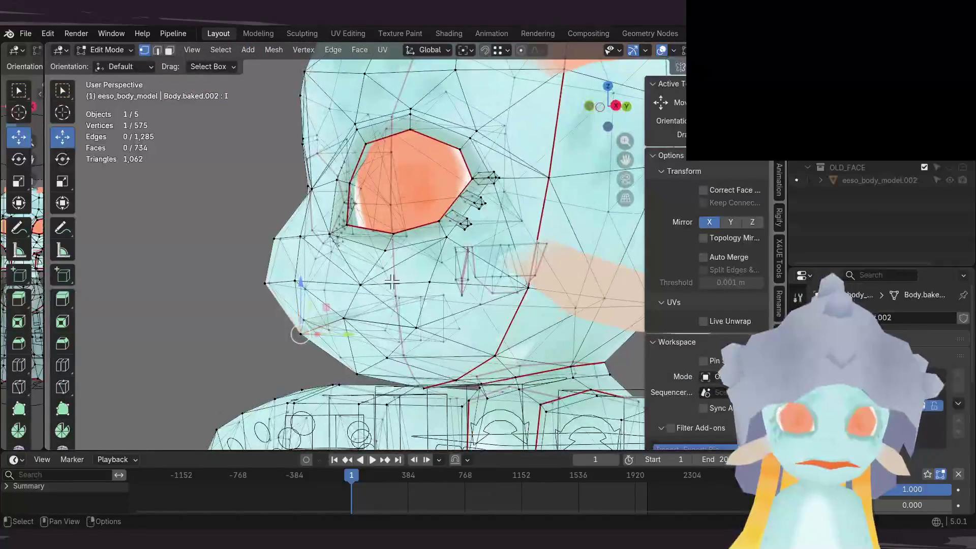
pyautogui.press('KP_3')
pyautogui.scroll(5, 326, 234)
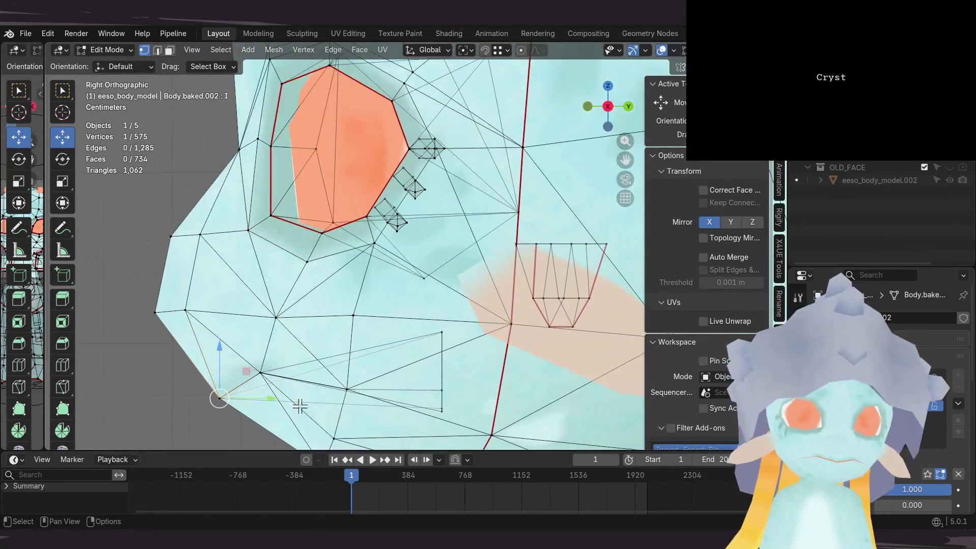
pyautogui.press('g')
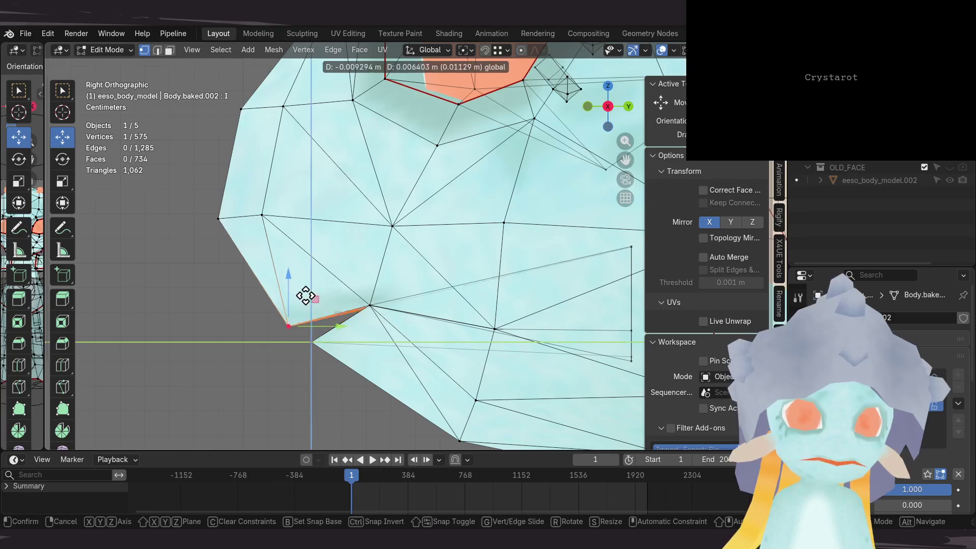
pyautogui.click(294, 272)
pyautogui.keyDown('shift'); pyautogui.moveTo(295, 273); pyautogui.dragTo(305, 338, button='middle'); pyautogui.keyUp('shift')
pyautogui.moveTo(192, 193); pyautogui.dragTo(322, 350)
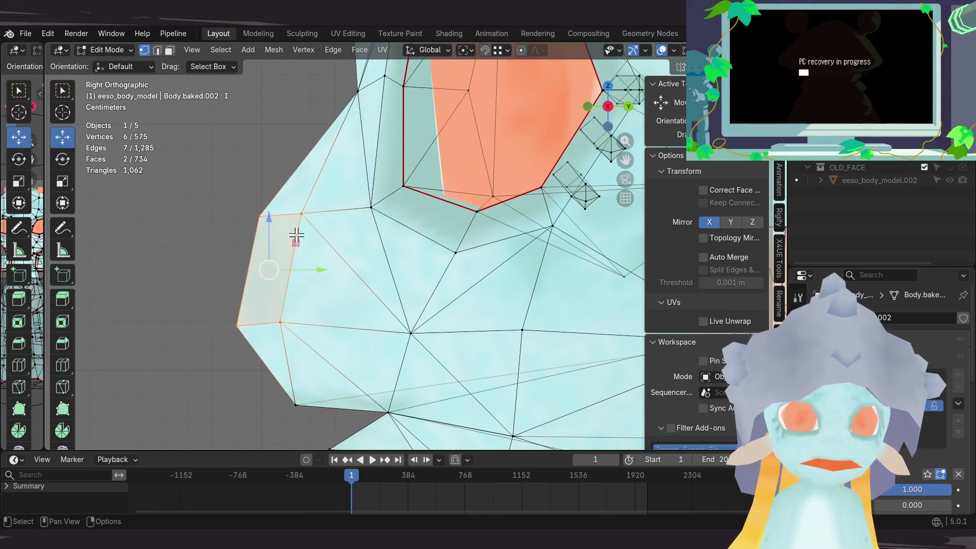
pyautogui.press('g')
pyautogui.click(283, 223)
# Step: Move the lower lip vertices along the vertical axis to pull the lower lip up
pyautogui.keyDown('shift'); pyautogui.moveTo(375, 388); pyautogui.dragTo(332, 295, button='middle'); pyautogui.keyUp('shift')
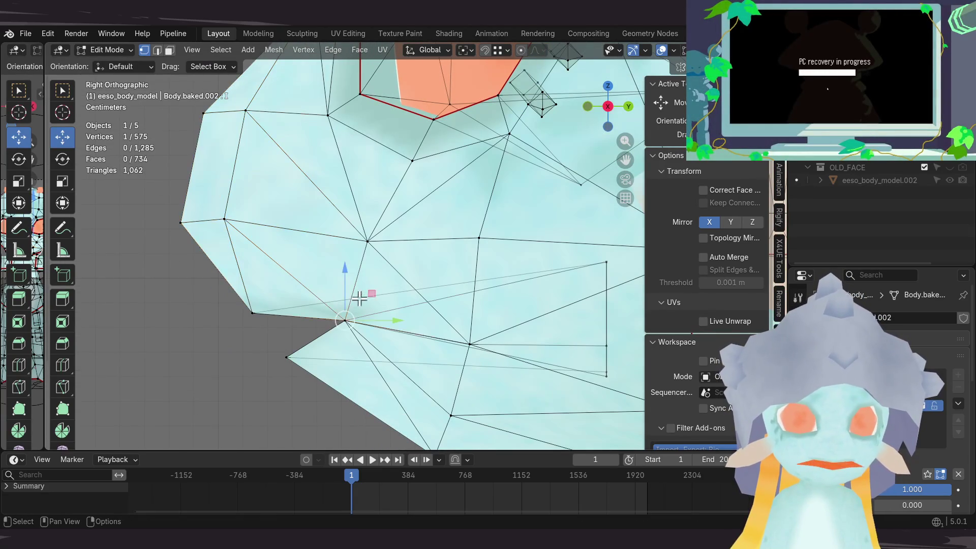
pyautogui.click(345, 268)
pyautogui.keyDown('shift'); pyautogui.moveTo(353, 348); pyautogui.dragTo(345, 294, button='middle'); pyautogui.keyUp('shift')
pyautogui.moveTo(340, 251); pyautogui.dragTo(341, 281)
pyautogui.click(323, 294)
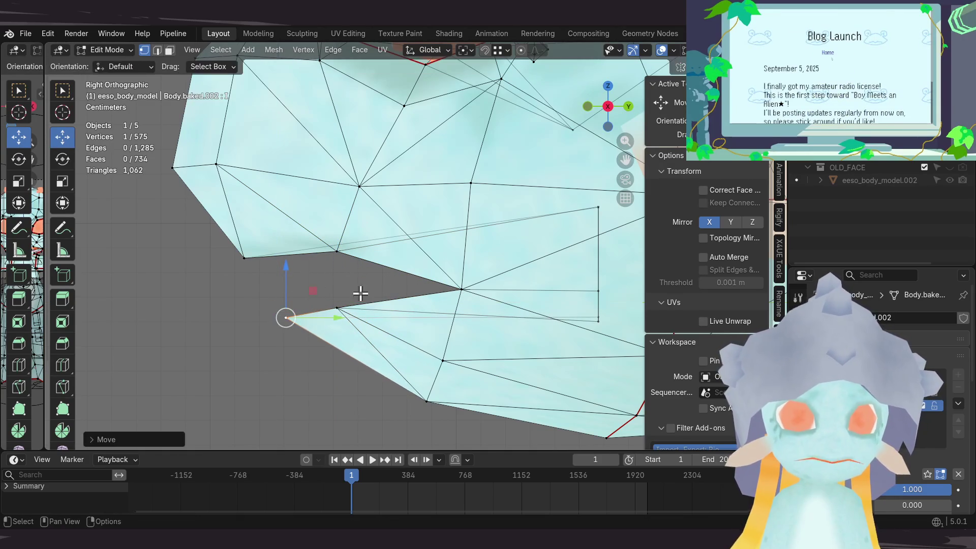
pyautogui.click(337, 309)
pyautogui.press('g')
pyautogui.press('z')
pyautogui.click(338, 290)
# Step: From a perspective view, move a mouth vertex and a mouth corner vertex
pyautogui.moveTo(337, 290)
pyautogui.mouseDown(button='middle')
pyautogui.moveTo(440, 297)
pyautogui.moveTo(416, 264)
pyautogui.moveTo(442, 270)
pyautogui.moveTo(382, 233)
pyautogui.mouseUp(button='middle')
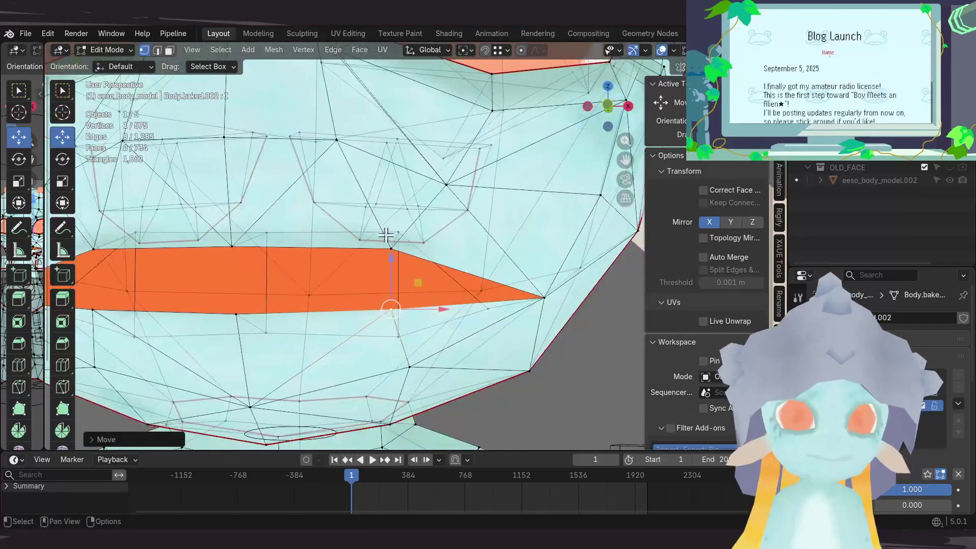
pyautogui.moveTo(465, 253)
pyautogui.mouseDown(button='middle')
pyautogui.moveTo(289, 285)
pyautogui.moveTo(333, 290)
pyautogui.moveTo(460, 233)
pyautogui.moveTo(471, 200)
pyautogui.moveTo(387, 279)
pyautogui.moveTo(416, 253)
pyautogui.moveTo(340, 266)
pyautogui.mouseUp(button='middle')
pyautogui.press('g')
pyautogui.click(337, 268)
pyautogui.press('g')
pyautogui.click(429, 281)
# Step: Move the remaining mouth vertices to flatten the mouth into a wide, thin horizontal band
pyautogui.moveTo(429, 281); pyautogui.dragTo(419, 283, button='middle')
pyautogui.click(399, 317)
pyautogui.moveTo(399, 318)
pyautogui.mouseDown(button='middle')
pyautogui.moveTo(492, 261)
pyautogui.moveTo(493, 211)
pyautogui.moveTo(533, 291)
pyautogui.mouseUp(button='middle')
pyautogui.moveTo(411, 290)
pyautogui.mouseDown(button='middle')
pyautogui.moveTo(538, 280)
pyautogui.moveTo(489, 248)
pyautogui.moveTo(478, 262)
pyautogui.mouseUp(button='middle')
pyautogui.press('g')
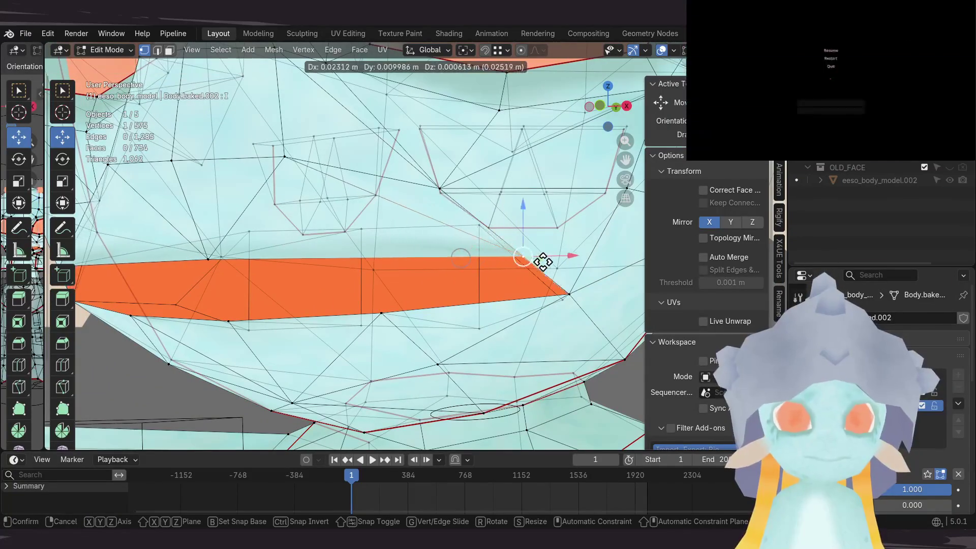
pyautogui.click(584, 260)
pyautogui.moveTo(584, 260)
pyautogui.mouseDown(button='middle')
pyautogui.moveTo(472, 200)
pyautogui.moveTo(501, 255)
pyautogui.moveTo(400, 274)
pyautogui.moveTo(462, 266)
pyautogui.moveTo(307, 268)
pyautogui.mouseUp(button='middle')
pyautogui.moveTo(41, 241); pyautogui.dragTo(271, 244)
# Step: Stretch the I key's mouth band outward, viewing it edge-on
pyautogui.scroll(5, 152, 266)
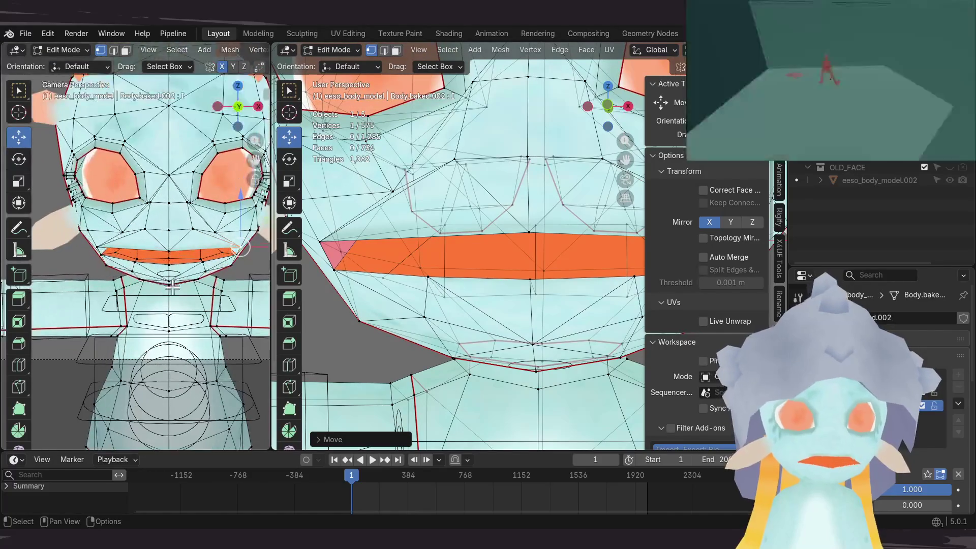
pyautogui.scroll(-2, 145, 277)
pyautogui.moveTo(488, 289); pyautogui.dragTo(522, 292, button='middle')
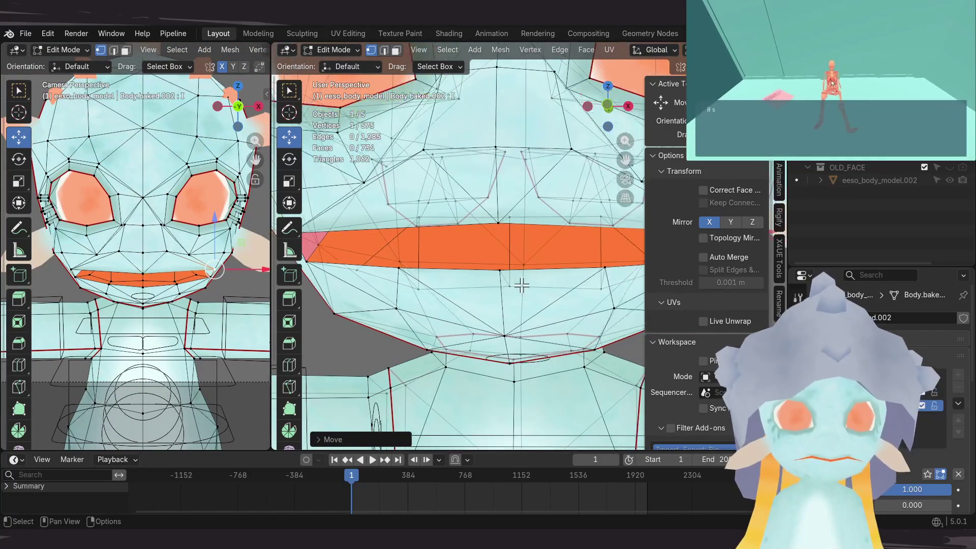
pyautogui.moveTo(587, 289)
pyautogui.mouseDown(button='middle')
pyautogui.moveTo(544, 285)
pyautogui.moveTo(423, 310)
pyautogui.moveTo(436, 356)
pyautogui.moveTo(484, 386)
pyautogui.moveTo(618, 374)
pyautogui.mouseUp(button='middle')
pyautogui.press('g')
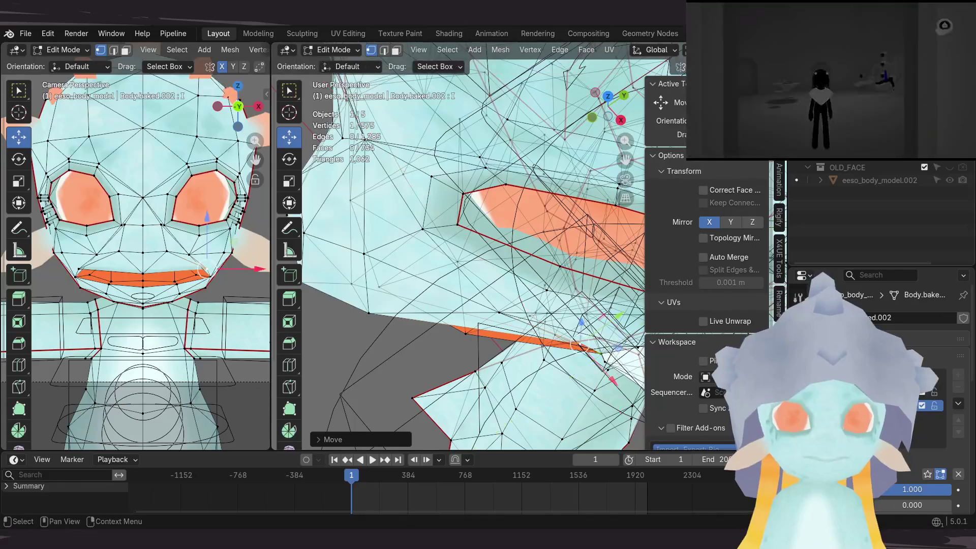
pyautogui.click(610, 351)
pyautogui.moveTo(477, 311); pyautogui.dragTo(467, 282, button='middle')
pyautogui.moveTo(493, 208)
pyautogui.mouseDown(button='middle')
pyautogui.moveTo(464, 220)
pyautogui.moveTo(539, 244)
pyautogui.moveTo(454, 295)
pyautogui.moveTo(544, 277)
pyautogui.moveTo(487, 305)
pyautogui.moveTo(503, 301)
pyautogui.mouseUp(button='middle')
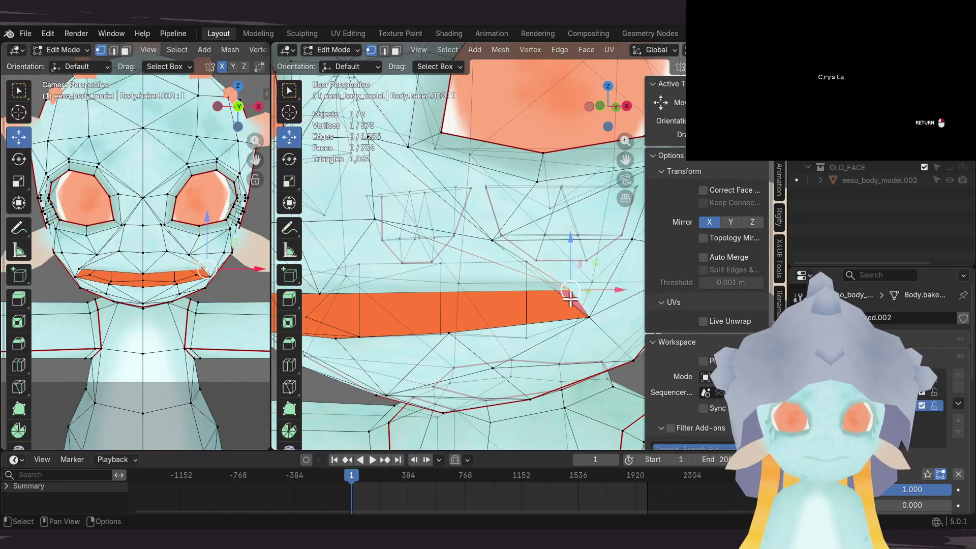
pyautogui.click(540, 303)
pyautogui.moveTo(540, 303)
pyautogui.mouseDown(button='middle')
pyautogui.moveTo(489, 299)
pyautogui.moveTo(564, 314)
pyautogui.mouseUp(button='middle')
# Step: Move the selected lip vertices into a wider, flatter grin from the side
pyautogui.press('g')
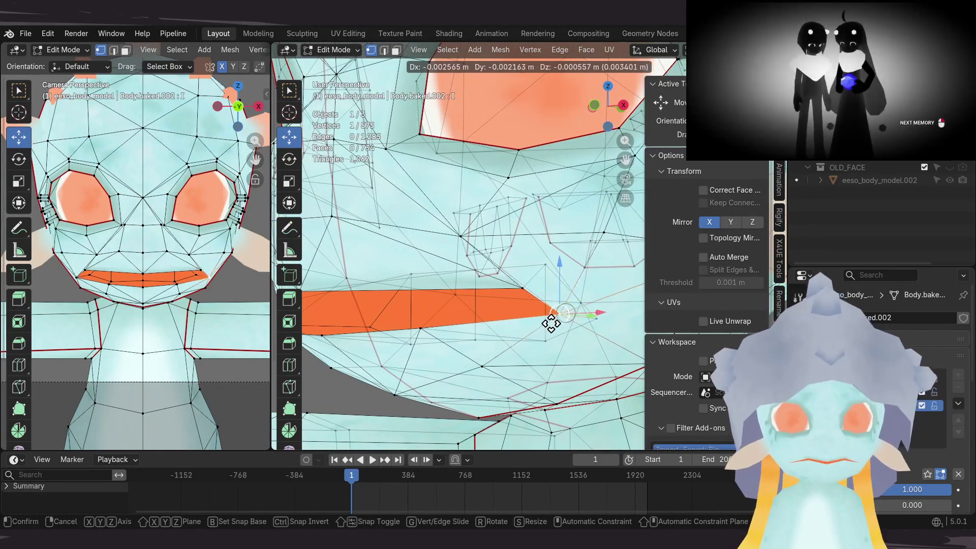
pyautogui.moveTo(511, 303)
pyautogui.mouseDown(button='middle')
pyautogui.moveTo(425, 305)
pyautogui.moveTo(407, 279)
pyautogui.mouseUp(button='middle')
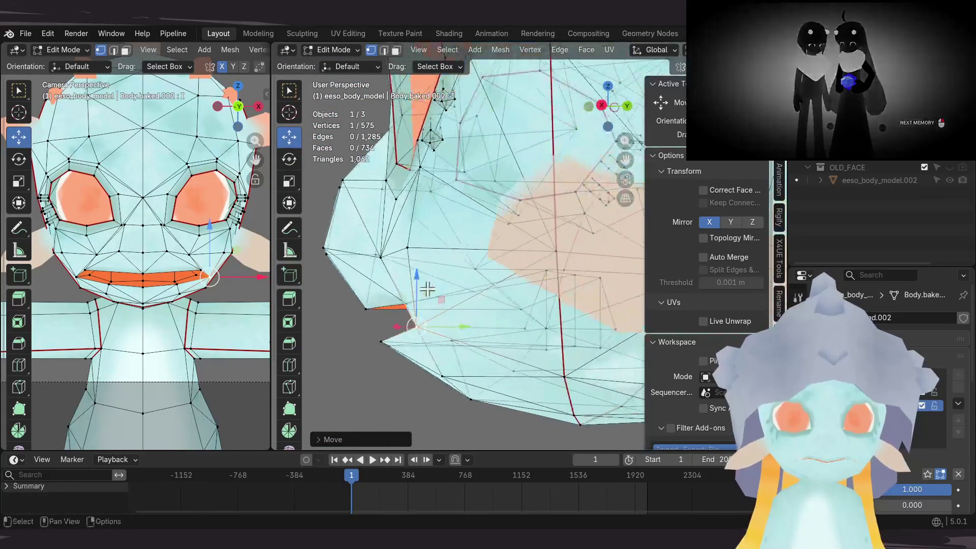
pyautogui.moveTo(425, 316)
pyautogui.mouseDown(button='middle')
pyautogui.moveTo(528, 274)
pyautogui.moveTo(572, 281)
pyautogui.moveTo(541, 269)
pyautogui.moveTo(570, 234)
pyautogui.mouseUp(button='middle')
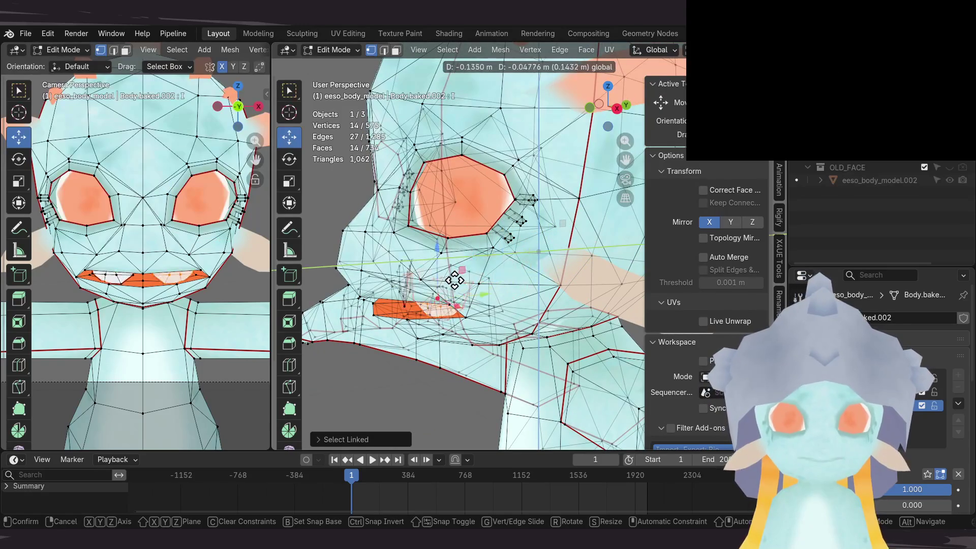
pyautogui.moveTo(448, 281)
pyautogui.mouseDown(button='middle')
pyautogui.moveTo(456, 304)
pyautogui.moveTo(508, 285)
pyautogui.mouseUp(button='middle')
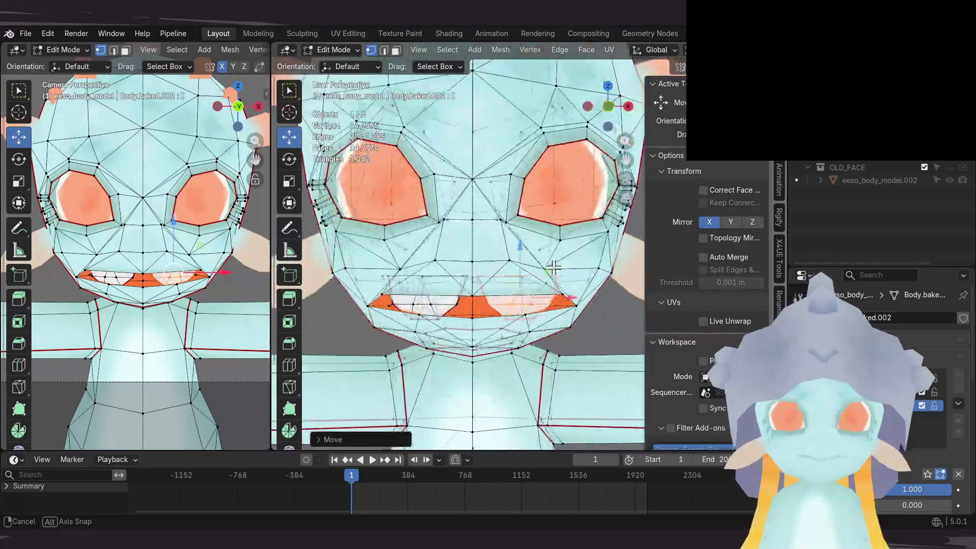
pyautogui.press('g')
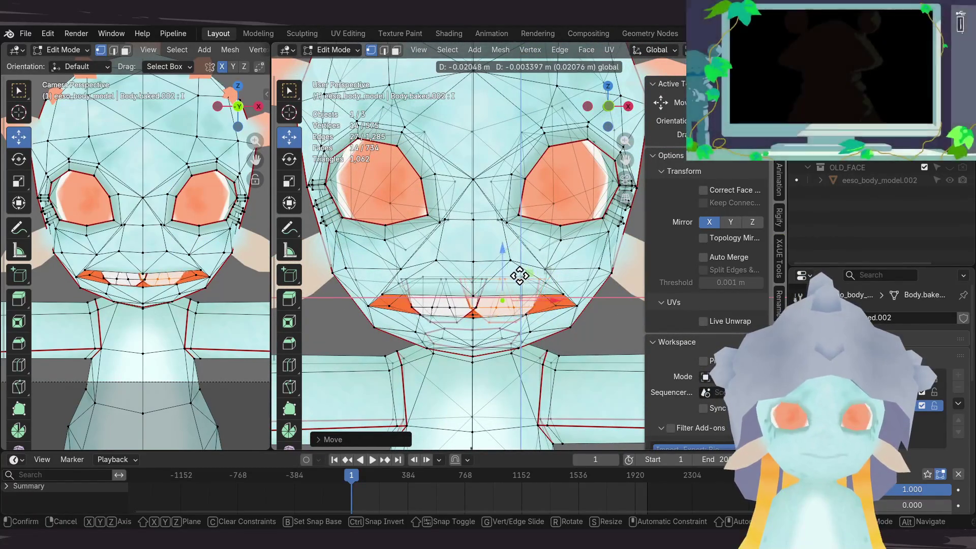
pyautogui.click(537, 274)
pyautogui.moveTo(536, 274); pyautogui.dragTo(529, 272, button='middle')
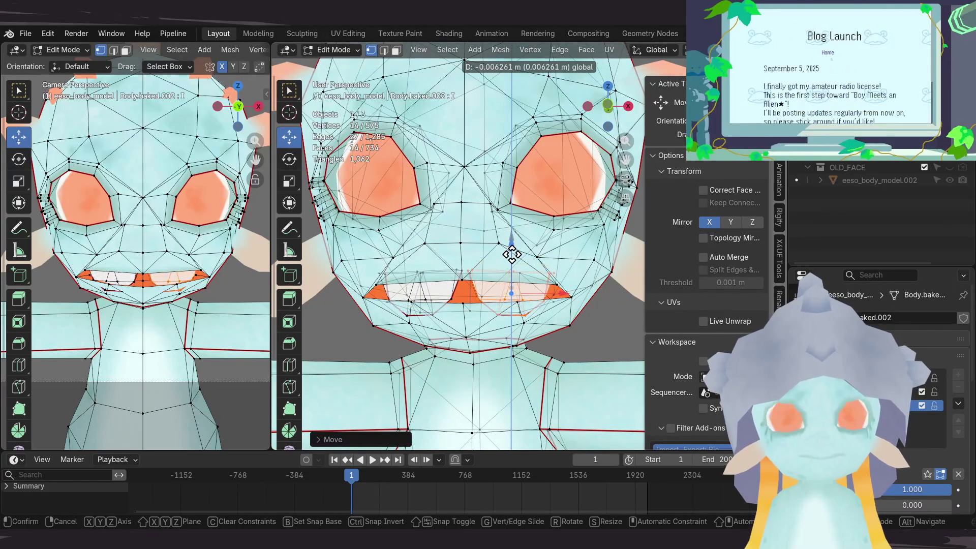
pyautogui.click(512, 249)
# Step: Adjust the lip-centre vertex vertically, then return to Object Mode to check the grin
pyautogui.moveTo(461, 305); pyautogui.dragTo(470, 285, button='middle')
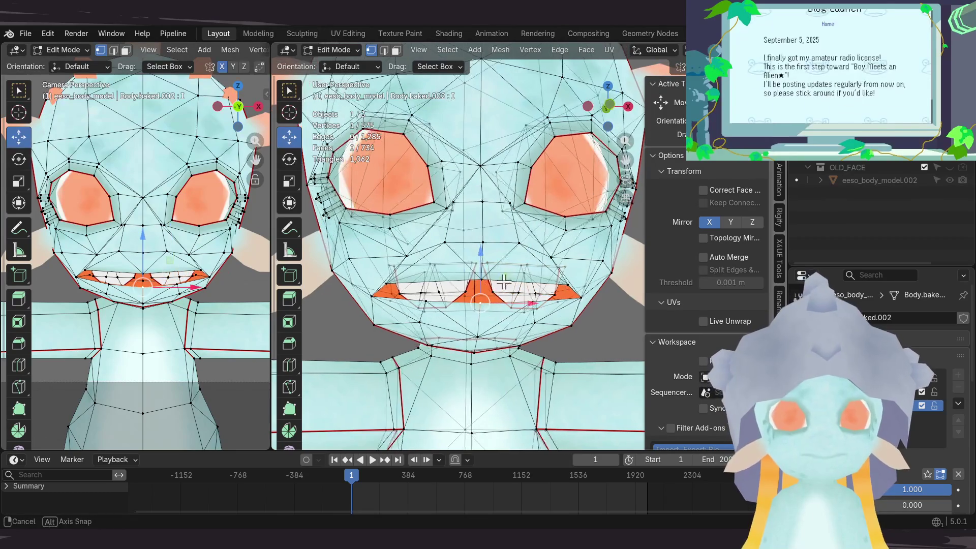
pyautogui.click(480, 245)
pyautogui.press('g')
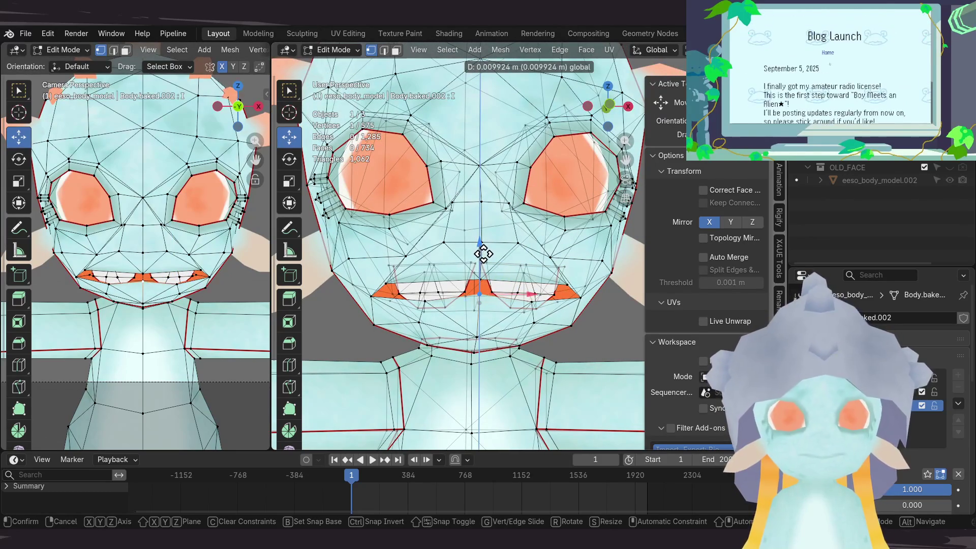
pyautogui.click(483, 253)
pyautogui.moveTo(528, 267); pyautogui.dragTo(530, 256)
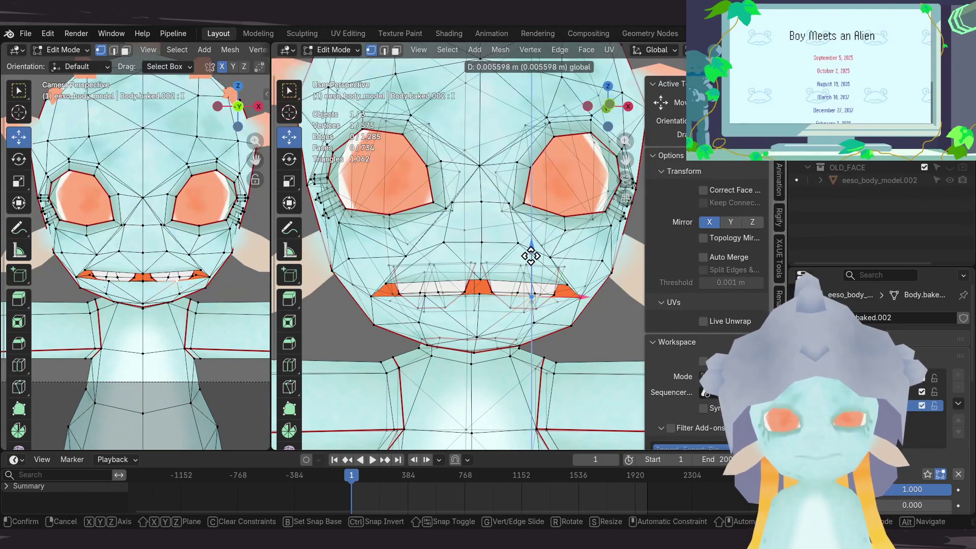
pyautogui.click(531, 256)
pyautogui.moveTo(530, 256)
pyautogui.mouseDown(button='middle')
pyautogui.moveTo(493, 266)
pyautogui.moveTo(454, 302)
pyautogui.moveTo(490, 280)
pyautogui.mouseUp(button='middle')
pyautogui.press('Tab')
# Step: Solo the active shape key and preview the A and I mouth shapes
pyautogui.moveTo(364, 331)
pyautogui.mouseDown(button='middle')
pyautogui.moveTo(412, 313)
pyautogui.moveTo(466, 316)
pyautogui.mouseUp(button='middle')
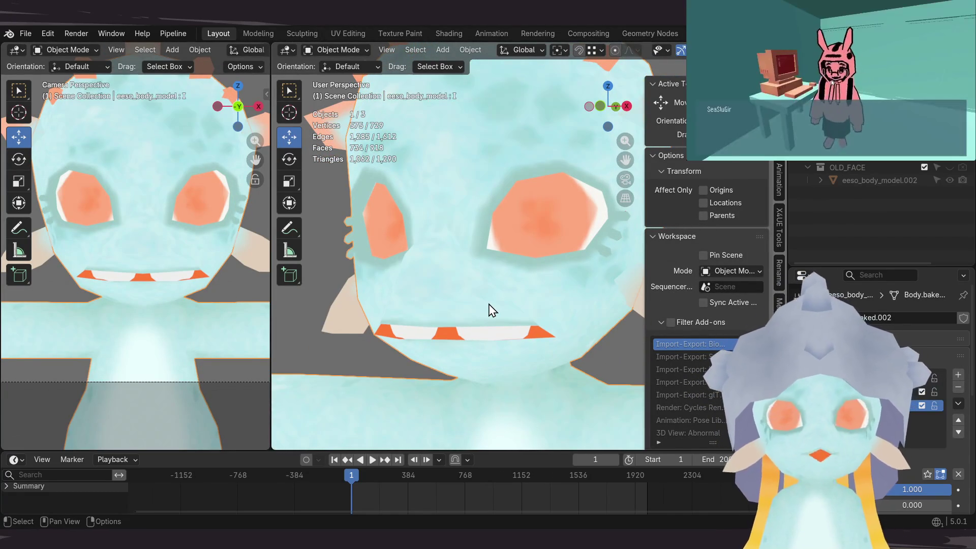
pyautogui.click(928, 473)
pyautogui.click(904, 391)
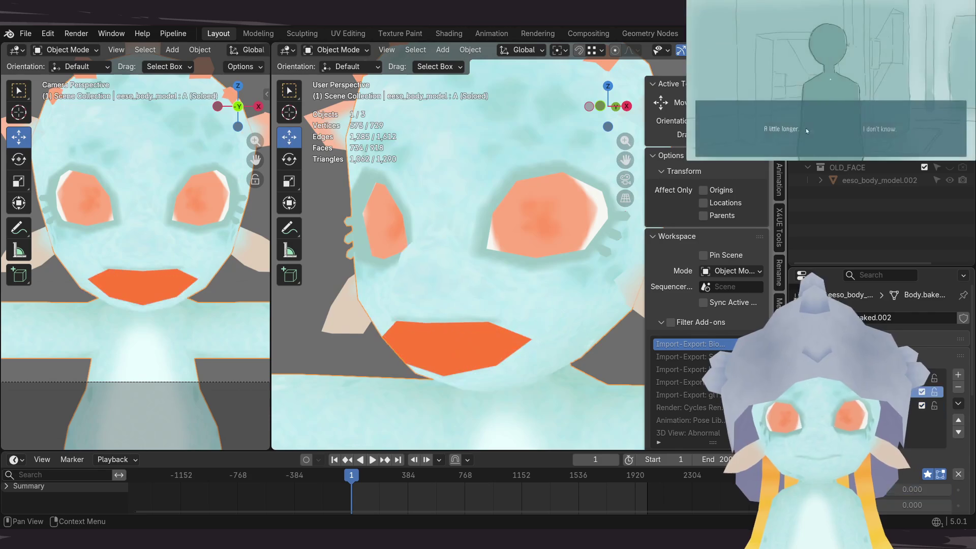
pyautogui.click(905, 405)
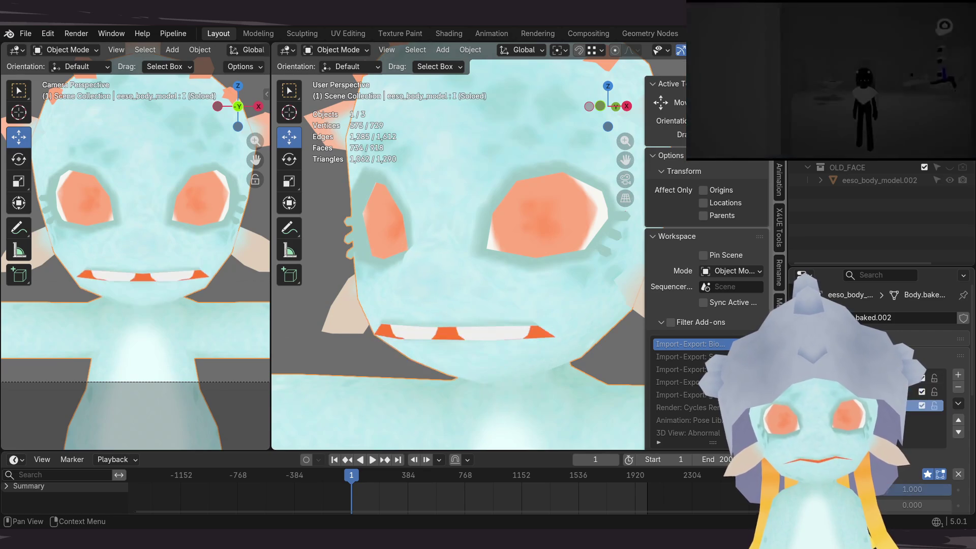
# Step: Rename the new shape key to U and enter Edit Mode on the body mesh
pyautogui.doubleClick(865, 392)
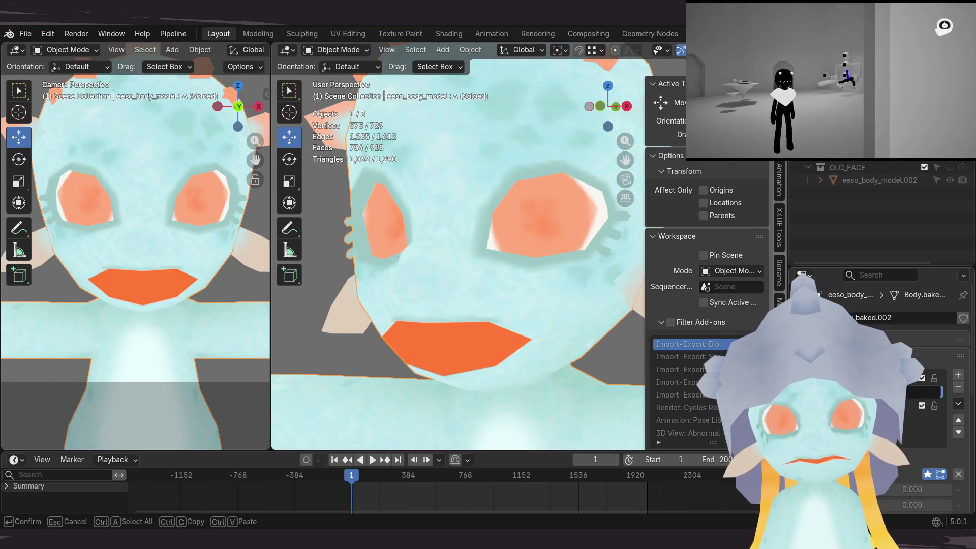
pyautogui.press('Escape')
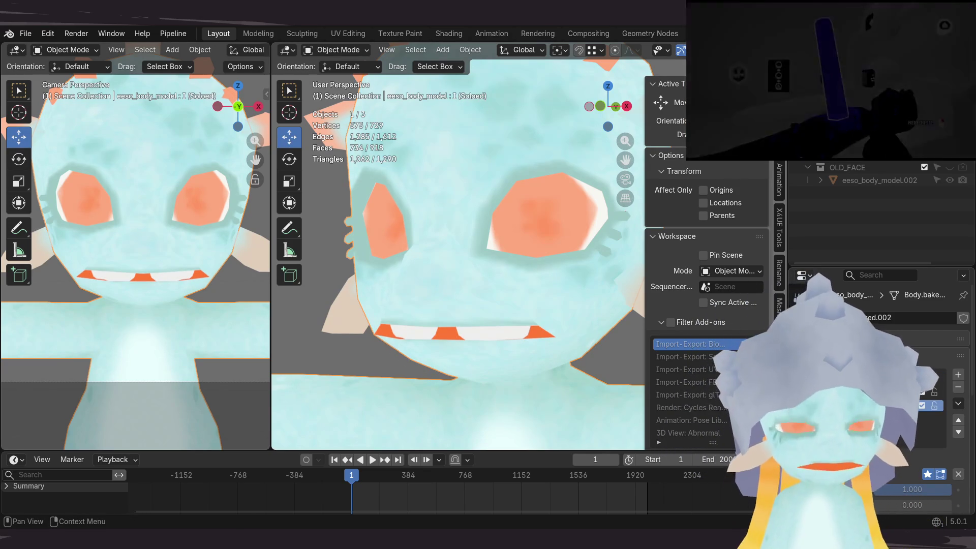
pyautogui.moveTo(489, 365)
pyautogui.keyDown('shift'); pyautogui.mouseDown(button='middle')
pyautogui.moveTo(446, 327)
pyautogui.moveTo(414, 337)
pyautogui.moveTo(426, 299)
pyautogui.moveTo(447, 300)
pyautogui.mouseUp(button='middle'); pyautogui.keyUp('shift')
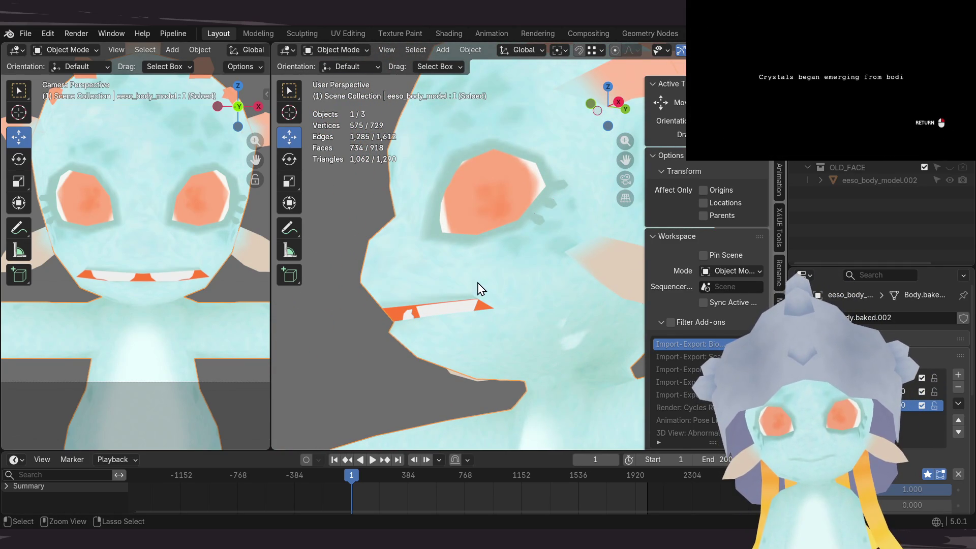
pyautogui.moveTo(475, 292)
pyautogui.mouseDown(button='middle')
pyautogui.moveTo(498, 292)
pyautogui.moveTo(501, 301)
pyautogui.moveTo(483, 308)
pyautogui.mouseUp(button='middle')
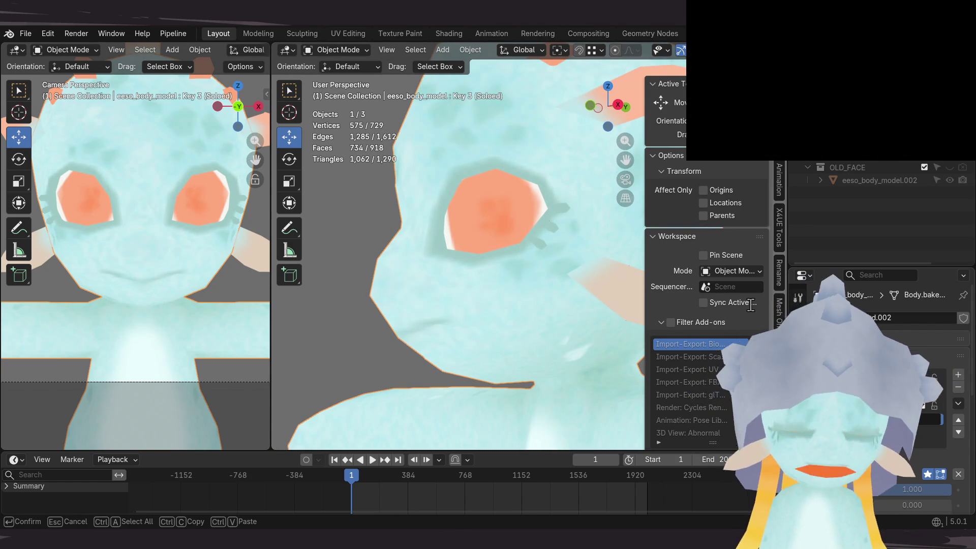
pyautogui.moveTo(507, 303); pyautogui.dragTo(467, 306, button='middle')
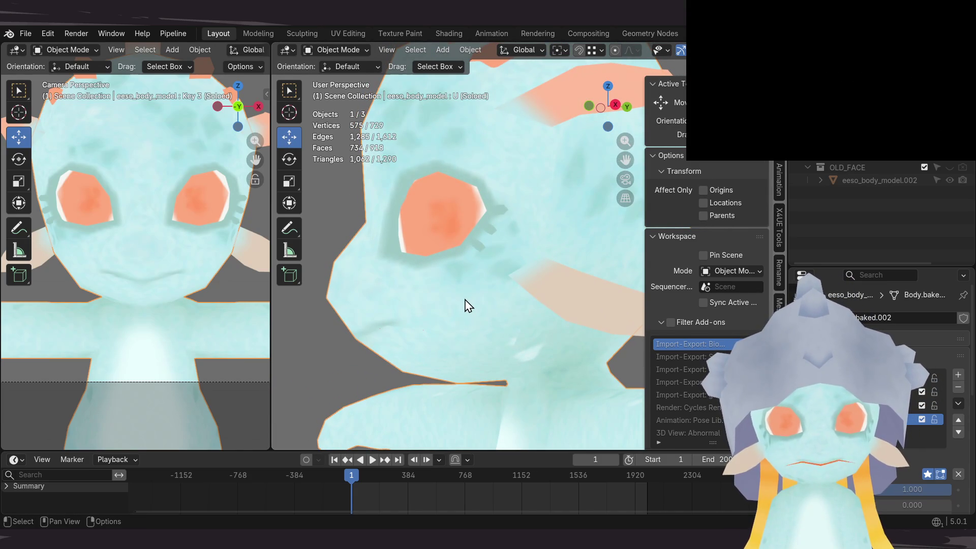
pyautogui.press('Tab')
pyautogui.moveTo(470, 308)
pyautogui.mouseDown(button='middle')
pyautogui.moveTo(528, 281)
pyautogui.moveTo(483, 307)
pyautogui.moveTo(390, 300)
pyautogui.mouseUp(button='middle')
# Step: In the numpad-3 side view, reposition the chin vertex for the U mouth
pyautogui.press('KP_3')
pyautogui.scroll(8, 482, 297)
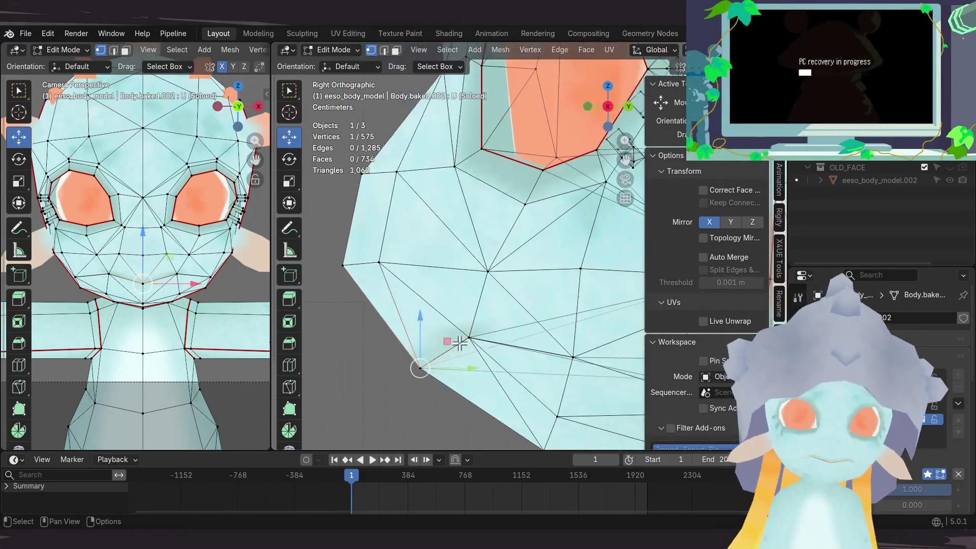
pyautogui.scroll(-3, 466, 296)
pyautogui.scroll(5, 461, 295)
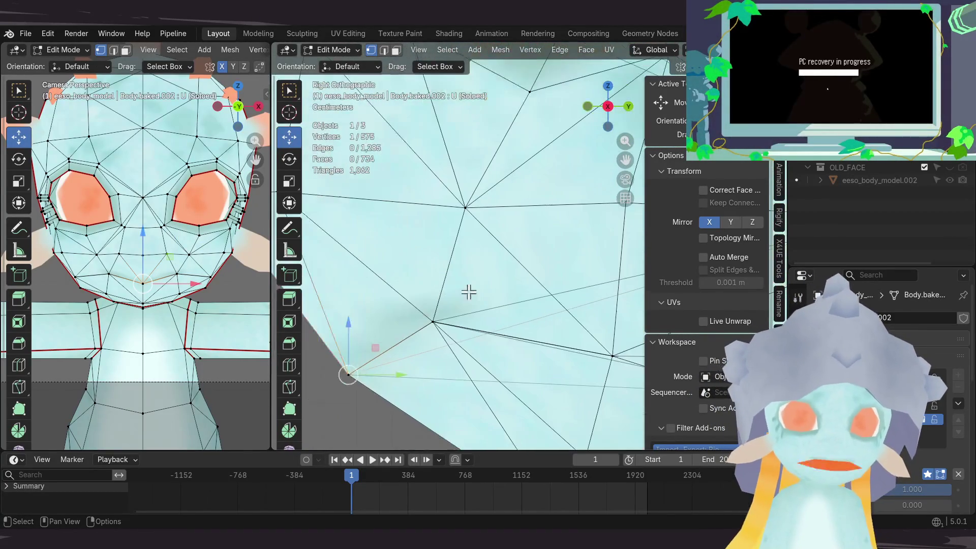
pyautogui.scroll(-2, 425, 304)
pyautogui.scroll(-3, 425, 304)
pyautogui.scroll(4, 454, 316)
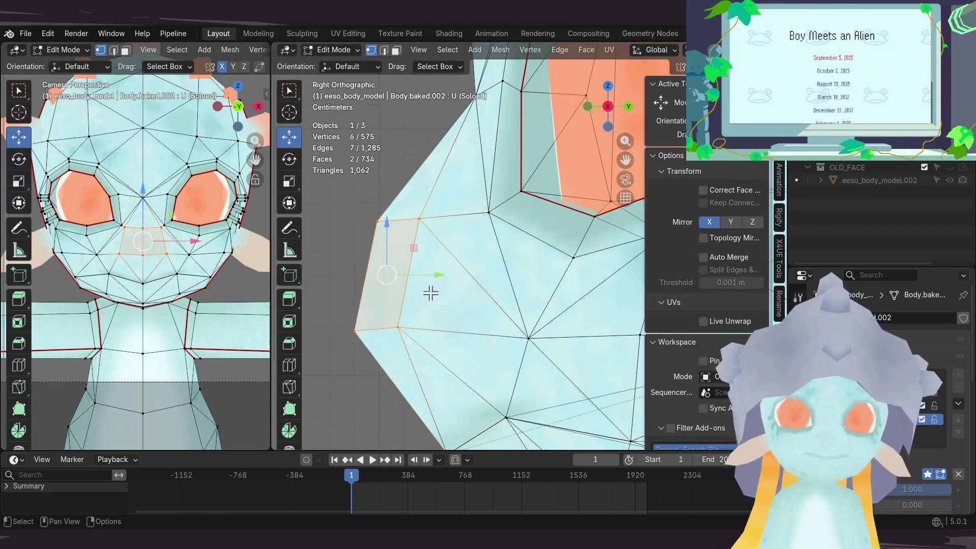
pyautogui.scroll(-4, 428, 295)
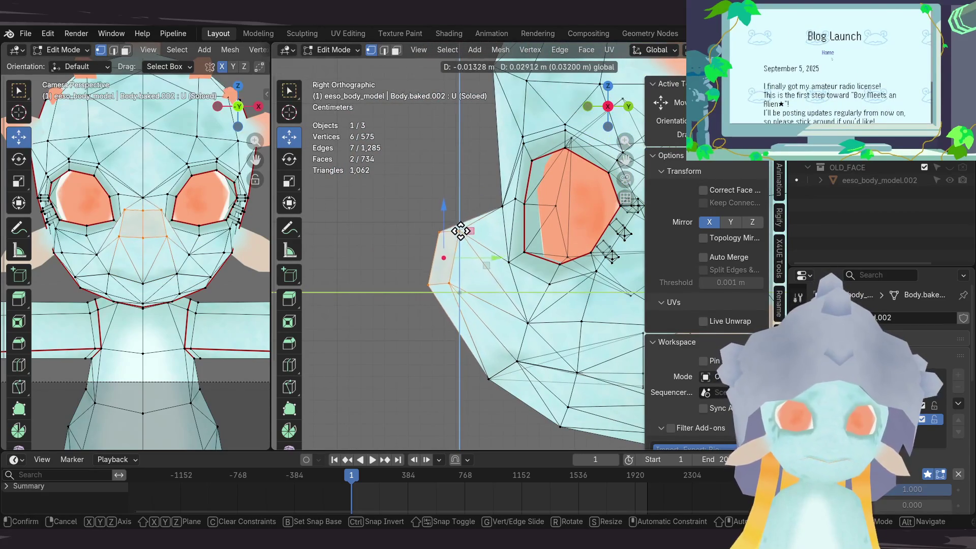
pyautogui.click(460, 231)
pyautogui.scroll(2, 458, 260)
pyautogui.scroll(-2, 454, 287)
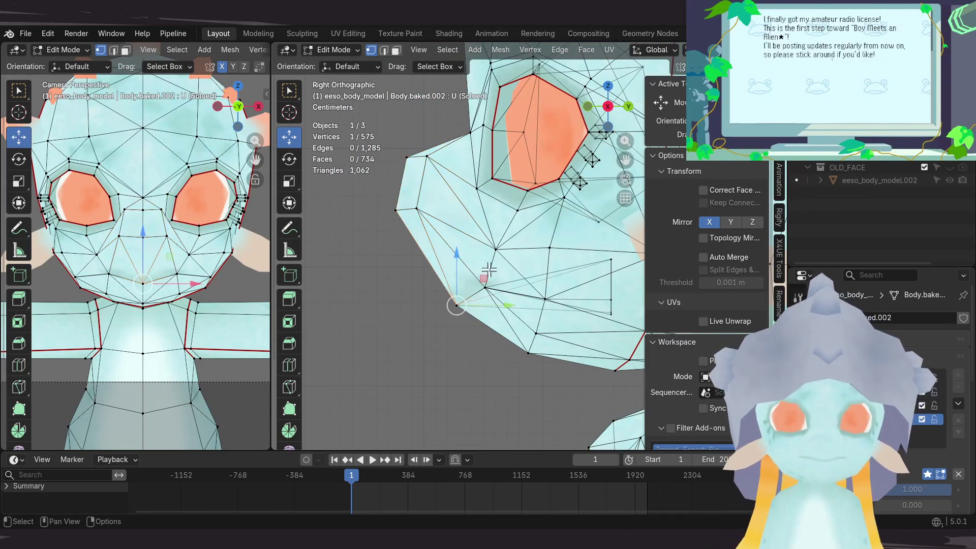
pyautogui.press('g')
pyautogui.click(443, 226)
# Step: Push the surrounding chin vertices down and forward
pyautogui.keyDown('shift'); pyautogui.moveTo(448, 309); pyautogui.dragTo(396, 301, button='middle'); pyautogui.keyUp('shift')
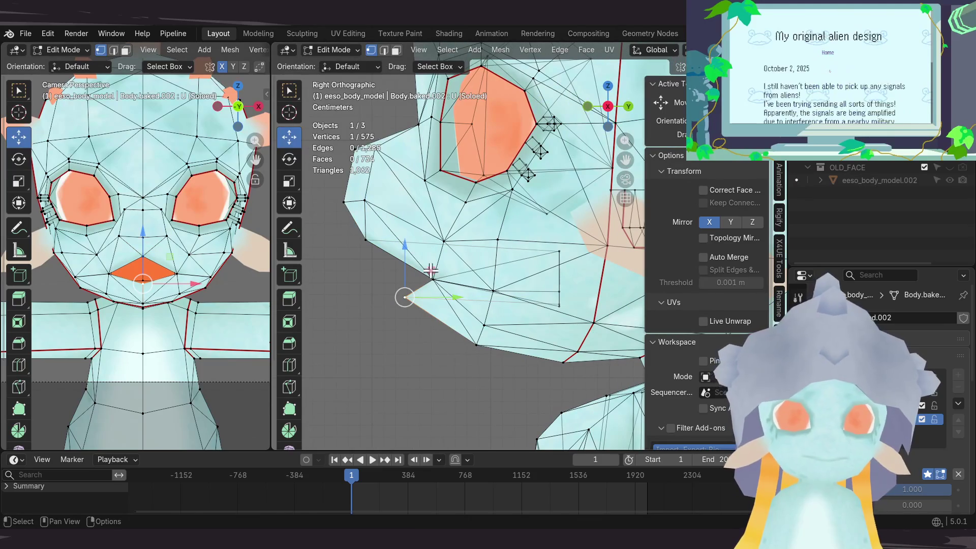
pyautogui.click(451, 302)
pyautogui.keyDown('shift'); pyautogui.moveTo(522, 337); pyautogui.dragTo(461, 320, button='middle'); pyautogui.keyUp('shift')
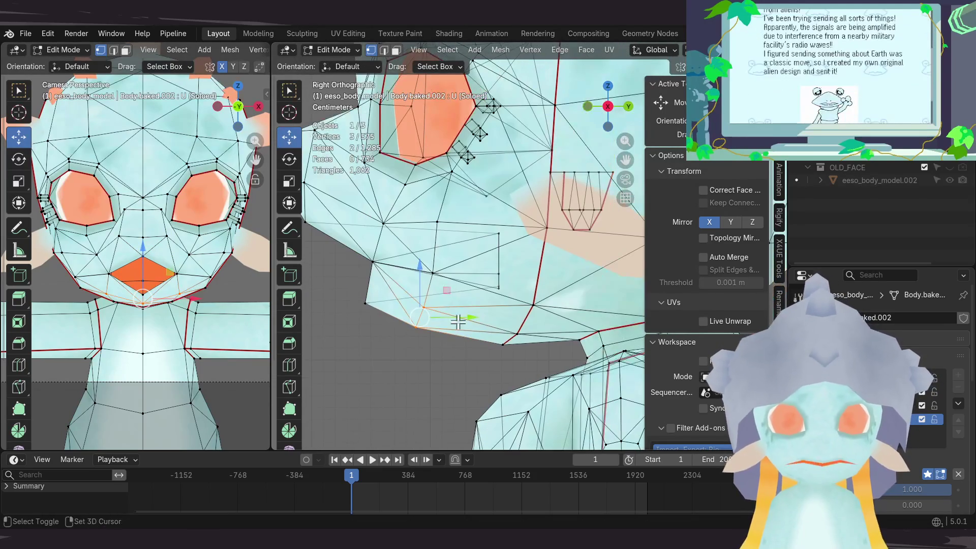
pyautogui.press('g')
pyautogui.click(457, 326)
pyautogui.moveTo(494, 360); pyautogui.dragTo(527, 329)
pyautogui.press('g')
pyautogui.click(605, 328)
pyautogui.moveTo(387, 282)
pyautogui.keyDown('shift'); pyautogui.mouseDown(button='middle')
pyautogui.moveTo(447, 304)
pyautogui.moveTo(621, 305)
pyautogui.moveTo(401, 318)
pyautogui.mouseUp(button='middle'); pyautogui.keyUp('shift')
pyautogui.moveTo(457, 333); pyautogui.dragTo(483, 328)
pyautogui.moveTo(484, 327)
pyautogui.mouseDown(button='middle')
pyautogui.moveTo(464, 279)
pyautogui.moveTo(458, 327)
pyautogui.moveTo(483, 316)
pyautogui.moveTo(477, 329)
pyautogui.moveTo(458, 331)
pyautogui.moveTo(529, 325)
pyautogui.moveTo(476, 323)
pyautogui.mouseUp(button='middle')
# Step: Shift two mouth vertices sideways and enable Topology Mirror
pyautogui.click(465, 279)
pyautogui.keyDown('shift'); pyautogui.click(466, 306); pyautogui.keyUp('shift')
pyautogui.press('g')
pyautogui.moveTo(450, 327); pyautogui.dragTo(440, 328)
pyautogui.moveTo(535, 327); pyautogui.dragTo(531, 326, button='middle')
pyautogui.click(702, 237)
# Step: Refine the mouth vertices into a small pursed diamond and return to Object Mode
pyautogui.moveTo(492, 295); pyautogui.dragTo(421, 296, button='middle')
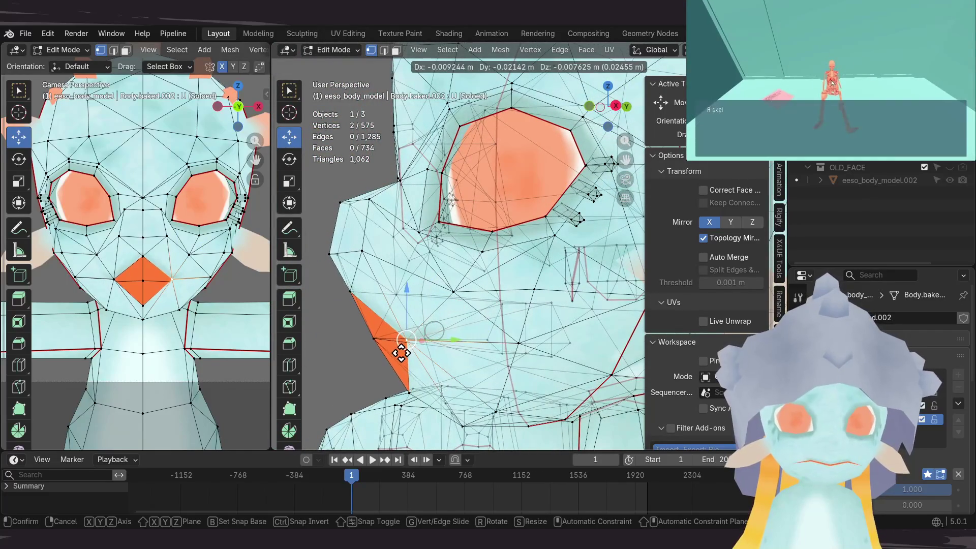
pyautogui.moveTo(472, 327)
pyautogui.mouseDown(button='middle')
pyautogui.moveTo(508, 326)
pyautogui.moveTo(456, 331)
pyautogui.mouseUp(button='middle')
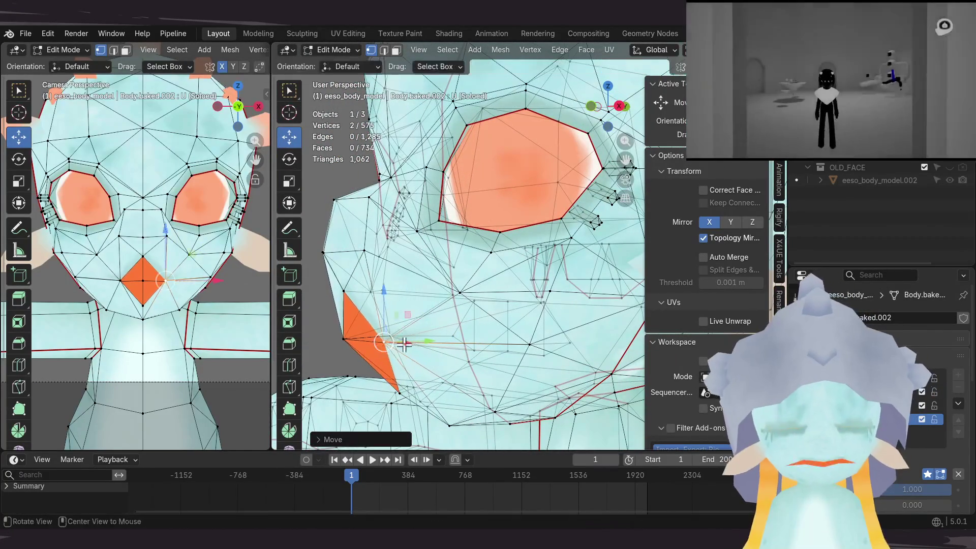
pyautogui.moveTo(470, 332)
pyautogui.mouseDown(button='middle')
pyautogui.moveTo(447, 392)
pyautogui.moveTo(431, 331)
pyautogui.moveTo(478, 325)
pyautogui.moveTo(432, 338)
pyautogui.moveTo(392, 327)
pyautogui.moveTo(418, 294)
pyautogui.moveTo(411, 270)
pyautogui.moveTo(388, 253)
pyautogui.moveTo(428, 338)
pyautogui.moveTo(461, 321)
pyautogui.moveTo(425, 285)
pyautogui.moveTo(471, 321)
pyautogui.moveTo(464, 349)
pyautogui.moveTo(485, 286)
pyautogui.moveTo(470, 305)
pyautogui.moveTo(444, 283)
pyautogui.moveTo(454, 308)
pyautogui.moveTo(525, 303)
pyautogui.moveTo(513, 298)
pyautogui.mouseUp(button='middle')
pyautogui.press('g')
pyautogui.click(424, 351)
pyautogui.click(417, 283)
pyautogui.click(428, 337)
pyautogui.click(469, 292)
pyautogui.scroll(-6, 513, 298)
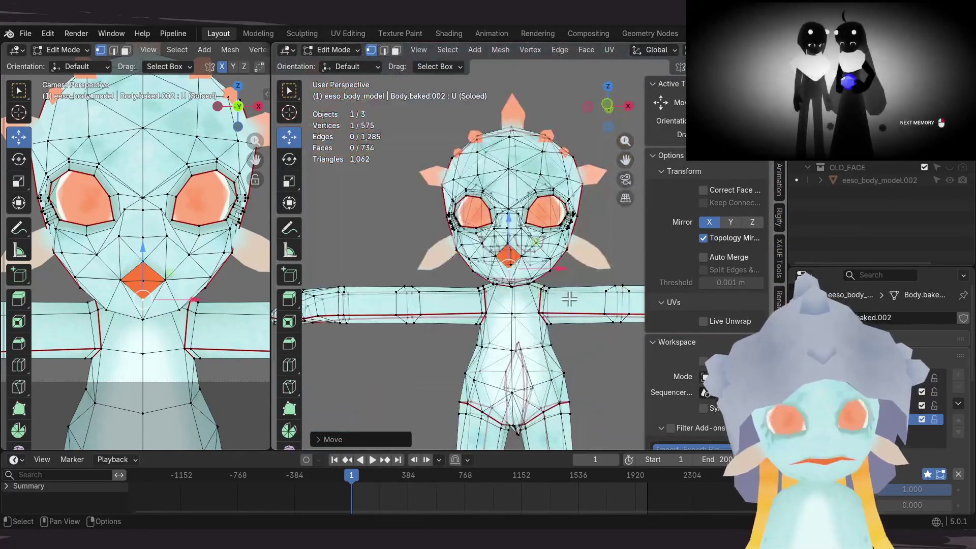
pyautogui.scroll(3, 578, 284)
pyautogui.press('Tab')
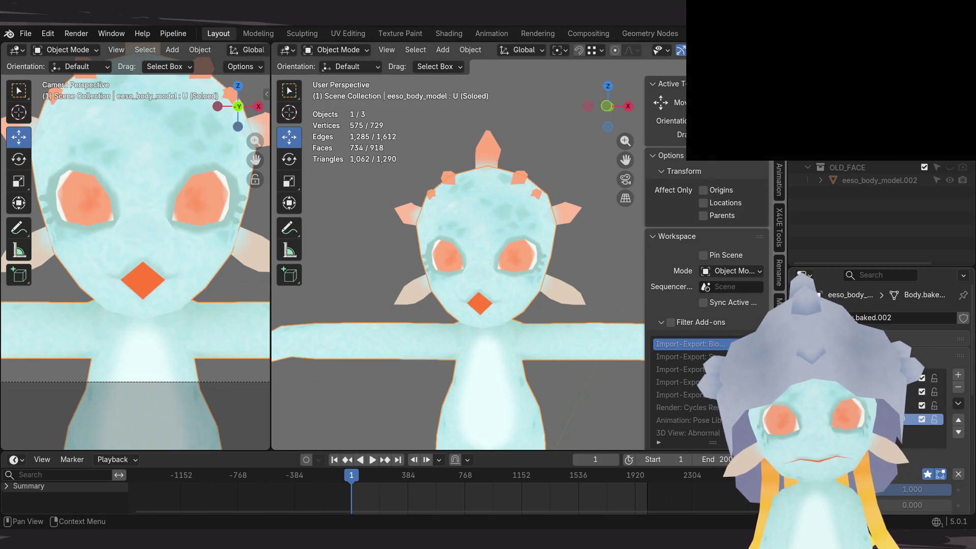
# Step: Select Key 4 for the E shape, switch to front view and enter Edit Mode
pyautogui.click(915, 432)
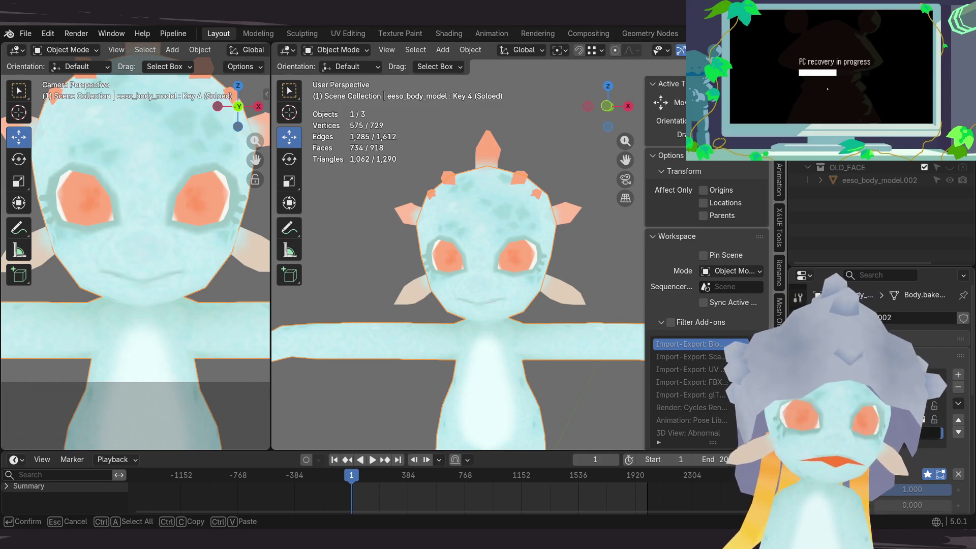
pyautogui.keyDown('ctrl'); pyautogui.scroll(-1, 915, 433); pyautogui.keyUp('ctrl')
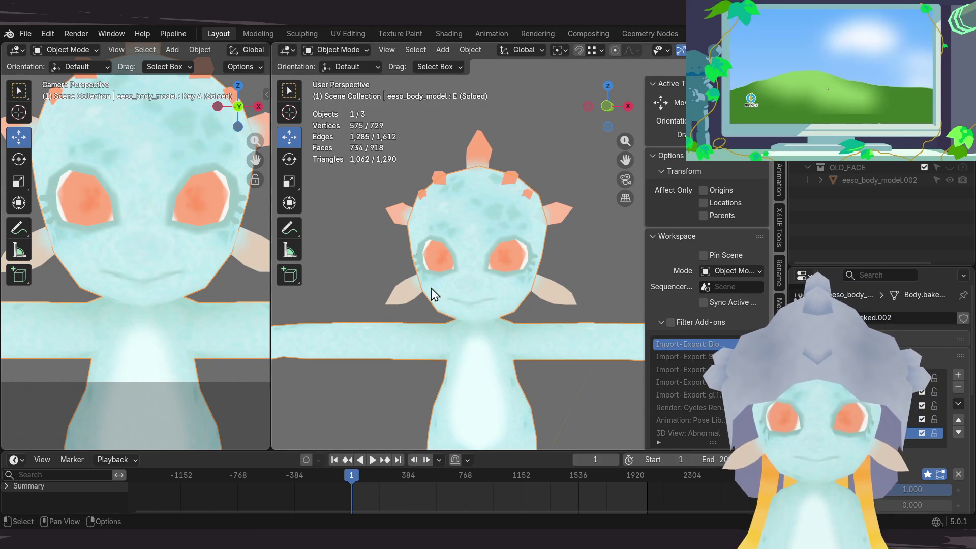
pyautogui.press('KP_1')
pyautogui.moveTo(460, 379)
pyautogui.keyDown('ctrl'); pyautogui.mouseDown(button='middle')
pyautogui.moveTo(584, 374)
pyautogui.moveTo(445, 333)
pyautogui.moveTo(477, 340)
pyautogui.moveTo(487, 327)
pyautogui.mouseUp(button='middle'); pyautogui.keyUp('ctrl')
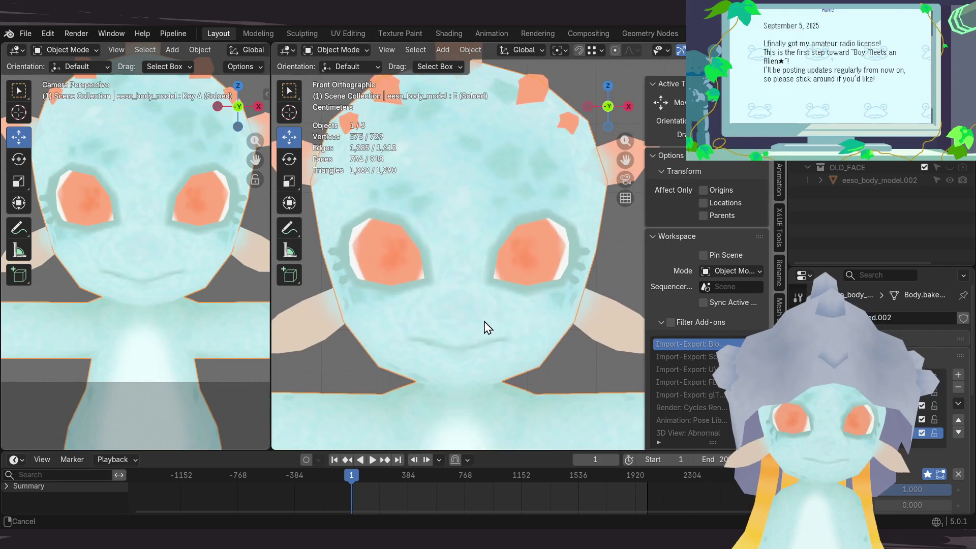
pyautogui.press('Tab')
# Step: In side view, move the mouth-centre vertex with an axis-locked move
pyautogui.scroll(5, 429, 334)
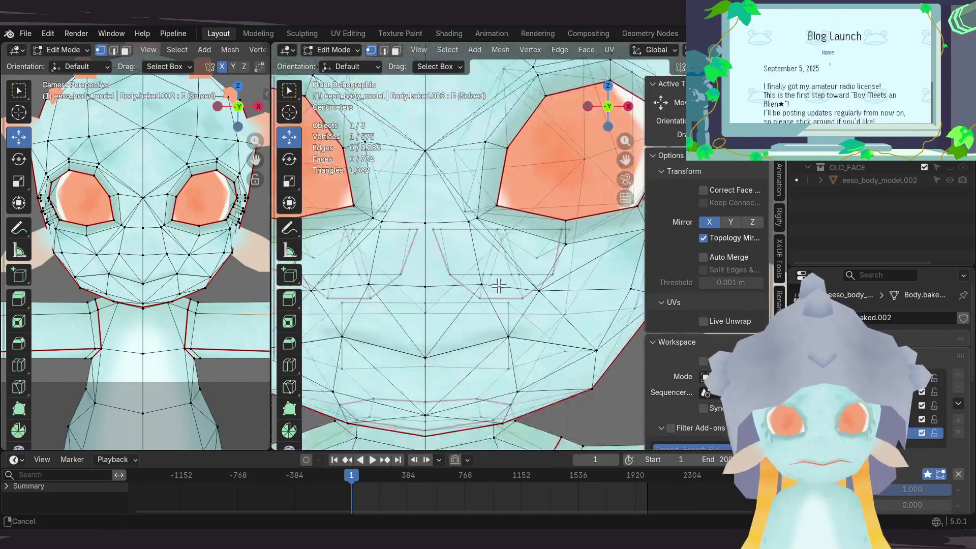
pyautogui.click(429, 334)
pyautogui.moveTo(428, 334); pyautogui.dragTo(431, 266, button='middle')
pyautogui.press('KP_3')
pyautogui.scroll(2, 418, 304)
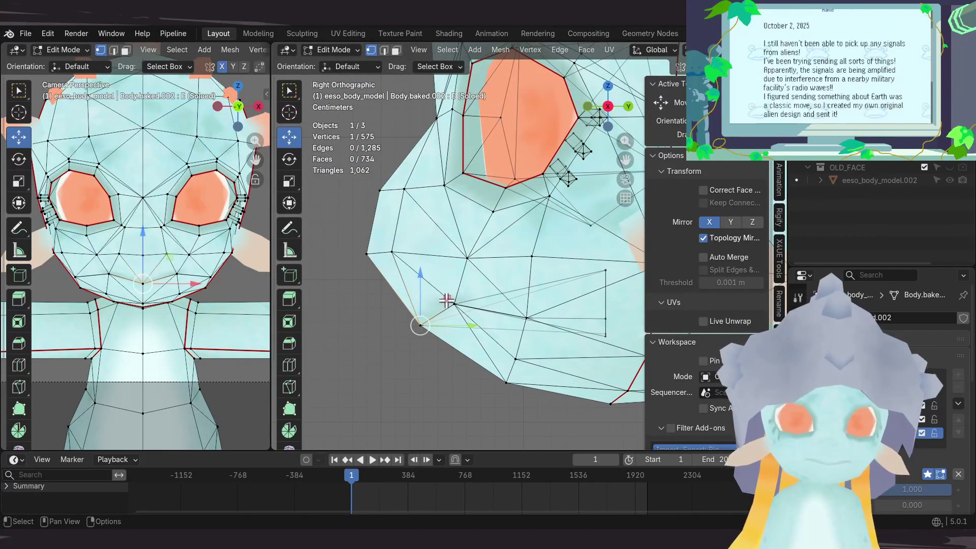
pyautogui.press('g')
pyautogui.hotkey('shift', 'x')
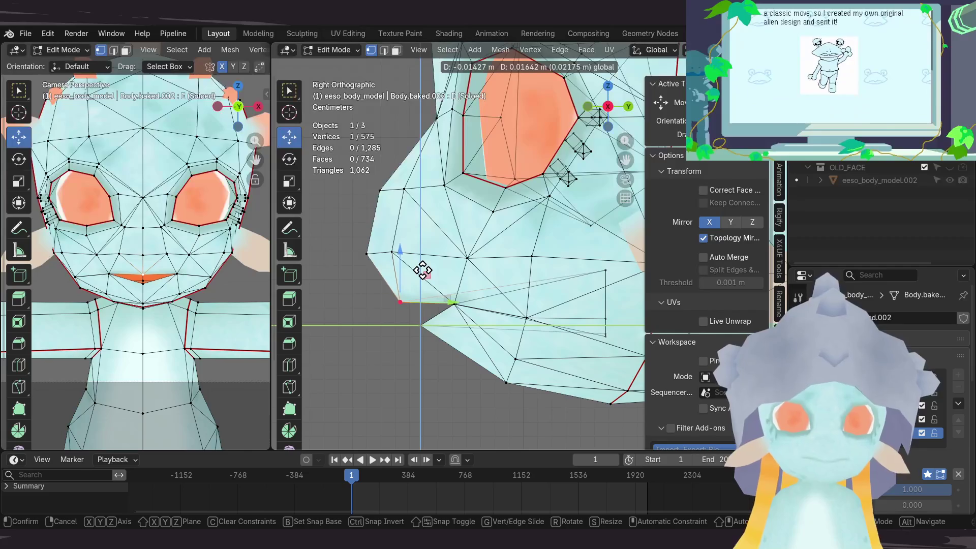
pyautogui.click(426, 275)
# Step: Reposition the neighbouring mouth vertex, locking the second move to one axis
pyautogui.click(459, 297)
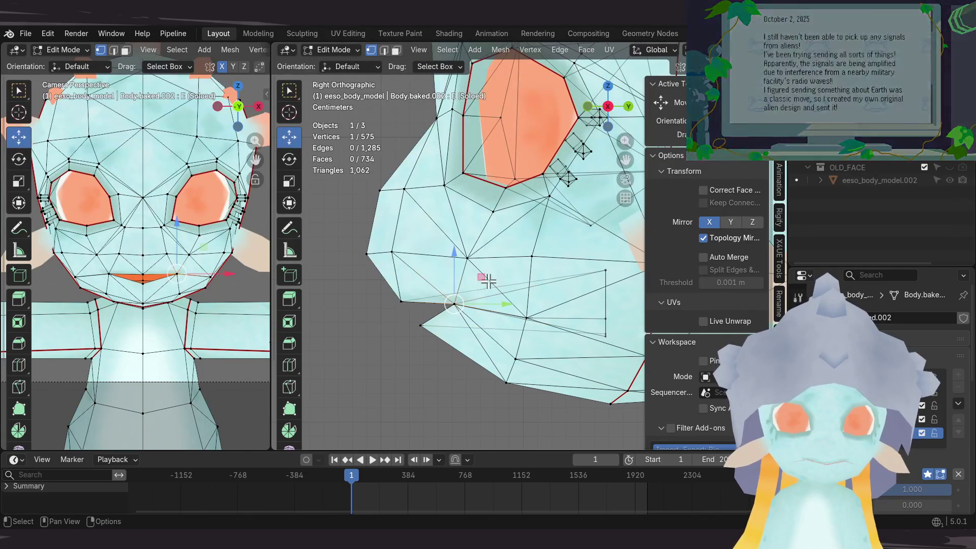
pyautogui.press('g')
pyautogui.click(457, 311)
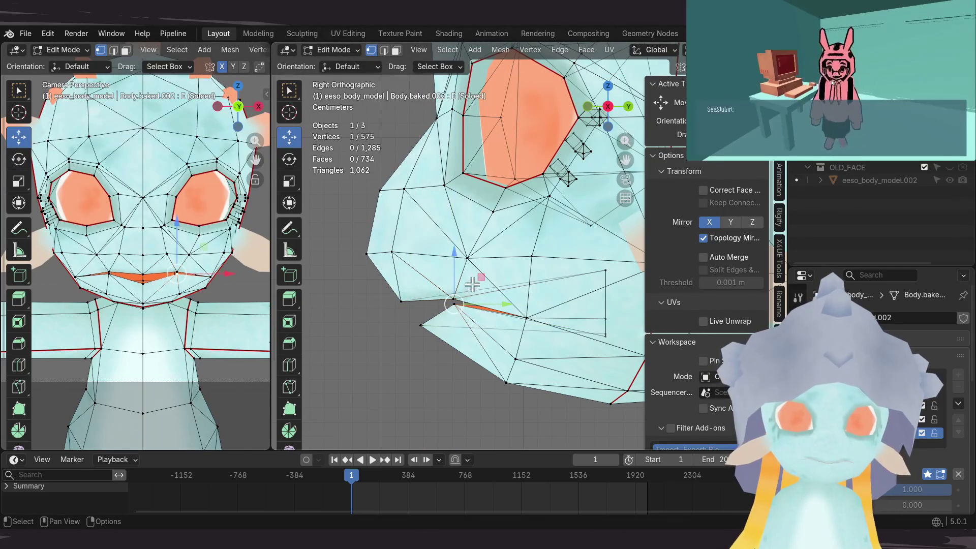
pyautogui.press('g')
pyautogui.hotkey('shift', 'x')
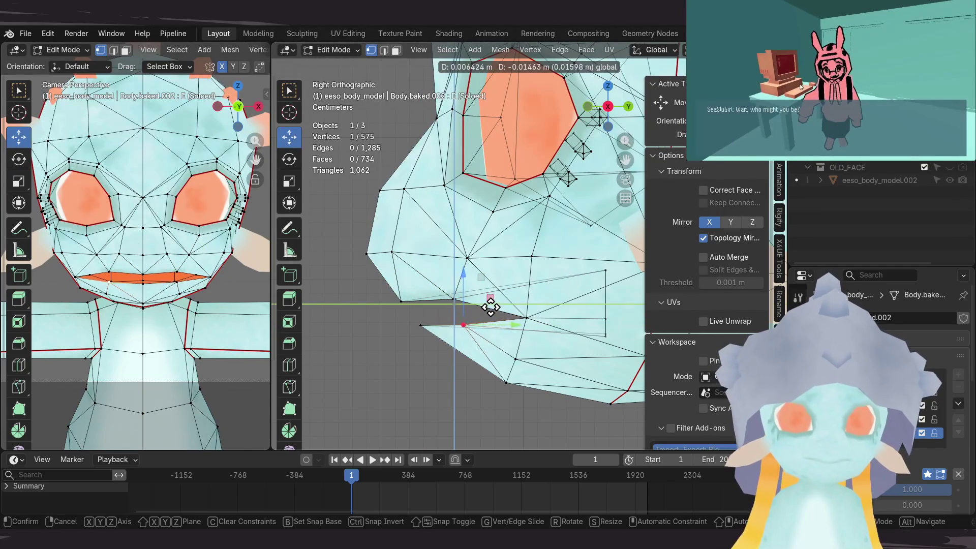
pyautogui.click(450, 314)
# Step: Drag the mouth-corner and lip vertices outward to widen the mouth
pyautogui.moveTo(451, 314)
pyautogui.mouseDown(button='middle')
pyautogui.moveTo(537, 296)
pyautogui.moveTo(499, 289)
pyautogui.moveTo(438, 309)
pyautogui.mouseUp(button='middle')
pyautogui.click(437, 309)
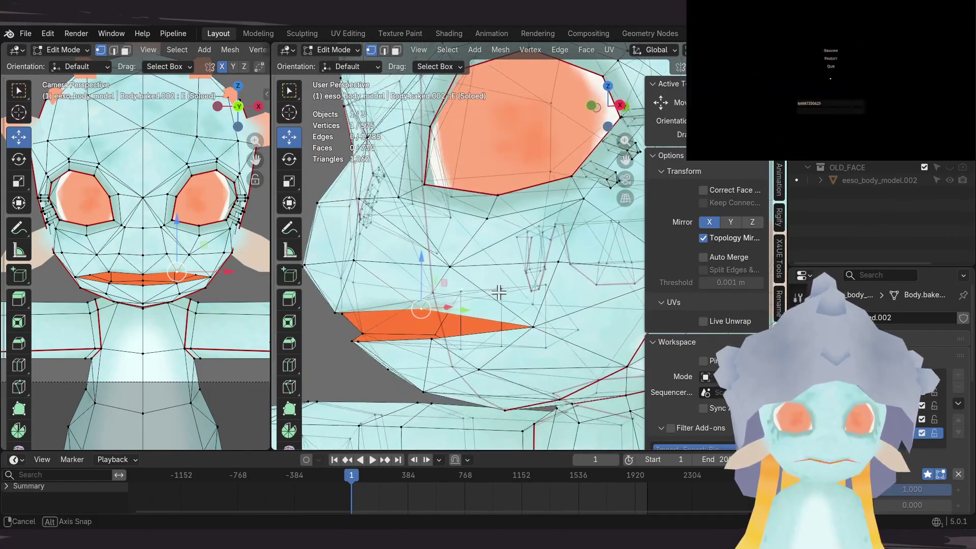
pyautogui.press('g')
pyautogui.click(492, 318)
pyautogui.moveTo(492, 317); pyautogui.dragTo(495, 292, button='middle')
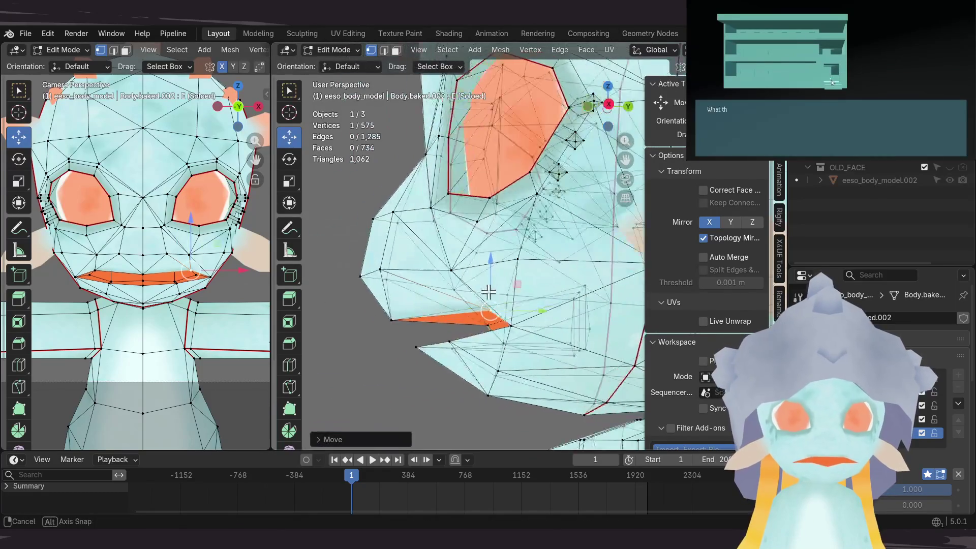
pyautogui.moveTo(543, 372)
pyautogui.mouseDown(button='middle')
pyautogui.moveTo(545, 228)
pyautogui.moveTo(533, 232)
pyautogui.moveTo(556, 249)
pyautogui.moveTo(475, 277)
pyautogui.moveTo(472, 318)
pyautogui.mouseUp(button='middle')
pyautogui.press('g')
pyautogui.click(552, 324)
pyautogui.press('g')
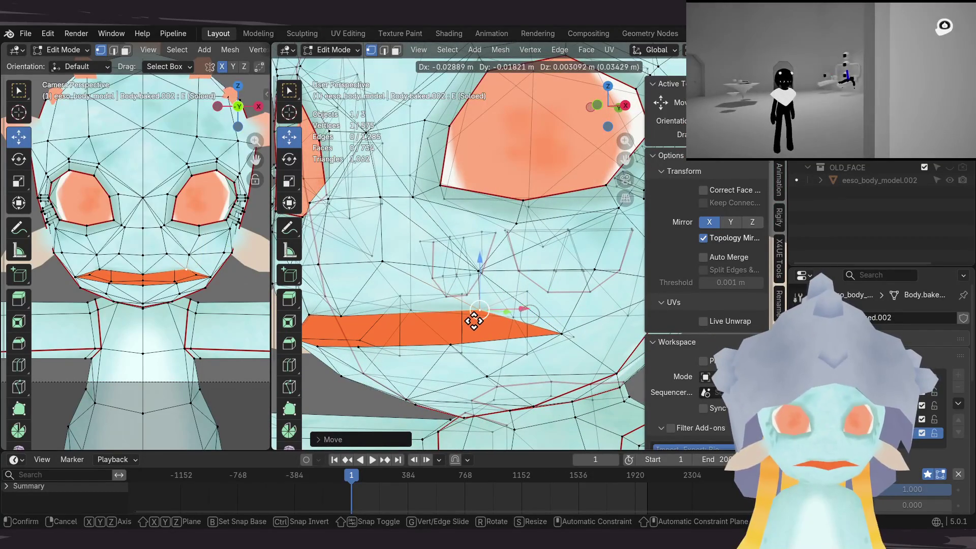
pyautogui.click(504, 320)
# Step: Lower two lip vertices to thin the slit and return to Object Mode
pyautogui.moveTo(433, 343)
pyautogui.mouseDown(button='middle')
pyautogui.moveTo(377, 390)
pyautogui.moveTo(436, 327)
pyautogui.moveTo(501, 331)
pyautogui.moveTo(501, 294)
pyautogui.moveTo(472, 225)
pyautogui.moveTo(455, 344)
pyautogui.mouseUp(button='middle')
pyautogui.click(470, 314)
pyautogui.keyDown('shift'); pyautogui.click(463, 270); pyautogui.keyUp('shift')
pyautogui.moveTo(463, 270)
pyautogui.mouseDown(button='middle')
pyautogui.moveTo(532, 313)
pyautogui.moveTo(500, 293)
pyautogui.mouseUp(button='middle')
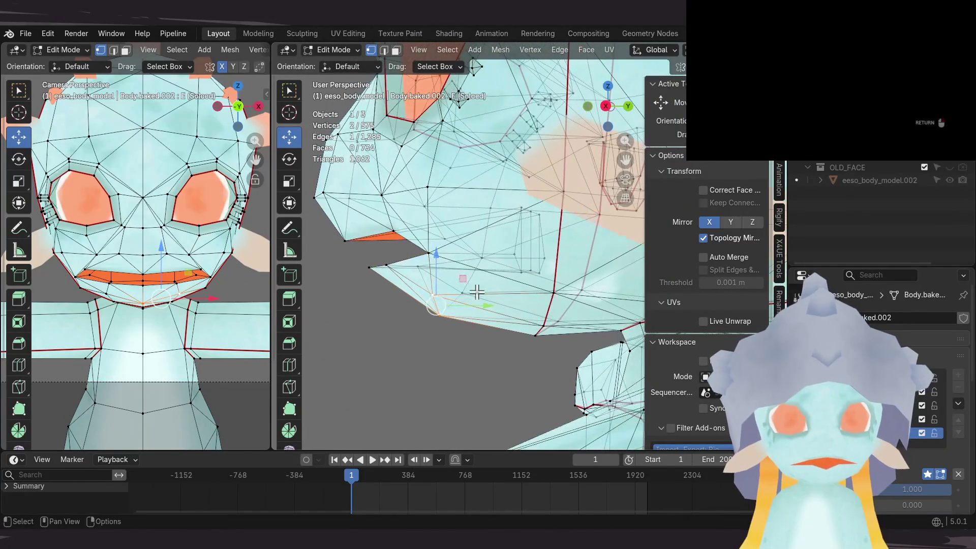
pyautogui.moveTo(461, 278); pyautogui.dragTo(465, 296)
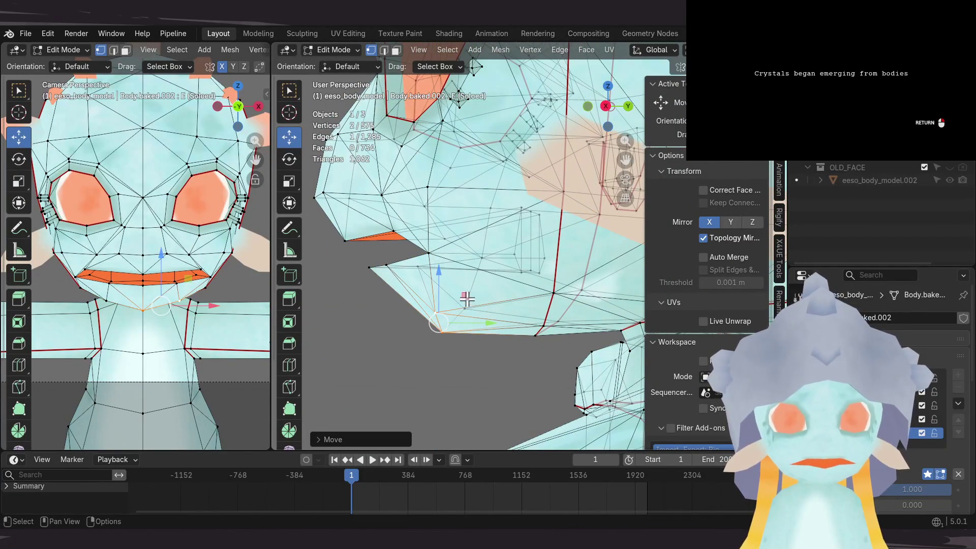
pyautogui.moveTo(462, 290)
pyautogui.mouseDown(button='middle')
pyautogui.moveTo(563, 135)
pyautogui.moveTo(562, 157)
pyautogui.mouseUp(button='middle')
pyautogui.press('Tab')
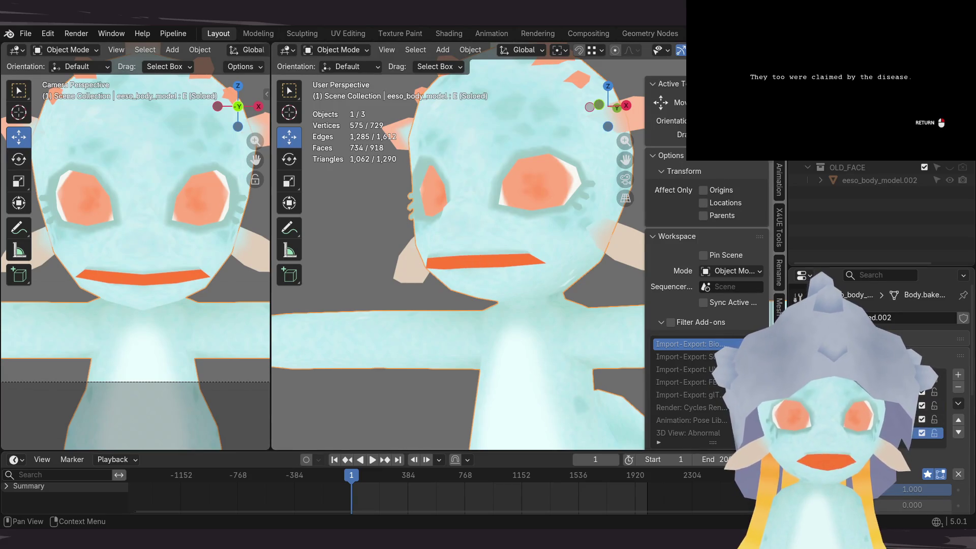
# Step: In Edit Mode, nudge the E mouth-corner vertex four times to refine its position
pyautogui.scroll(5, 511, 289)
pyautogui.press('Tab')
pyautogui.moveTo(501, 283)
pyautogui.mouseDown(button='middle')
pyautogui.moveTo(555, 283)
pyautogui.moveTo(414, 279)
pyautogui.moveTo(485, 270)
pyautogui.moveTo(384, 214)
pyautogui.mouseUp(button='middle')
pyautogui.press('g')
pyautogui.click(504, 275)
pyautogui.press('g')
pyautogui.click(501, 294)
pyautogui.press('g')
pyautogui.click(447, 237)
pyautogui.press('g')
pyautogui.click(455, 271)
pyautogui.moveTo(439, 272); pyautogui.dragTo(440, 272)
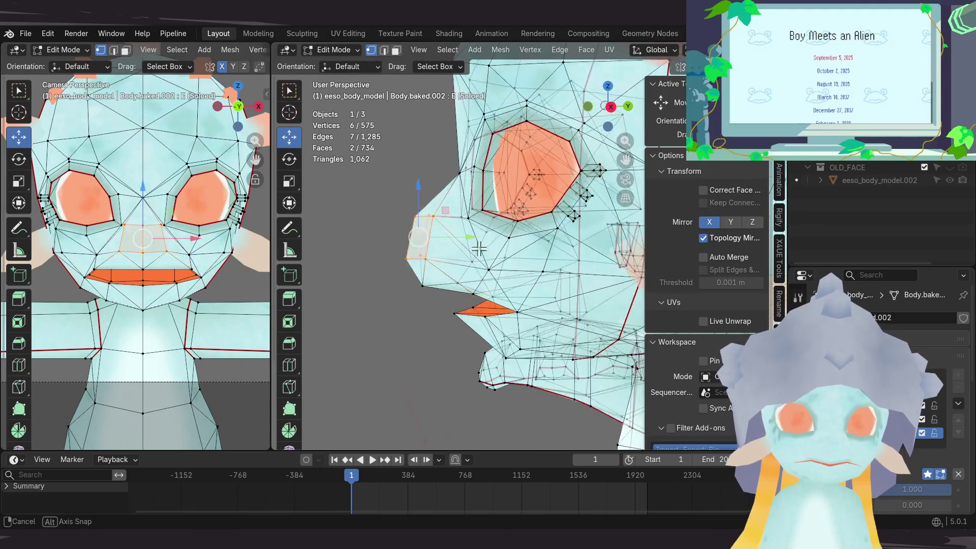
# Step: Return to Object Mode and preview the I shape key's toothy grin
pyautogui.press('Tab')
pyautogui.moveTo(437, 293)
pyautogui.mouseDown(button='middle')
pyautogui.moveTo(482, 318)
pyautogui.moveTo(558, 327)
pyautogui.moveTo(528, 314)
pyautogui.moveTo(466, 318)
pyautogui.moveTo(504, 298)
pyautogui.mouseUp(button='middle')
pyautogui.click(932, 405)
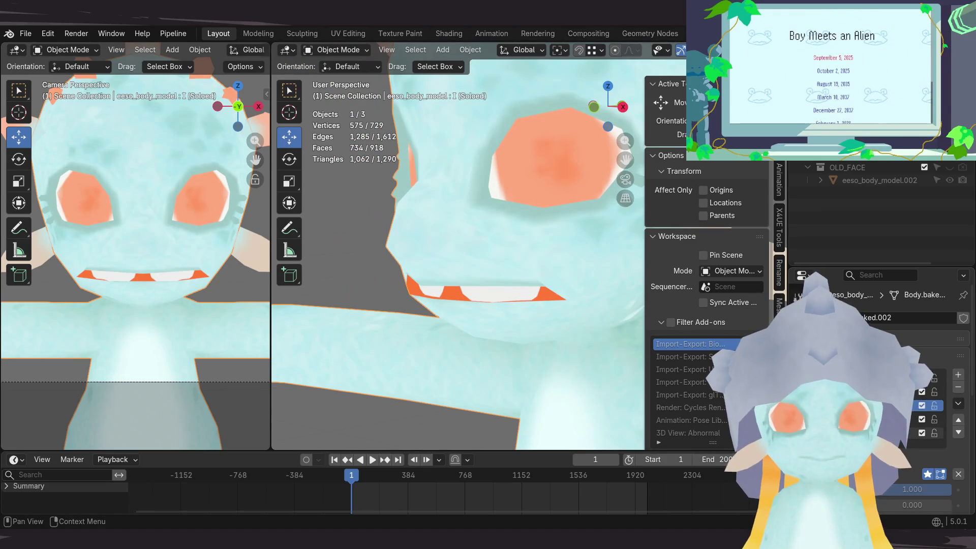
# Step: Preview the E, small U and wide-open A mouth shape keys in turn
pyautogui.click(933, 432)
pyautogui.click(932, 419)
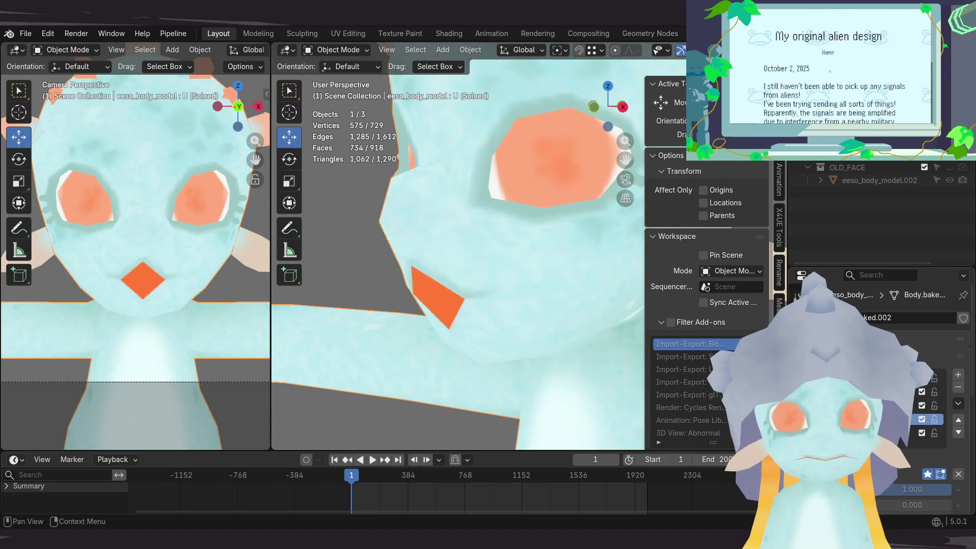
pyautogui.click(932, 392)
pyautogui.click(933, 418)
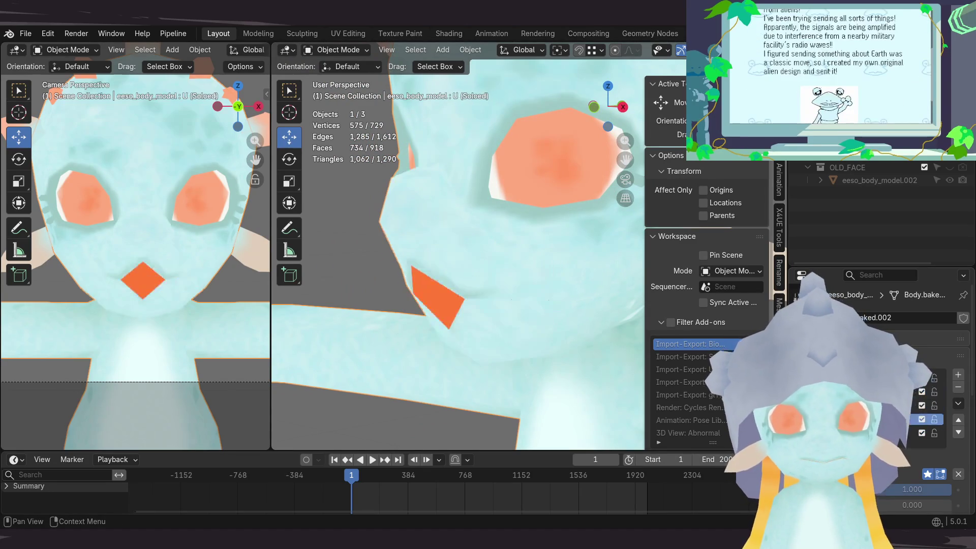
pyautogui.click(933, 433)
pyautogui.moveTo(513, 336)
pyautogui.mouseDown(button='middle')
pyautogui.moveTo(503, 328)
pyautogui.moveTo(514, 320)
pyautogui.mouseUp(button='middle')
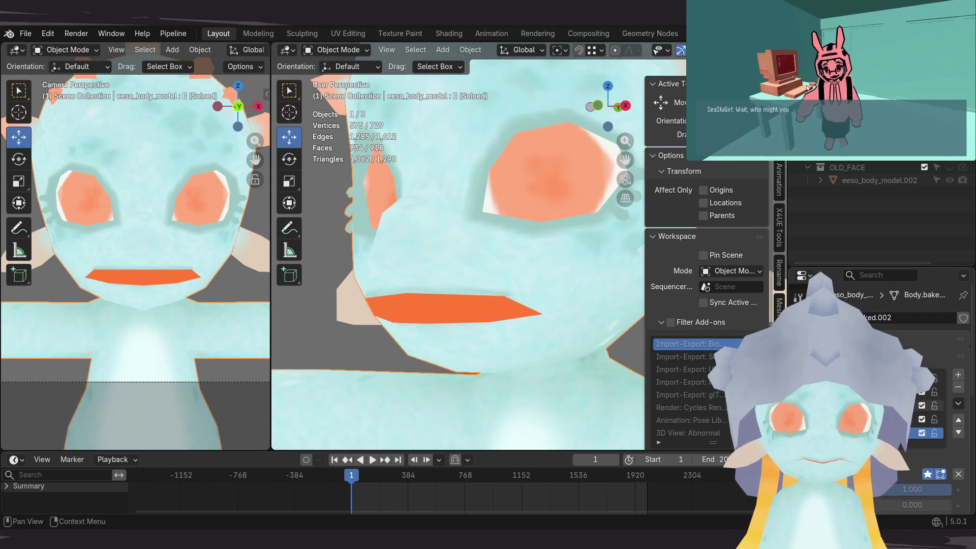
# Step: Duplicate the U shape key as O, select it and enter Edit Mode
pyautogui.click(910, 418)
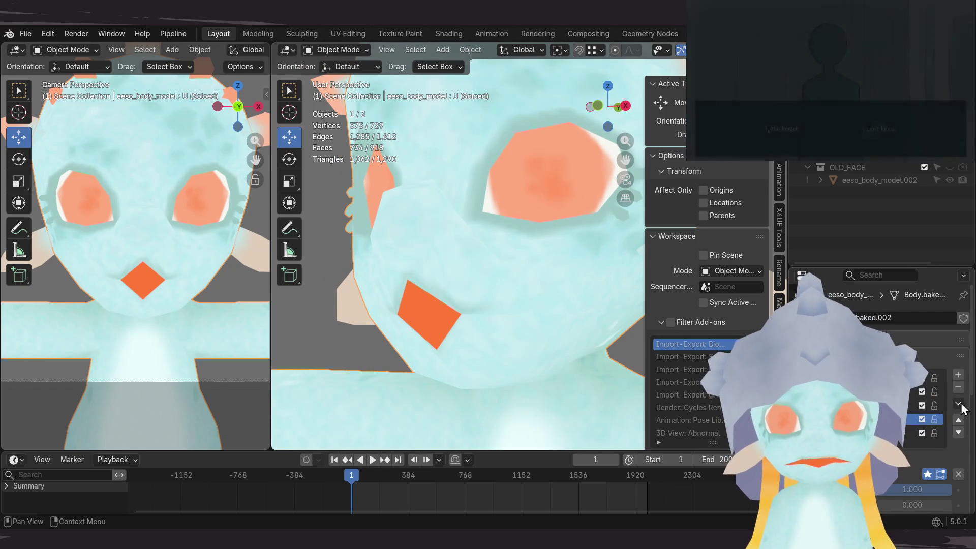
pyautogui.click(958, 403)
pyautogui.click(910, 215)
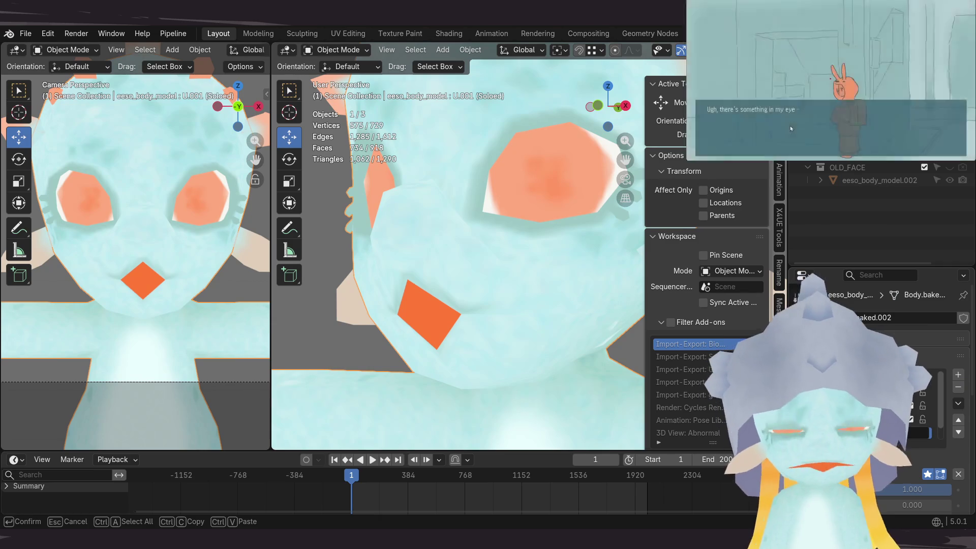
pyautogui.press('Return')
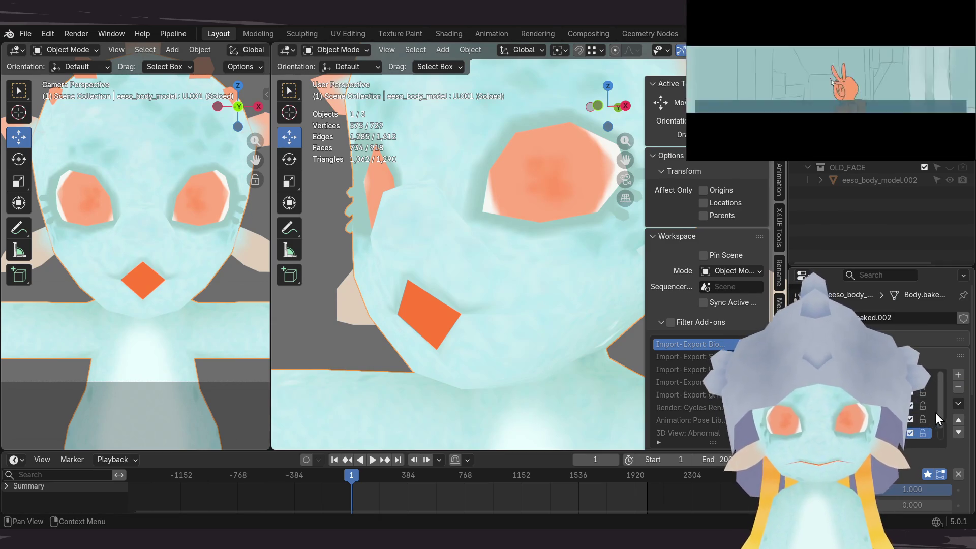
pyautogui.scroll(-1, 943, 430)
pyautogui.click(958, 433)
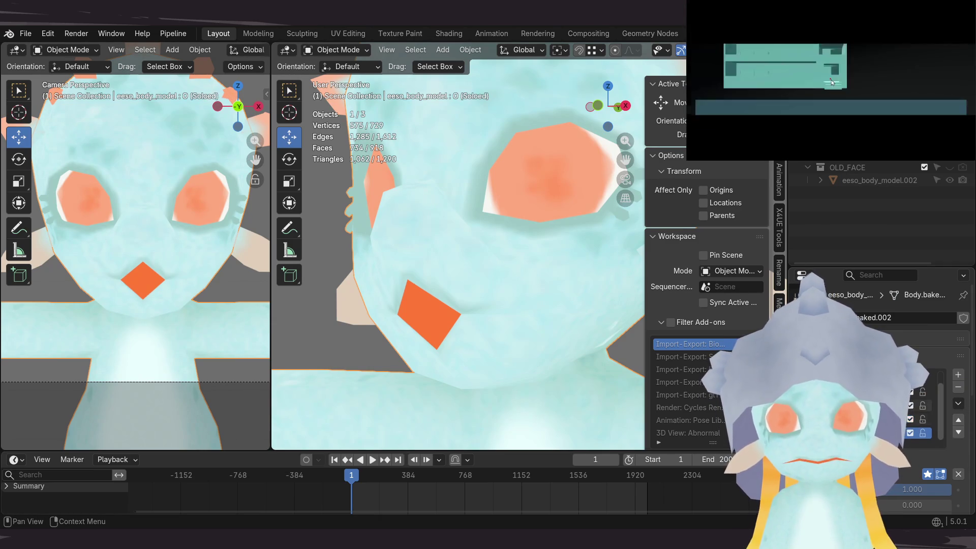
pyautogui.press('Tab')
pyautogui.moveTo(512, 323)
pyautogui.mouseDown(button='middle')
pyautogui.moveTo(476, 309)
pyautogui.moveTo(486, 285)
pyautogui.moveTo(500, 289)
pyautogui.moveTo(477, 295)
pyautogui.mouseUp(button='middle')
# Step: Pull the right corner of the O mouth diamond outward, redoing the move once
pyautogui.click(475, 313)
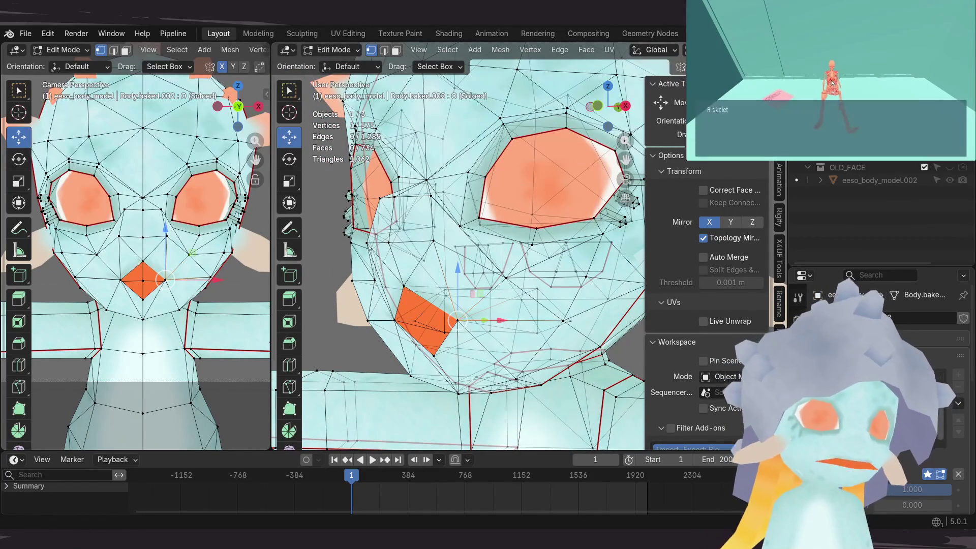
pyautogui.moveTo(498, 287)
pyautogui.mouseDown(button='middle')
pyautogui.moveTo(459, 277)
pyautogui.moveTo(447, 288)
pyautogui.mouseUp(button='middle')
pyautogui.scroll(2, 463, 294)
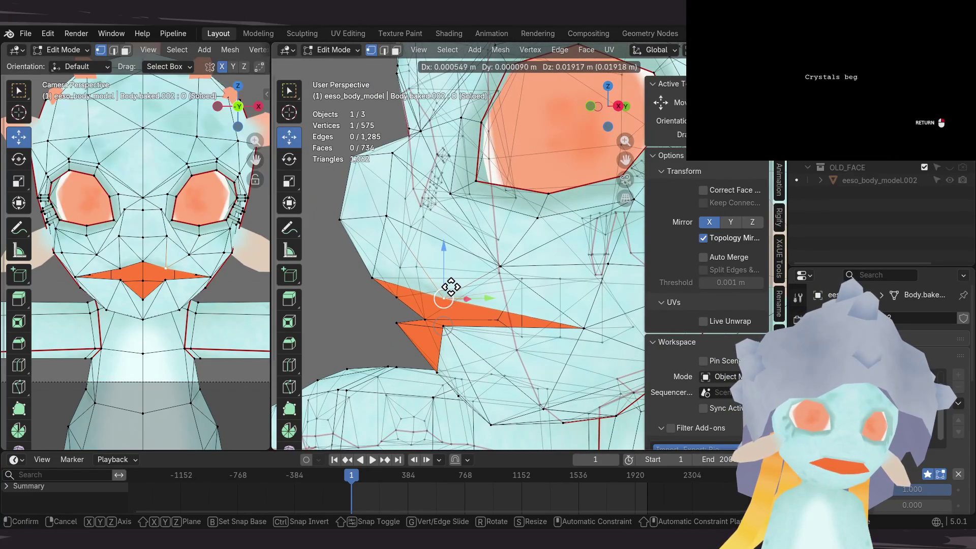
pyautogui.click(451, 287)
pyautogui.moveTo(451, 288)
pyautogui.mouseDown(button='middle')
pyautogui.moveTo(529, 279)
pyautogui.moveTo(501, 280)
pyautogui.moveTo(441, 327)
pyautogui.moveTo(438, 319)
pyautogui.moveTo(447, 312)
pyautogui.moveTo(449, 329)
pyautogui.moveTo(513, 331)
pyautogui.mouseUp(button='middle')
pyautogui.hotkey('ctrl', 'z')
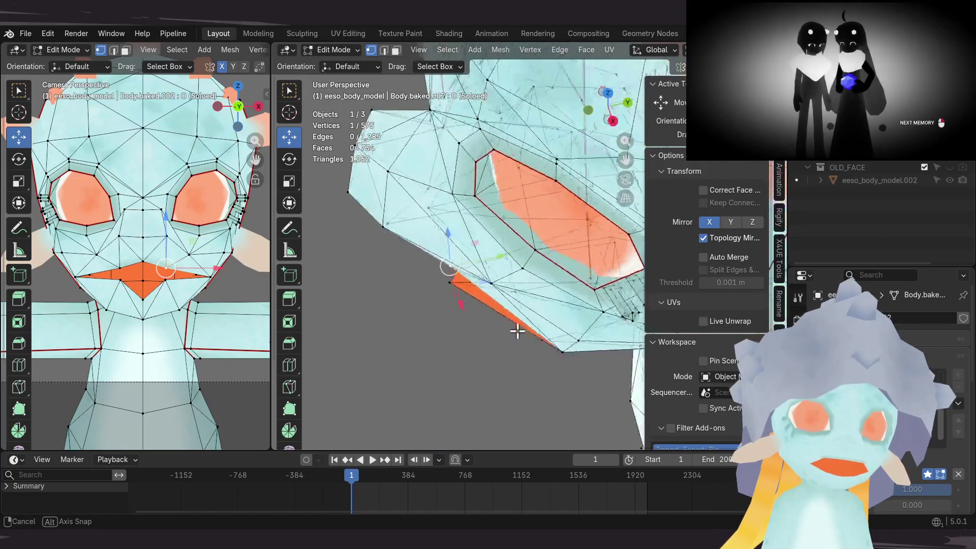
pyautogui.click(474, 291)
pyautogui.moveTo(472, 281)
pyautogui.mouseDown(button='middle')
pyautogui.moveTo(508, 314)
pyautogui.moveTo(525, 307)
pyautogui.moveTo(560, 328)
pyautogui.mouseUp(button='middle')
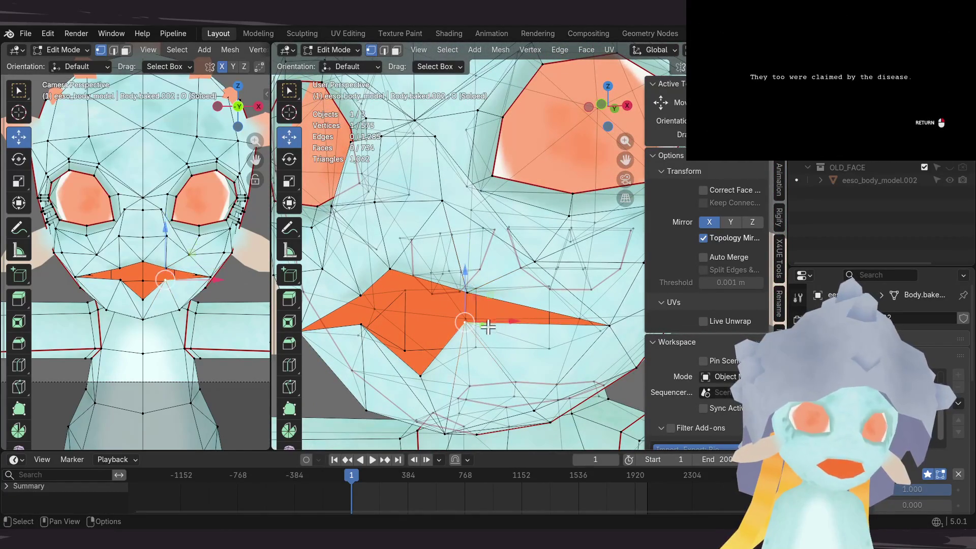
# Step: Move additional mouth vertices outward, then select the top vertex of the mouth
pyautogui.keyDown('shift'); pyautogui.click(464, 322); pyautogui.keyUp('shift')
pyautogui.moveTo(464, 322); pyautogui.dragTo(471, 331, button='middle')
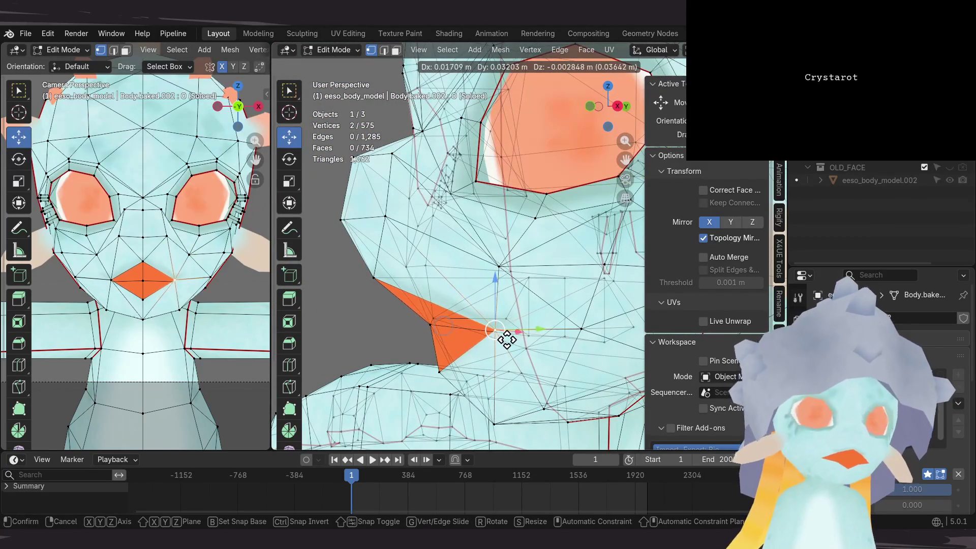
pyautogui.click(507, 339)
pyautogui.moveTo(506, 340); pyautogui.dragTo(561, 357, button='middle')
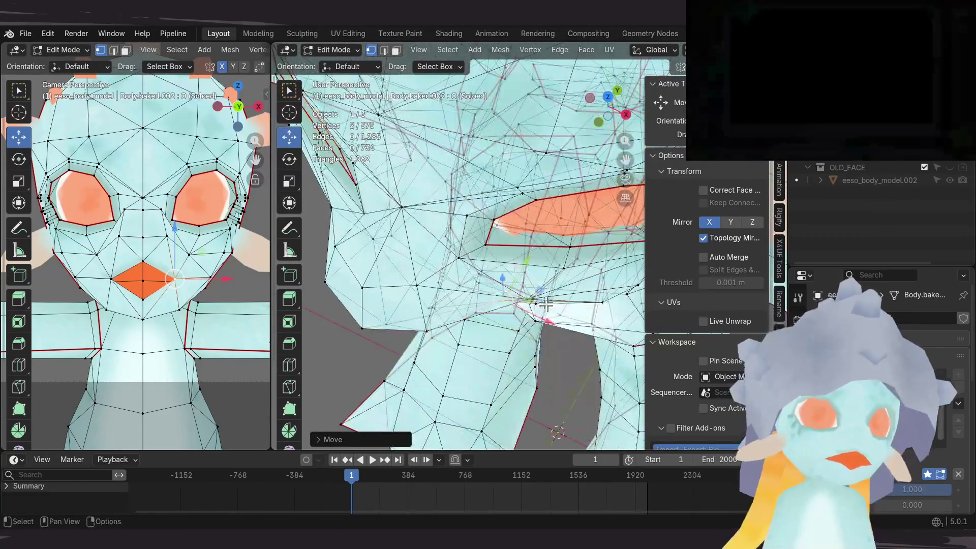
pyautogui.moveTo(540, 314)
pyautogui.mouseDown(button='middle')
pyautogui.moveTo(532, 219)
pyautogui.moveTo(498, 265)
pyautogui.moveTo(582, 259)
pyautogui.mouseUp(button='middle')
pyautogui.click(453, 262)
pyautogui.moveTo(453, 262)
pyautogui.mouseDown(button='middle')
pyautogui.moveTo(518, 257)
pyautogui.moveTo(398, 270)
pyautogui.mouseUp(button='middle')
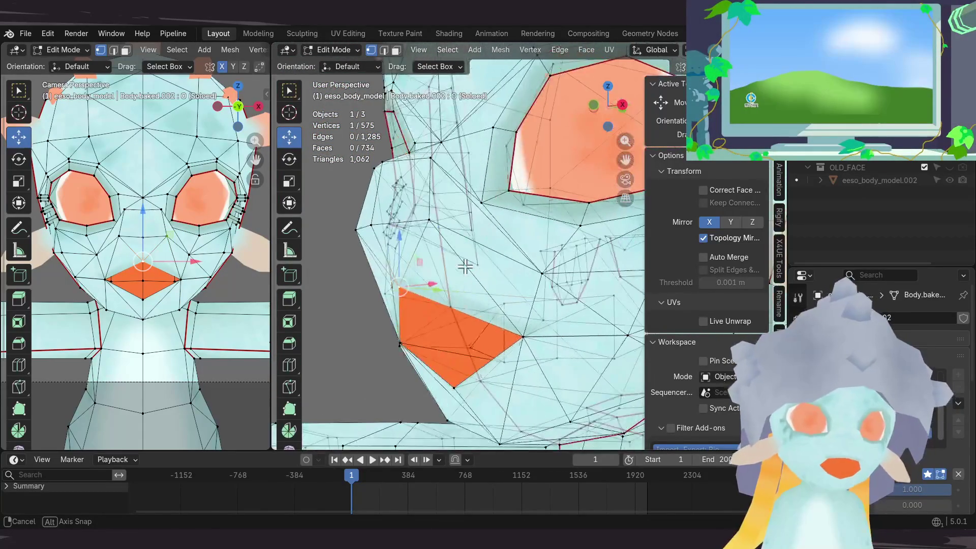
# Step: Reposition the mouth's bottom corner and several surrounding mouth vertices
pyautogui.click(454, 344)
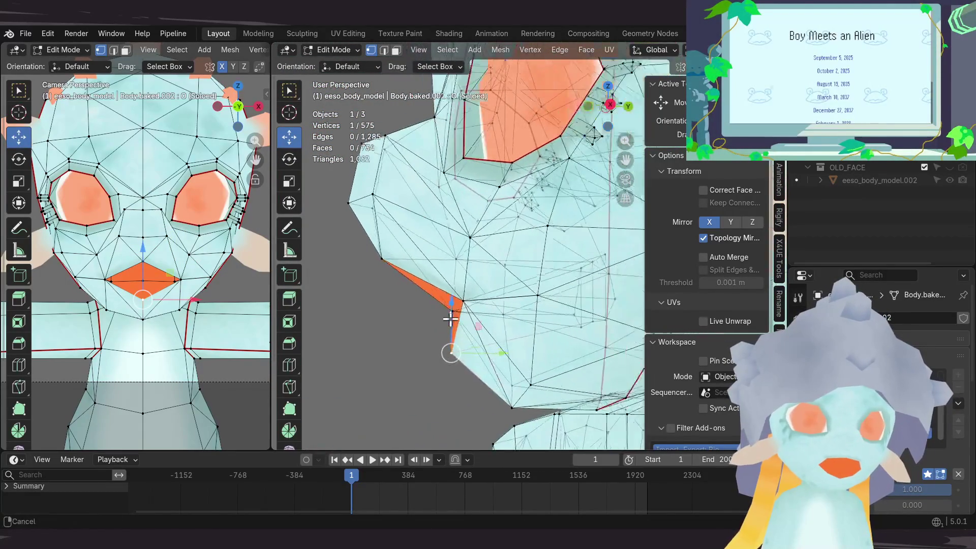
pyautogui.moveTo(434, 303); pyautogui.dragTo(426, 301, button='middle')
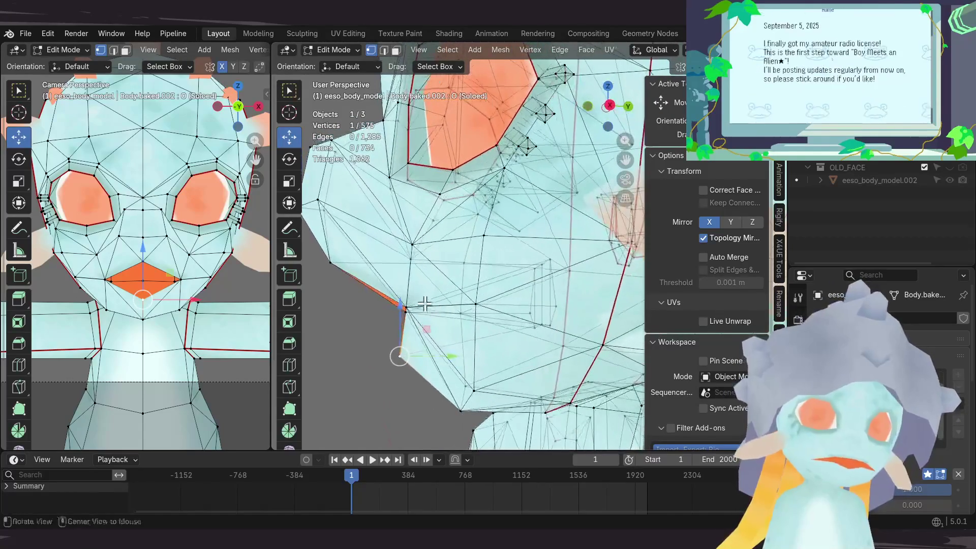
pyautogui.click(429, 352)
pyautogui.moveTo(429, 351)
pyautogui.mouseDown(button='middle')
pyautogui.moveTo(407, 295)
pyautogui.moveTo(415, 301)
pyautogui.mouseUp(button='middle')
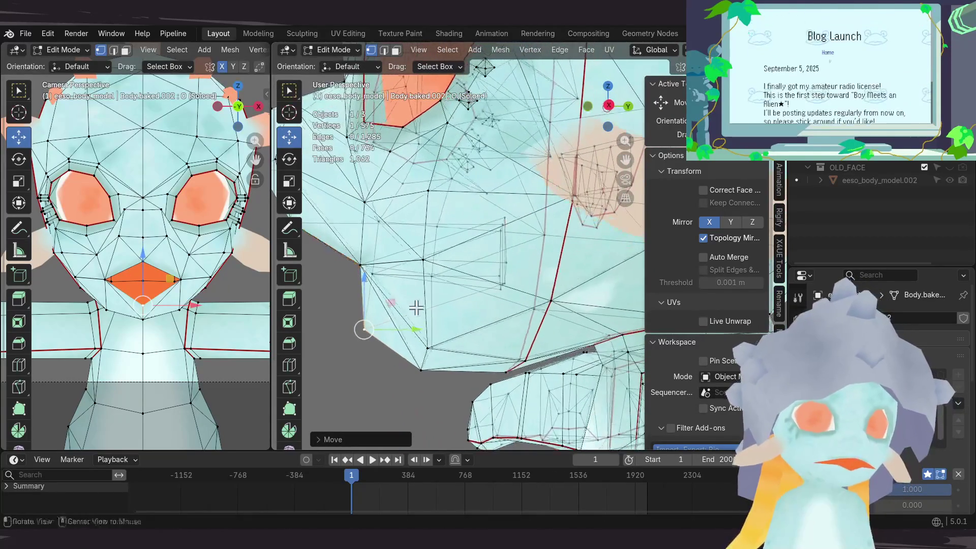
pyautogui.moveTo(405, 388); pyautogui.dragTo(493, 310, button='middle')
pyautogui.keyDown('ctrl'); pyautogui.click(458, 340); pyautogui.keyUp('ctrl')
pyautogui.keyDown('ctrl'); pyautogui.keyDown('shift'); pyautogui.click(474, 332); pyautogui.keyUp('shift'); pyautogui.keyUp('ctrl')
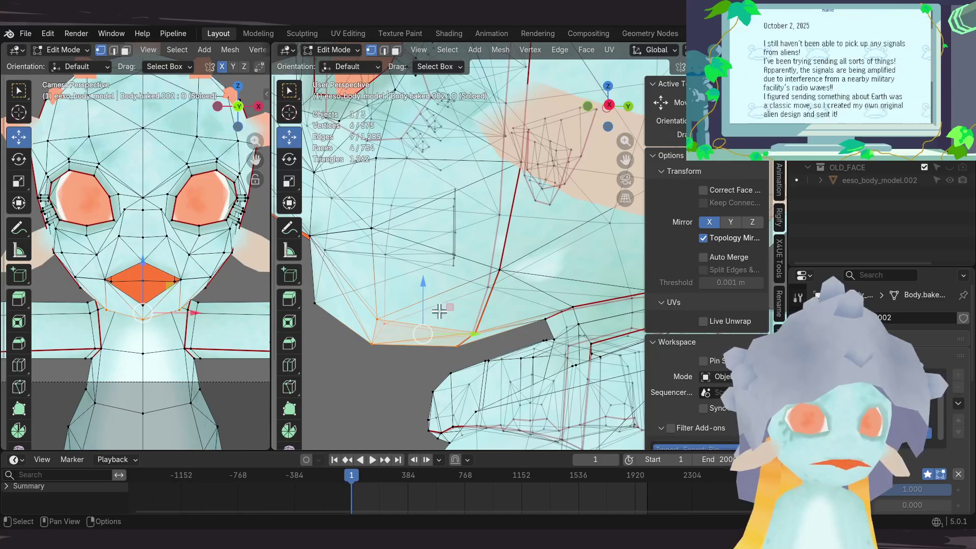
pyautogui.click(451, 322)
pyautogui.moveTo(451, 322)
pyautogui.mouseDown(button='middle')
pyautogui.moveTo(450, 310)
pyautogui.moveTo(403, 280)
pyautogui.moveTo(408, 313)
pyautogui.moveTo(418, 252)
pyautogui.mouseUp(button='middle')
pyautogui.click(404, 279)
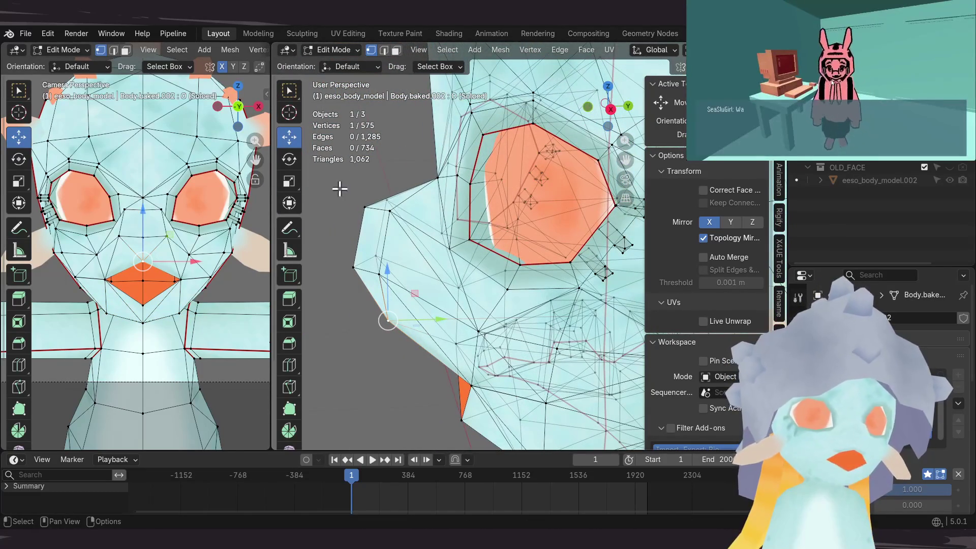
pyautogui.click(390, 210)
# Step: Place a mouth vertex on the midline, then move it together with its mirrored vertex
pyautogui.click(427, 236)
pyautogui.moveTo(427, 235)
pyautogui.mouseDown(button='middle')
pyautogui.moveTo(487, 255)
pyautogui.moveTo(507, 248)
pyautogui.moveTo(366, 257)
pyautogui.moveTo(390, 268)
pyautogui.moveTo(440, 242)
pyautogui.moveTo(525, 275)
pyautogui.moveTo(465, 292)
pyautogui.mouseUp(button='middle')
pyautogui.click(366, 257)
pyautogui.click(409, 224)
pyautogui.keyDown('shift'); pyautogui.click(506, 278); pyautogui.keyUp('shift')
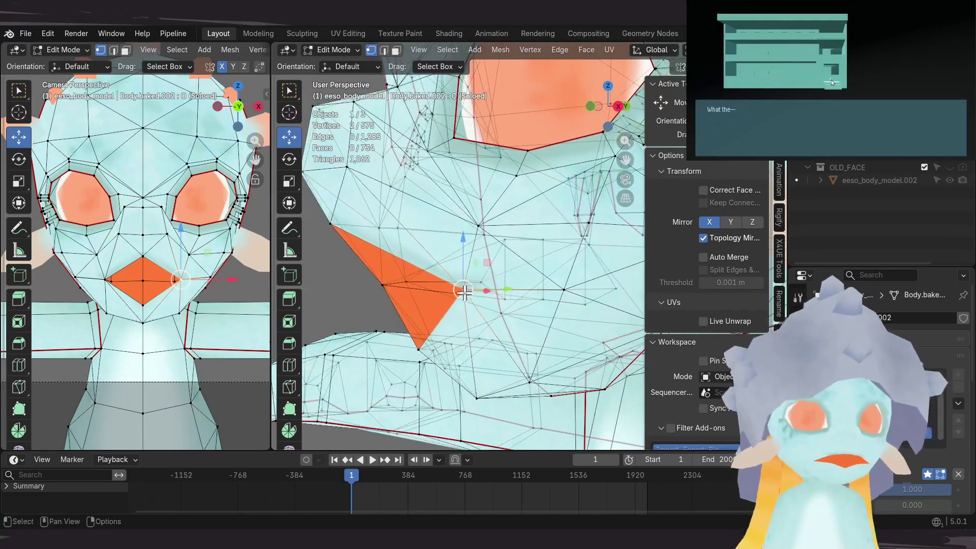
pyautogui.press('g')
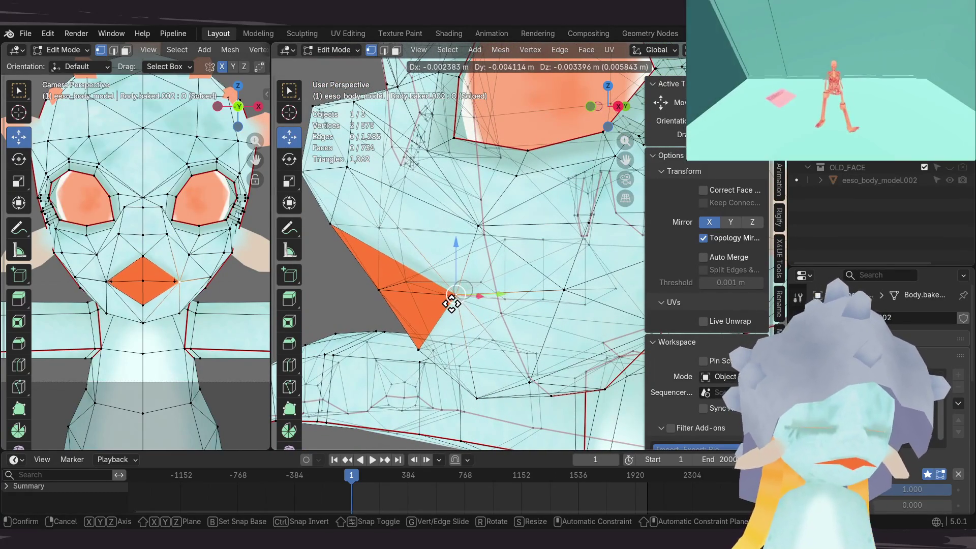
pyautogui.click(445, 290)
pyautogui.moveTo(446, 291)
pyautogui.mouseDown(button='middle')
pyautogui.moveTo(462, 227)
pyautogui.moveTo(418, 231)
pyautogui.moveTo(418, 270)
pyautogui.mouseUp(button='middle')
# Step: Move a mouth-corner vertex within the Y–Z plane, then return to Object Mode
pyautogui.click(442, 300)
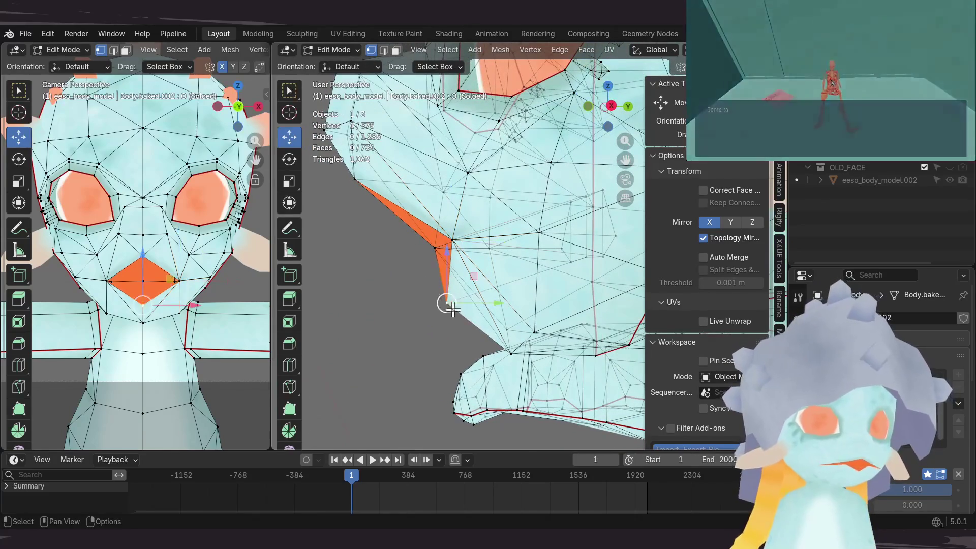
pyautogui.moveTo(442, 302)
pyautogui.mouseDown()
pyautogui.moveTo(450, 334)
pyautogui.moveTo(446, 300)
pyautogui.moveTo(488, 275)
pyautogui.moveTo(488, 302)
pyautogui.mouseUp()
pyautogui.hotkey('shift', 'x')
pyautogui.click(488, 302)
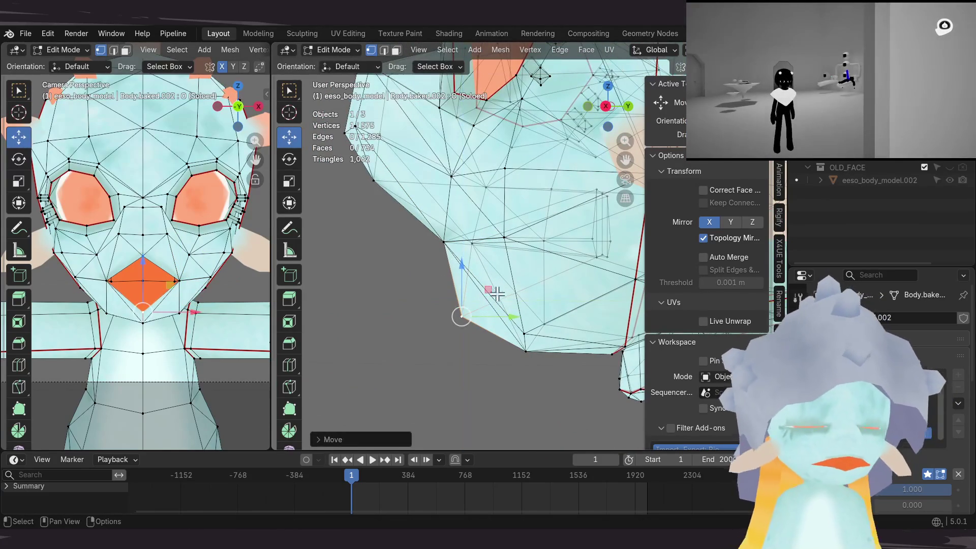
pyautogui.press('g')
pyautogui.hotkey('shift', 'x')
pyautogui.click(497, 283)
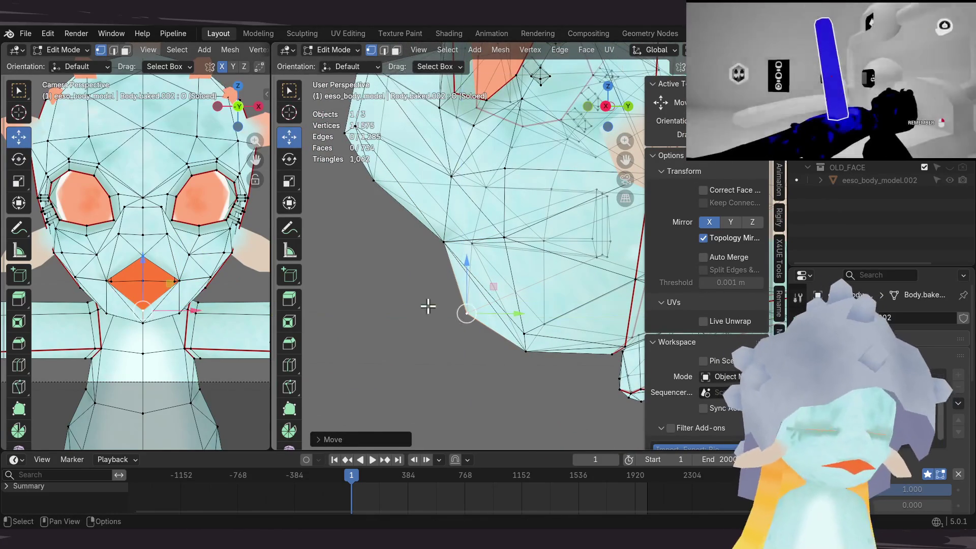
pyautogui.click(429, 312)
pyautogui.keyDown('shift'); pyautogui.scroll(2, 430, 313); pyautogui.keyUp('shift')
pyautogui.press('Tab')
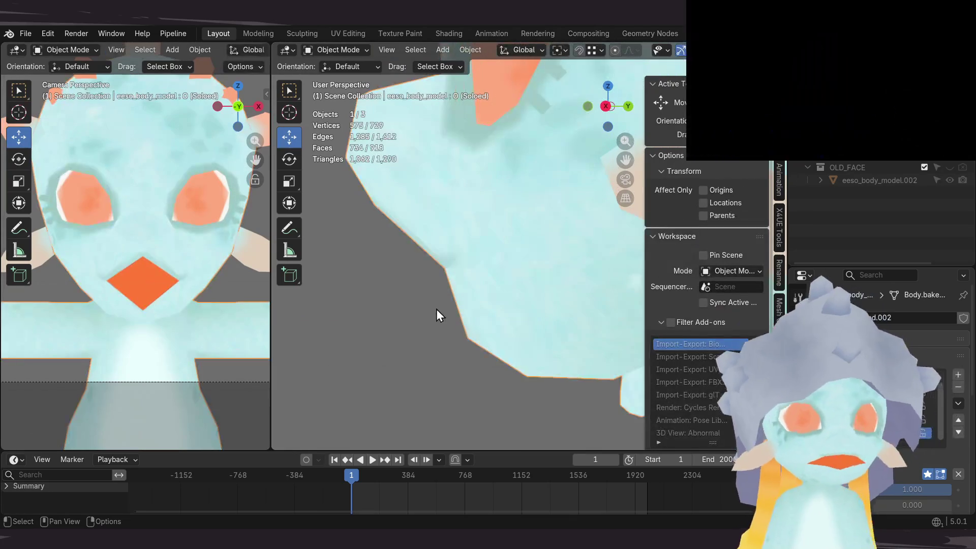
# Step: Activate the U shape key and enter Edit Mode on the alien's body mesh
pyautogui.click(864, 407)
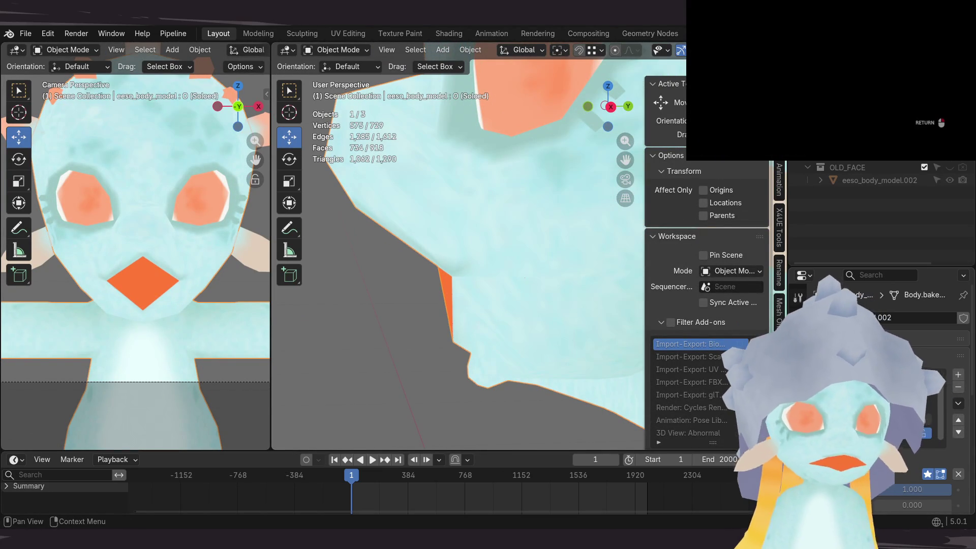
pyautogui.click(865, 405)
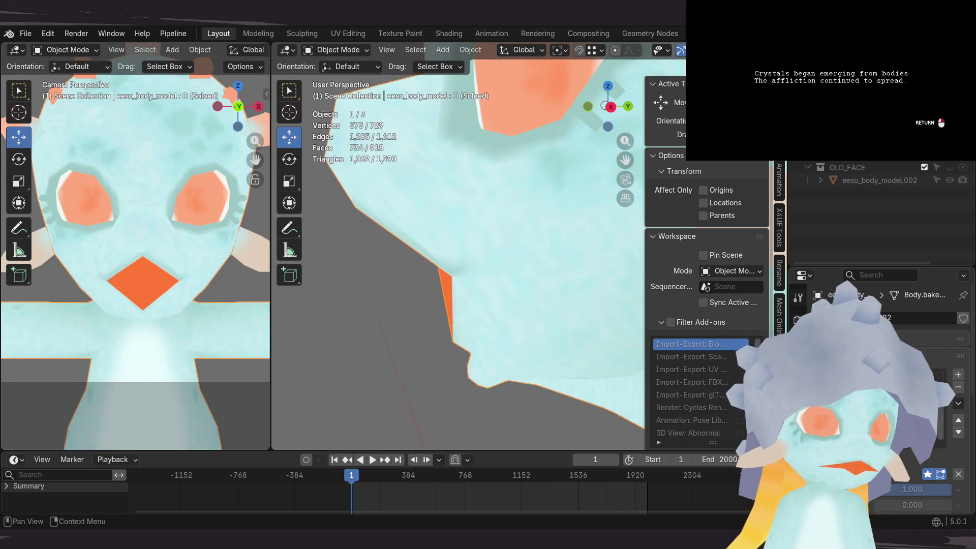
pyautogui.press('Tab')
pyautogui.scroll(3, 508, 290)
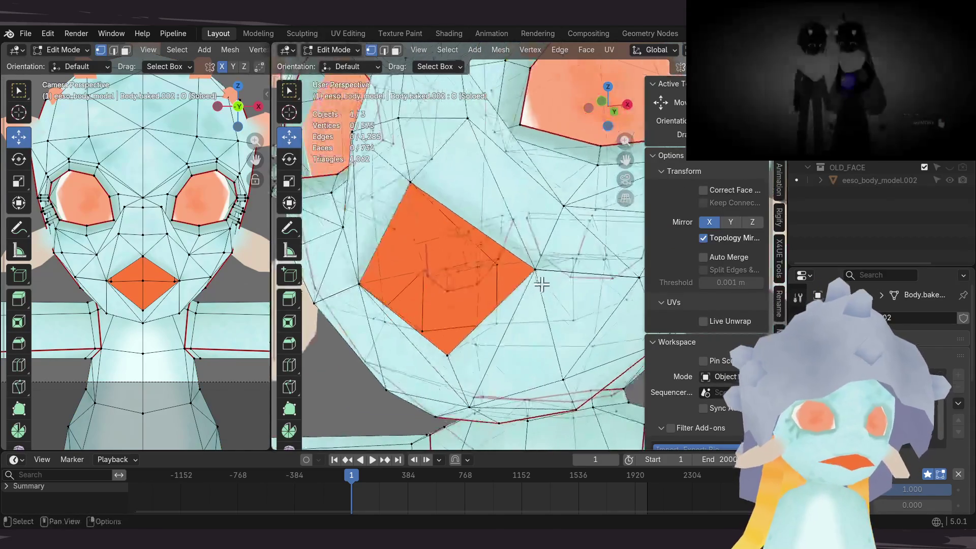
# Step: Move both mouth-corner vertices inward, then compare the U shape against E
pyautogui.moveTo(538, 273)
pyautogui.mouseDown(button='middle')
pyautogui.moveTo(525, 296)
pyautogui.moveTo(497, 274)
pyautogui.moveTo(429, 312)
pyautogui.moveTo(503, 330)
pyautogui.moveTo(499, 311)
pyautogui.mouseUp(button='middle')
pyautogui.click(534, 284)
pyautogui.press('g')
pyautogui.click(440, 300)
pyautogui.press('Tab')
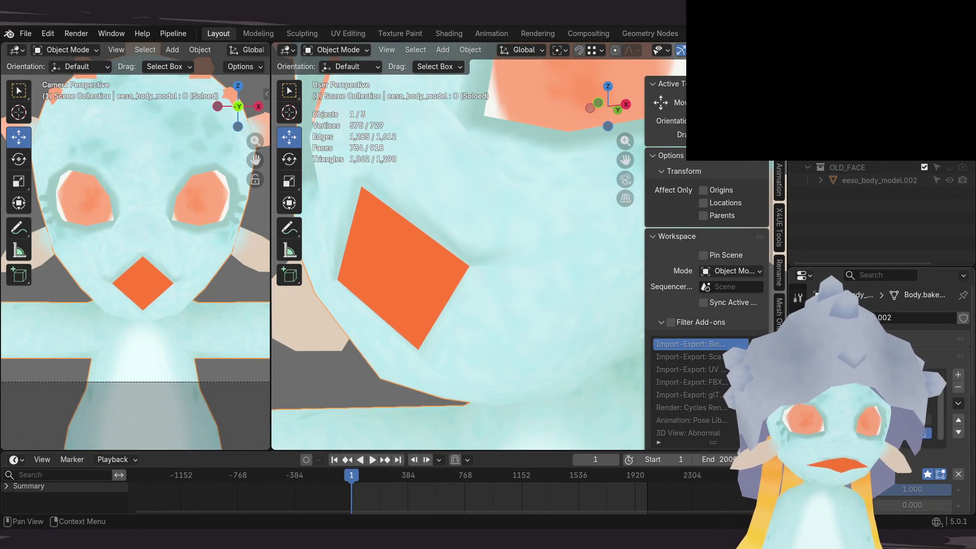
pyautogui.press('Down')
pyautogui.press('Down')
pyautogui.press('Down')
pyautogui.press('Up')
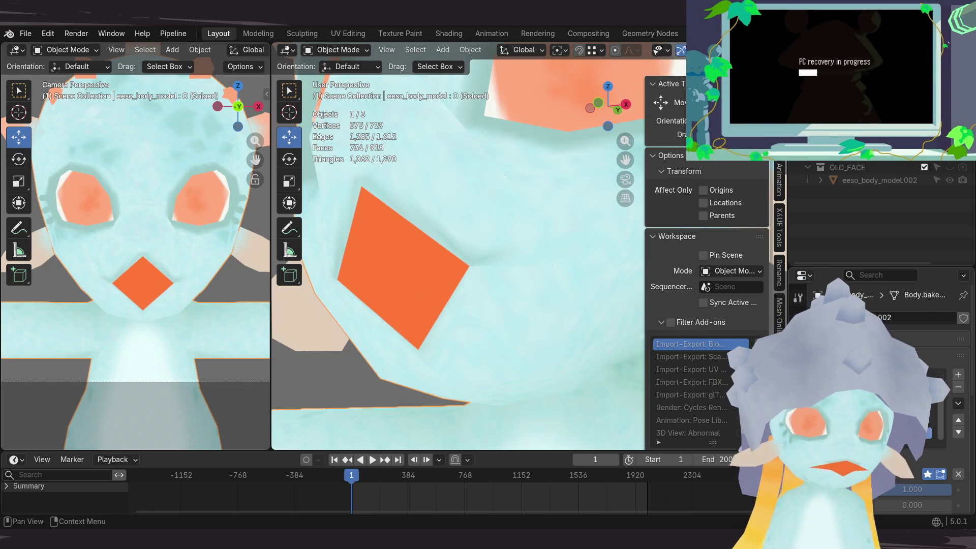
# Step: Pull one mouth-corner vertex further inward and preview the U mouth in Object Mode
pyautogui.press('Tab')
pyautogui.click(448, 303)
pyautogui.press('g')
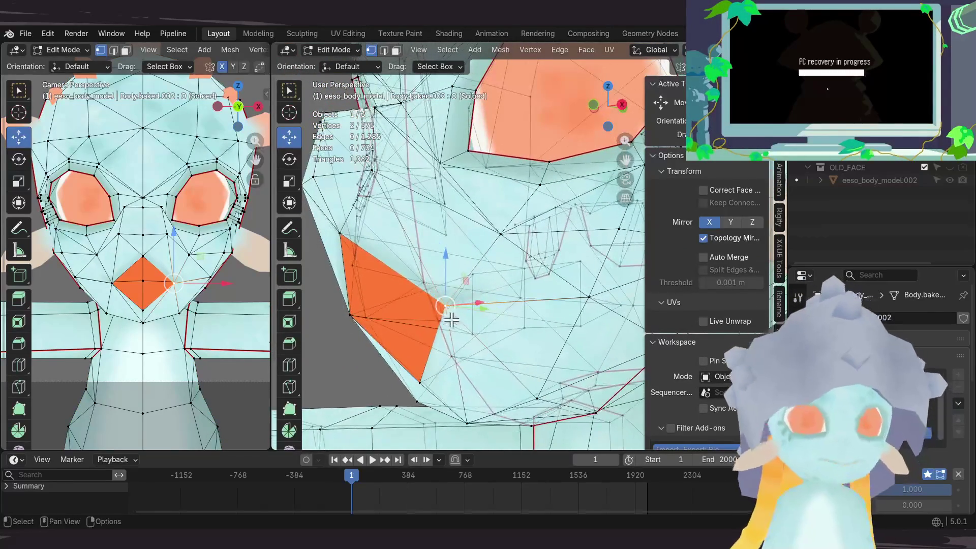
pyautogui.moveTo(465, 322); pyautogui.dragTo(462, 323, button='middle')
pyautogui.press('g')
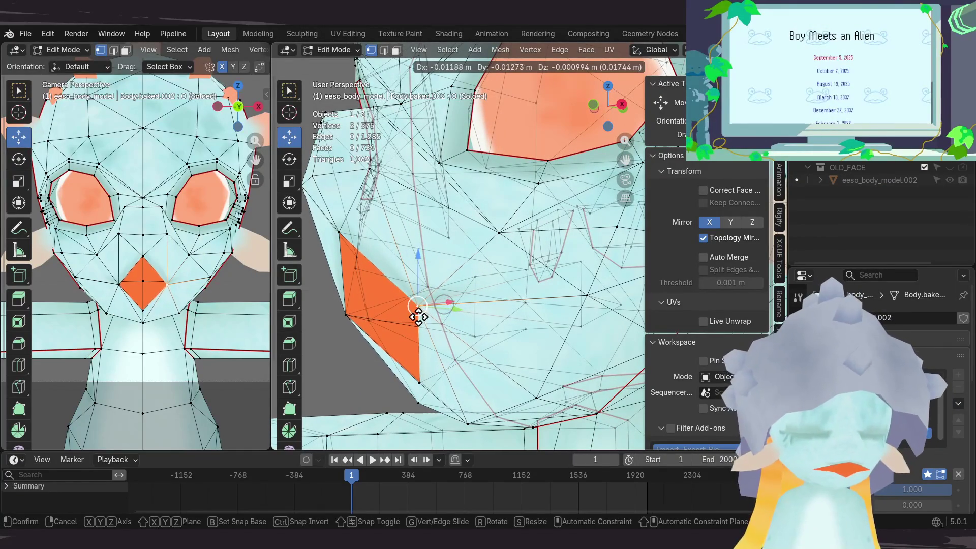
pyautogui.click(419, 316)
pyautogui.moveTo(414, 323)
pyautogui.mouseDown(button='middle')
pyautogui.moveTo(410, 308)
pyautogui.moveTo(430, 286)
pyautogui.moveTo(440, 319)
pyautogui.moveTo(480, 316)
pyautogui.mouseUp(button='middle')
pyautogui.press('Tab')
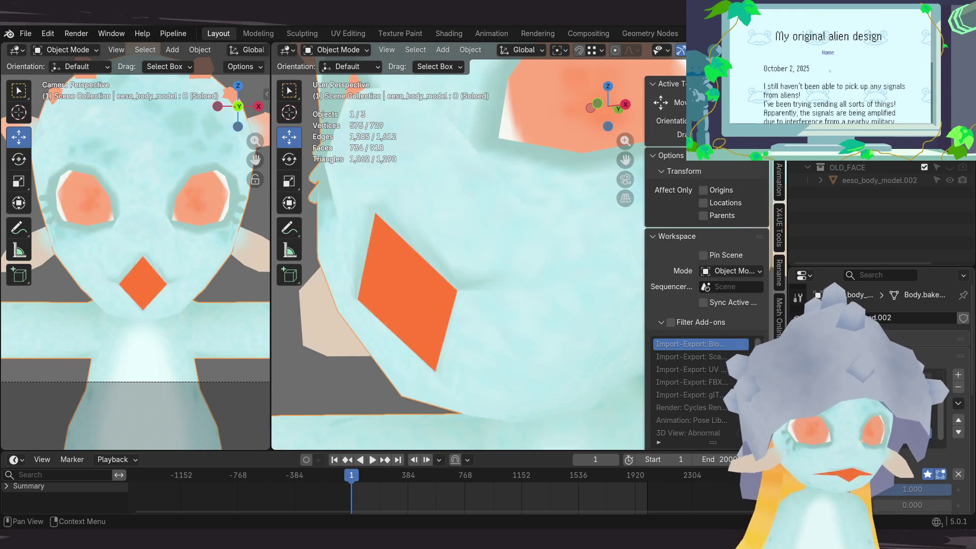
pyautogui.moveTo(412, 331)
pyautogui.mouseDown(button='middle')
pyautogui.moveTo(388, 349)
pyautogui.moveTo(444, 346)
pyautogui.mouseUp(button='middle')
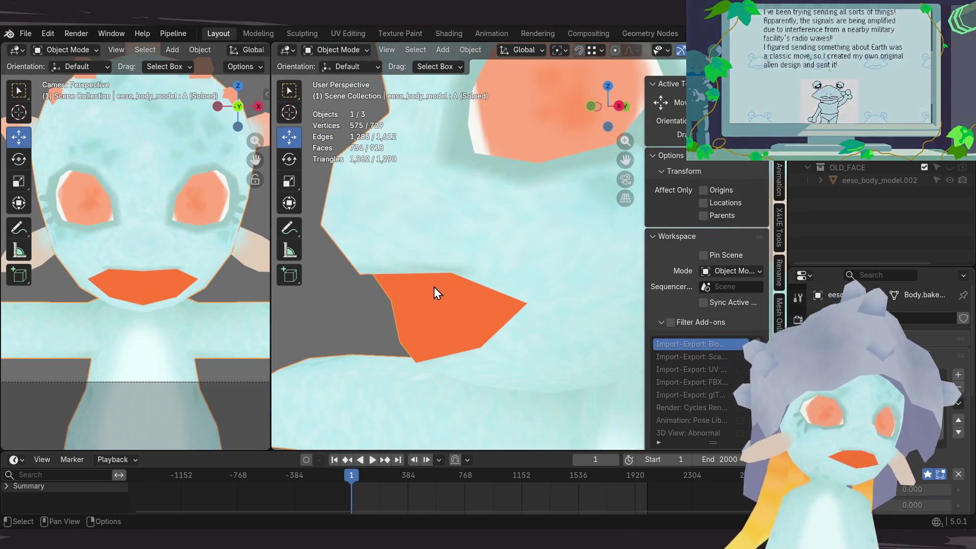
# Step: Pan and zoom the viewport to inspect the mouth shape from the side
pyautogui.moveTo(409, 307)
pyautogui.mouseDown(button='middle')
pyautogui.moveTo(437, 281)
pyautogui.moveTo(404, 279)
pyautogui.mouseUp(button='middle')
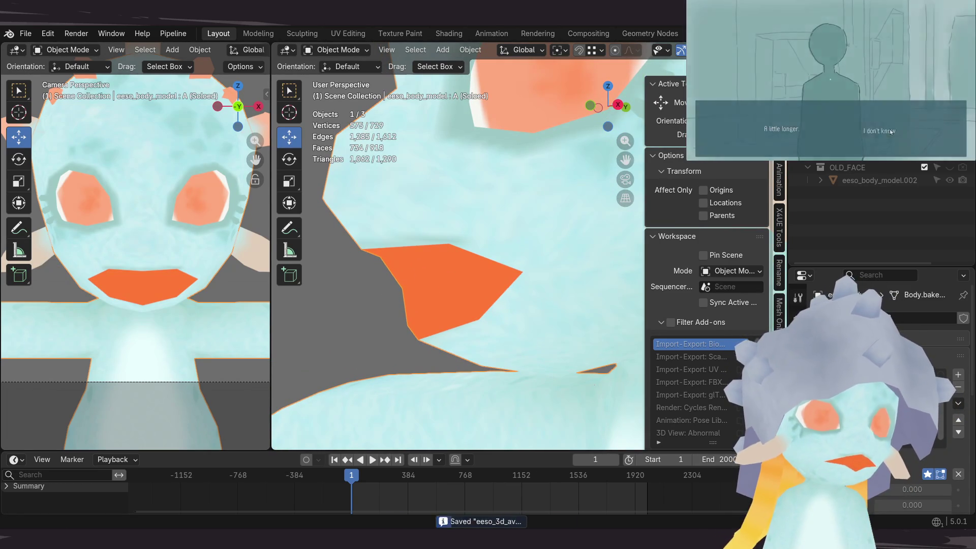
pyautogui.moveTo(497, 277)
pyautogui.mouseDown(button='middle')
pyautogui.moveTo(457, 278)
pyautogui.moveTo(472, 257)
pyautogui.moveTo(414, 306)
pyautogui.moveTo(458, 279)
pyautogui.mouseUp(button='middle')
pyautogui.scroll(-4, 457, 279)
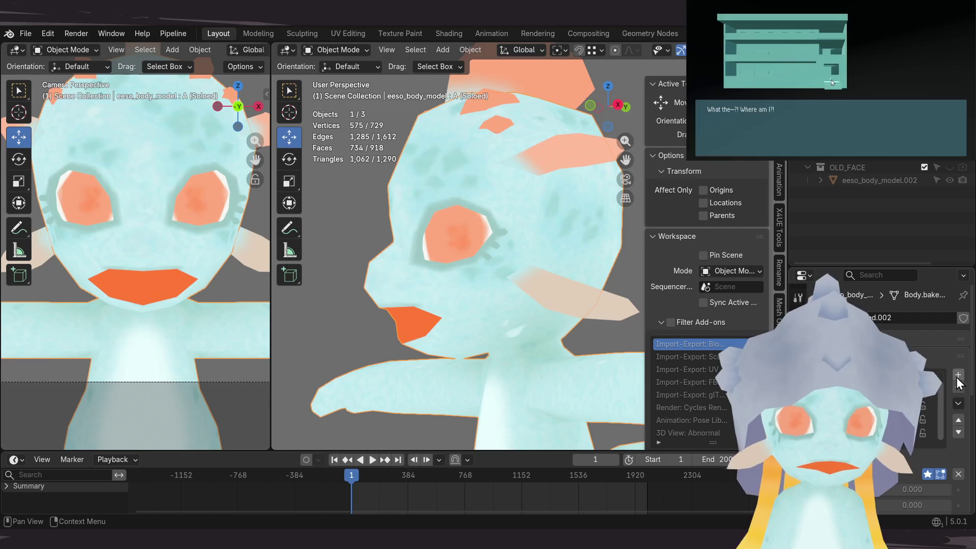
# Step: Turn off shape key solo and set a mouth shape key's value to 1.000
pyautogui.click(927, 474)
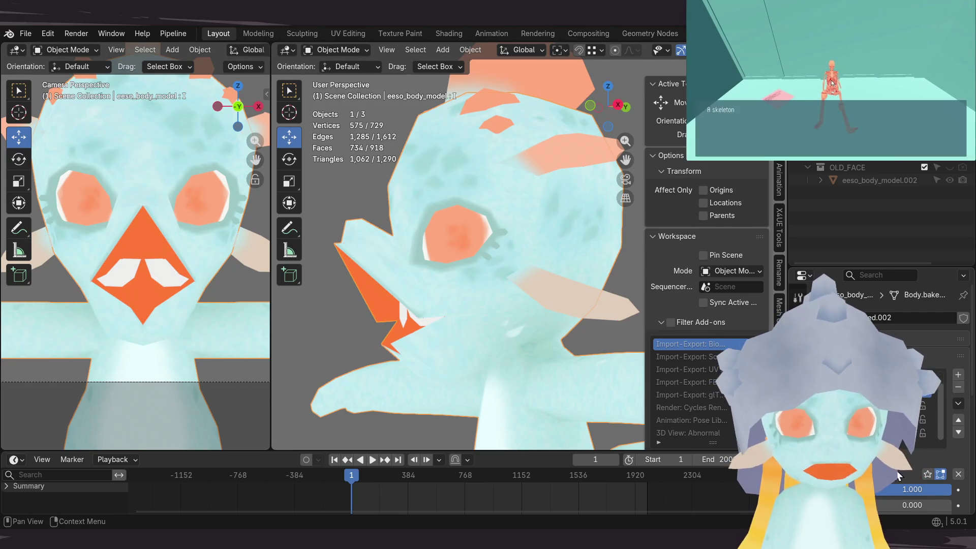
pyautogui.click(915, 419)
pyautogui.moveTo(890, 489)
pyautogui.mouseDown()
pyautogui.moveTo(949, 489)
pyautogui.moveTo(670, 476)
pyautogui.mouseUp()
pyautogui.click(915, 433)
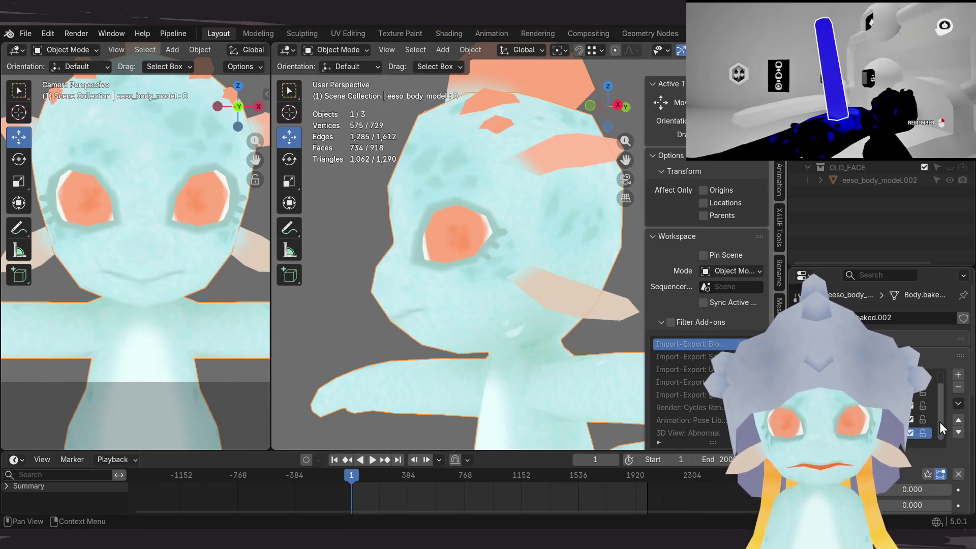
# Step: Save the avatar file and enter Edit Mode on the body mesh for the blink
pyautogui.moveTo(478, 305)
pyautogui.mouseDown(button='middle')
pyautogui.moveTo(460, 325)
pyautogui.moveTo(470, 300)
pyautogui.moveTo(467, 328)
pyautogui.mouseUp(button='middle')
pyautogui.hotkey('ctrl', 's')
pyautogui.moveTo(564, 326)
pyautogui.mouseDown(button='middle')
pyautogui.moveTo(571, 331)
pyautogui.moveTo(561, 328)
pyautogui.mouseUp(button='middle')
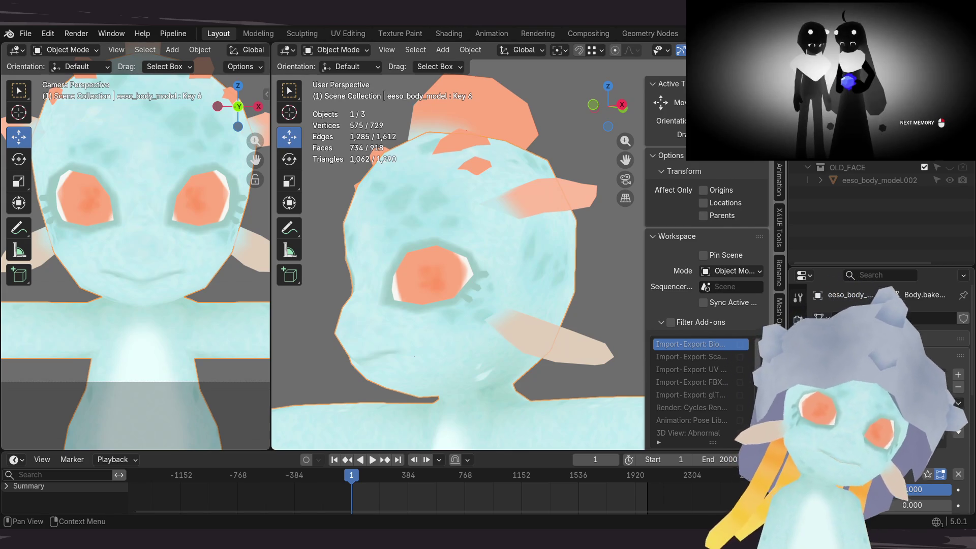
pyautogui.scroll(-1, 416, 276)
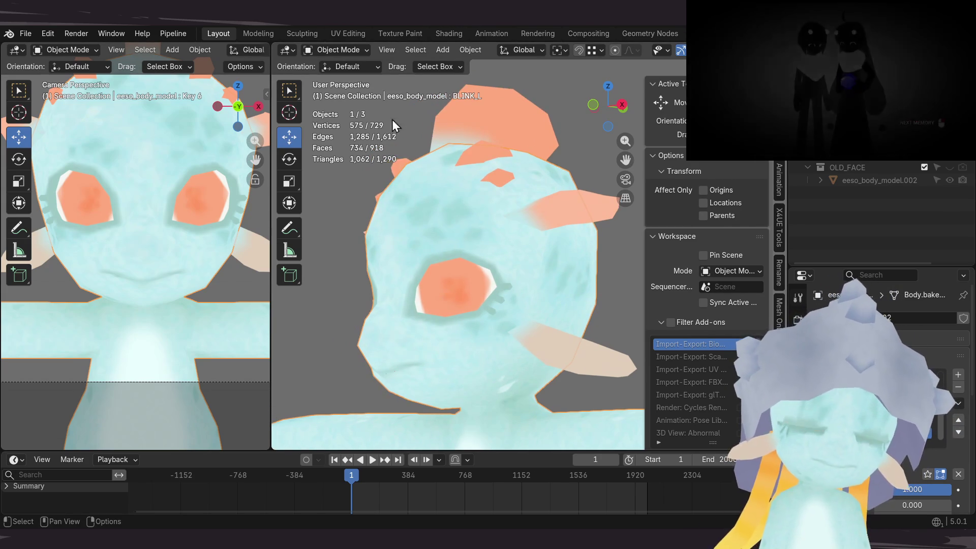
pyautogui.press('Tab')
# Step: In front view, lower the upper eyelid vertices and box-select the vertices around the eye
pyautogui.keyDown('alt'); pyautogui.moveTo(365, 276); pyautogui.dragTo(549, 318, button='middle'); pyautogui.keyUp('alt')
pyautogui.scroll(6, 550, 317)
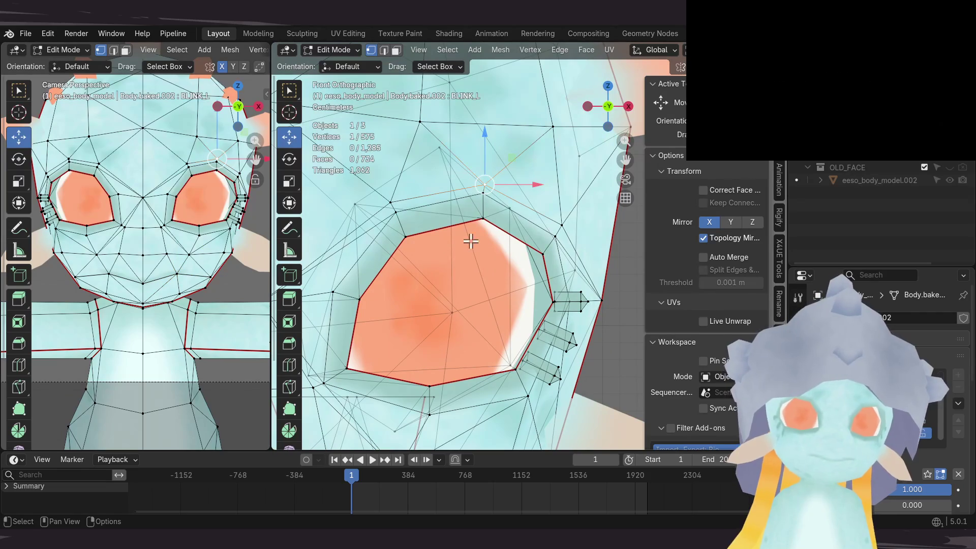
pyautogui.moveTo(496, 173); pyautogui.dragTo(483, 296)
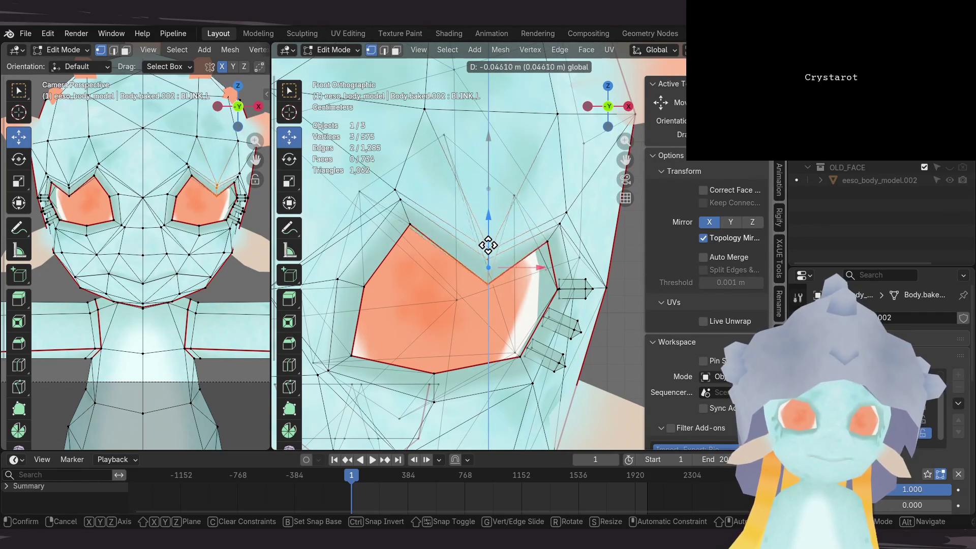
pyautogui.click(486, 240)
pyautogui.moveTo(486, 240)
pyautogui.mouseDown(button='middle')
pyautogui.moveTo(496, 282)
pyautogui.moveTo(478, 288)
pyautogui.moveTo(478, 303)
pyautogui.moveTo(485, 297)
pyautogui.mouseUp(button='middle')
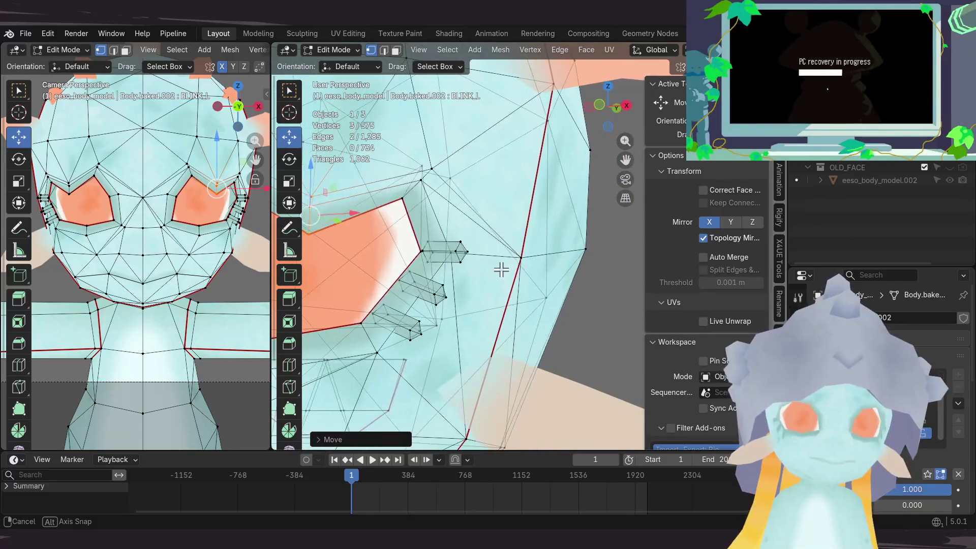
pyautogui.moveTo(436, 264); pyautogui.dragTo(400, 265)
pyautogui.moveTo(400, 265)
pyautogui.mouseDown(button='middle')
pyautogui.moveTo(521, 221)
pyautogui.moveTo(480, 232)
pyautogui.moveTo(490, 244)
pyautogui.mouseUp(button='middle')
pyautogui.click(543, 273)
pyautogui.moveTo(542, 273)
pyautogui.mouseDown(button='middle')
pyautogui.moveTo(513, 227)
pyautogui.moveTo(507, 234)
pyautogui.mouseUp(button='middle')
pyautogui.press('KP_1')
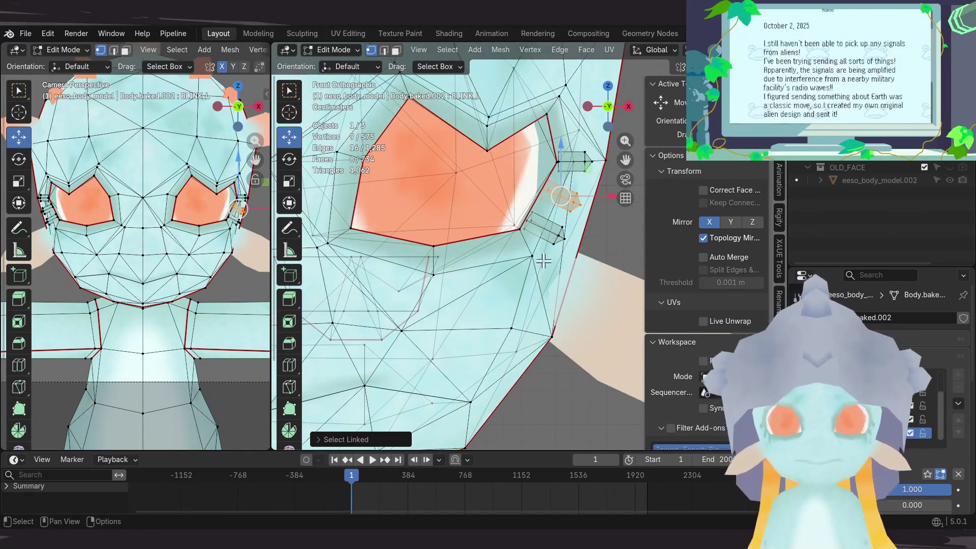
pyautogui.scroll(-3, 523, 214)
# Step: Tuck the eyelash piece and the orange side piece lower against the eye
pyautogui.click(581, 241)
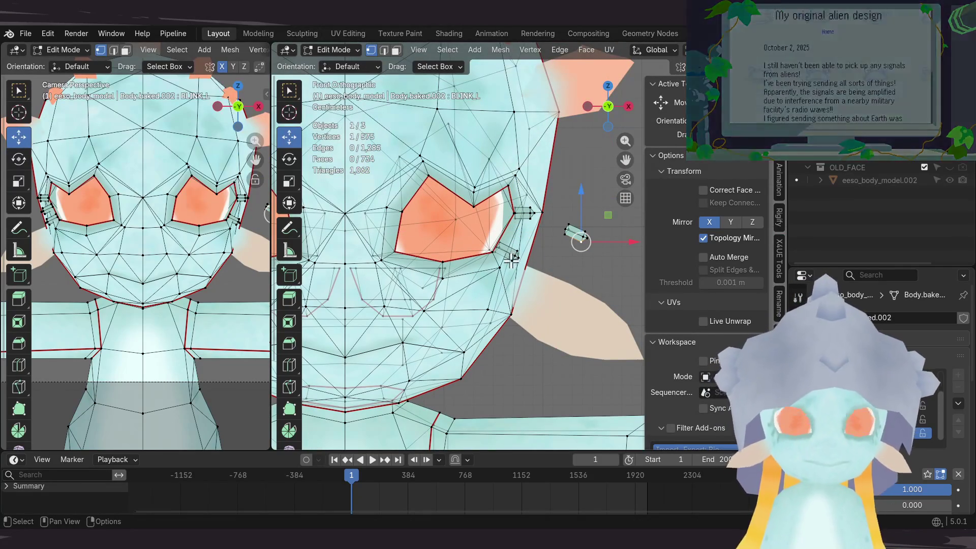
pyautogui.press('l')
pyautogui.press('g')
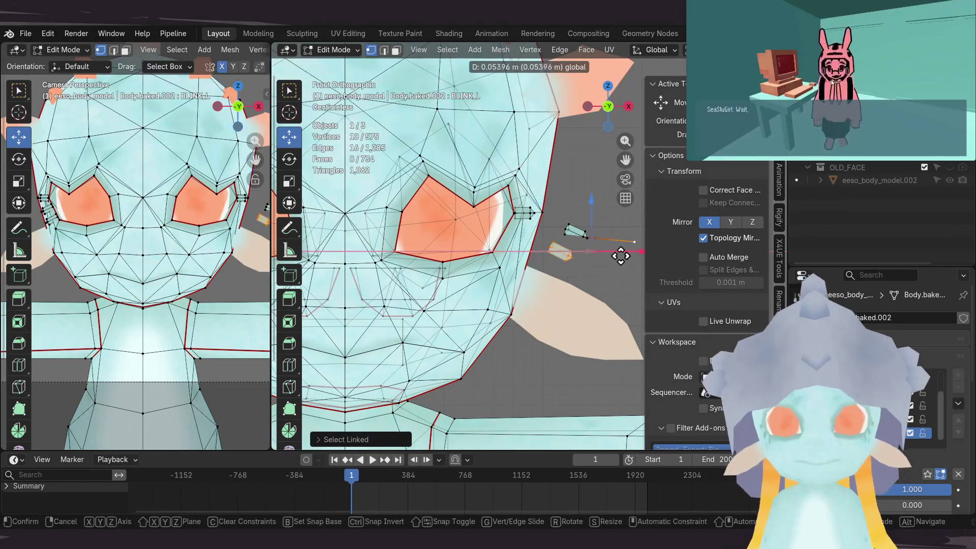
pyautogui.click(581, 249)
pyautogui.scroll(6, 545, 285)
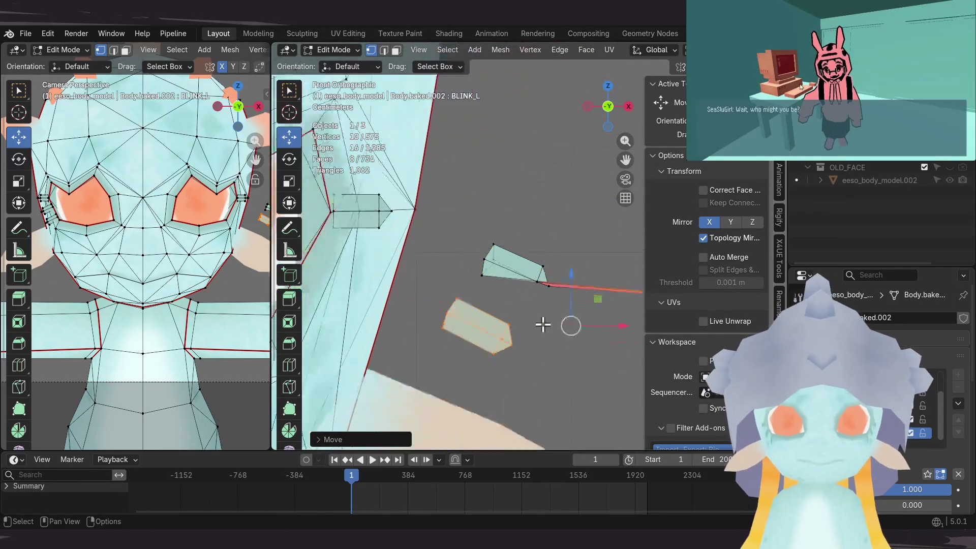
pyautogui.scroll(-4, 533, 327)
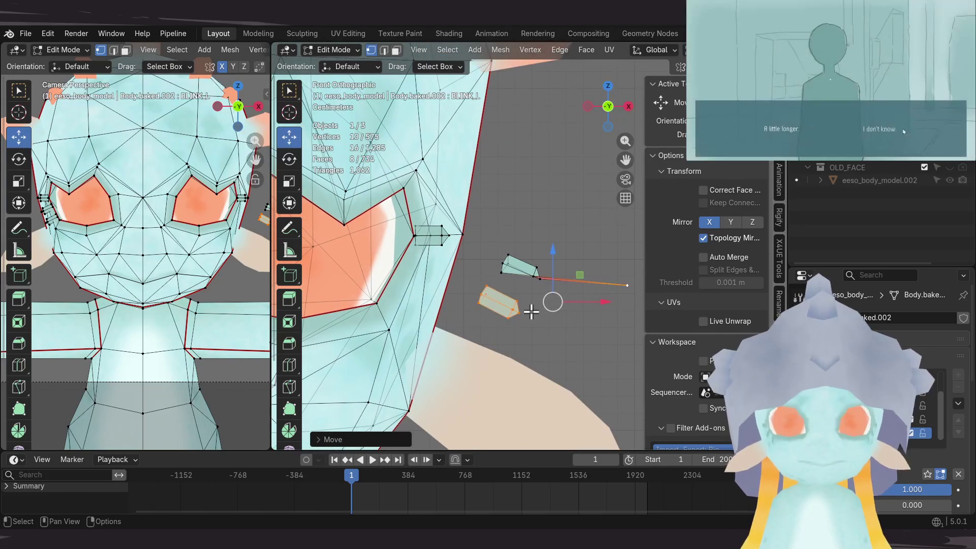
pyautogui.keyDown('shift'); pyautogui.click(535, 288); pyautogui.keyUp('shift')
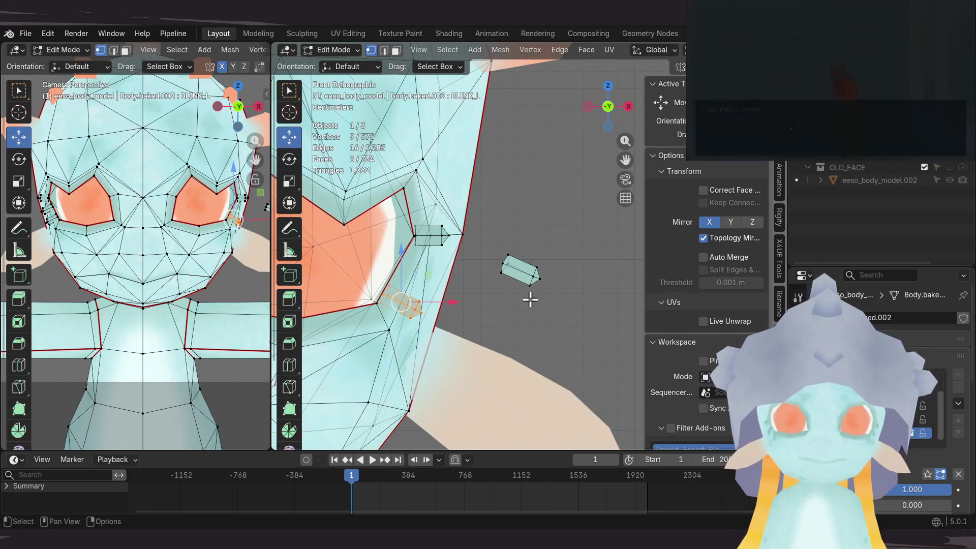
pyautogui.press('g')
pyautogui.click(539, 305)
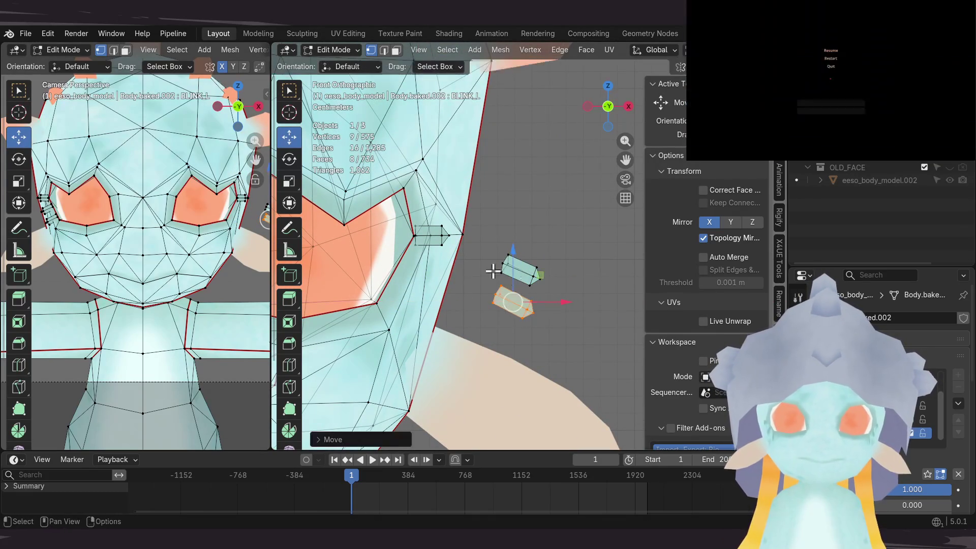
pyautogui.scroll(3, 512, 299)
pyautogui.press('g')
pyautogui.click(559, 363)
# Step: Select the eye-corner vertices and pull them down to start closing the eye
pyautogui.keyDown('shift'); pyautogui.moveTo(498, 284); pyautogui.dragTo(523, 272, button='middle'); pyautogui.keyUp('shift')
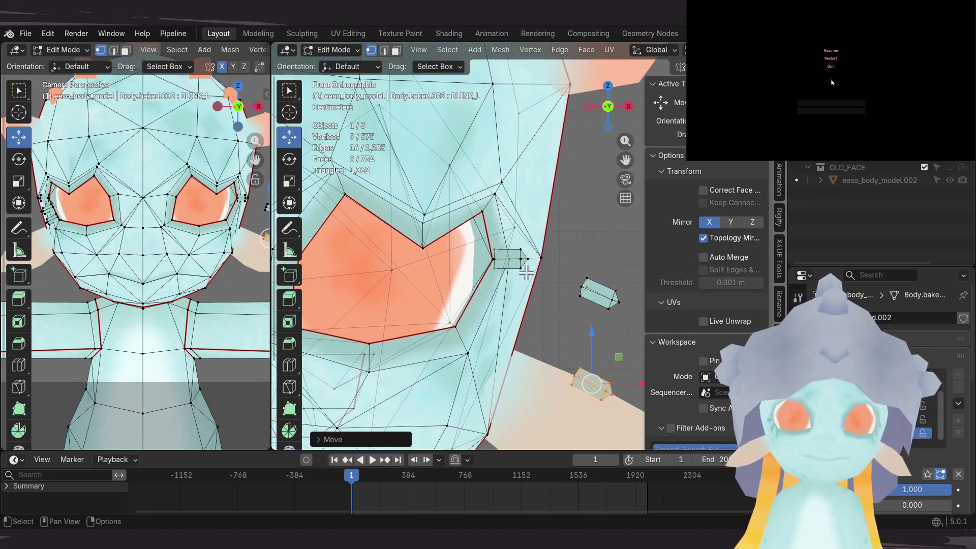
pyautogui.moveTo(531, 244); pyautogui.dragTo(476, 277)
pyautogui.moveTo(508, 233)
pyautogui.mouseDown()
pyautogui.moveTo(498, 300)
pyautogui.moveTo(514, 305)
pyautogui.mouseUp()
pyautogui.moveTo(514, 305)
pyautogui.mouseDown(button='middle')
pyautogui.moveTo(435, 312)
pyautogui.moveTo(555, 257)
pyautogui.moveTo(539, 275)
pyautogui.mouseUp(button='middle')
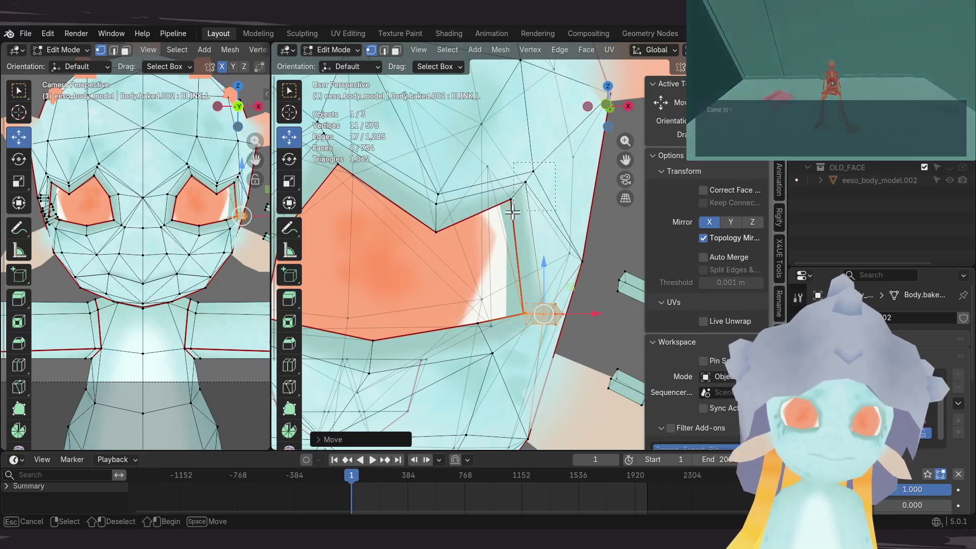
pyautogui.click(557, 172)
pyautogui.moveTo(557, 172)
pyautogui.mouseDown(button='middle')
pyautogui.moveTo(542, 228)
pyautogui.moveTo(523, 189)
pyautogui.mouseUp(button='middle')
pyautogui.moveTo(524, 155); pyautogui.dragTo(497, 273)
pyautogui.moveTo(496, 272)
pyautogui.mouseDown(button='middle')
pyautogui.moveTo(530, 285)
pyautogui.moveTo(538, 200)
pyautogui.mouseUp(button='middle')
pyautogui.moveTo(535, 261); pyautogui.dragTo(516, 258, button='middle')
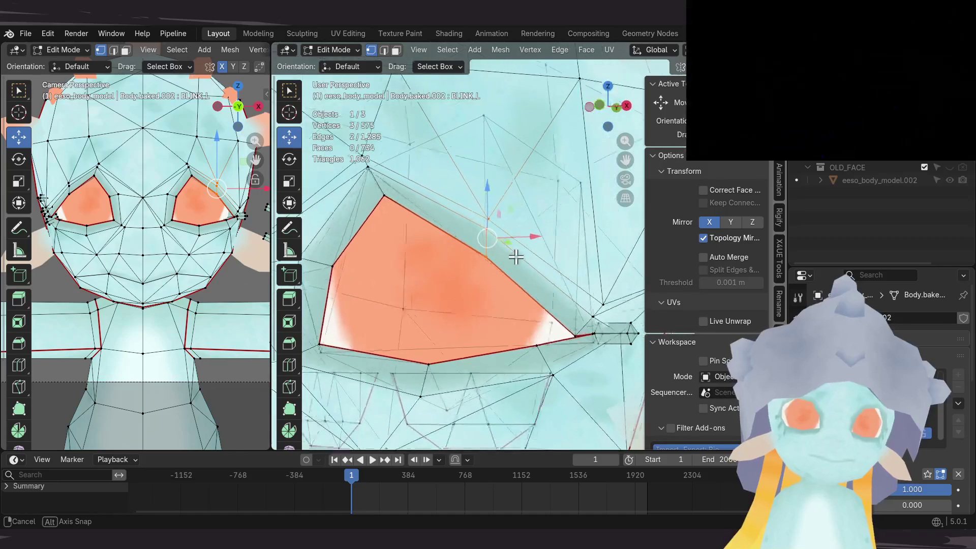
# Step: Lower the upper eyelid vertex along Z in stages until the eye closes to a thin line
pyautogui.press('g')
pyautogui.press('z')
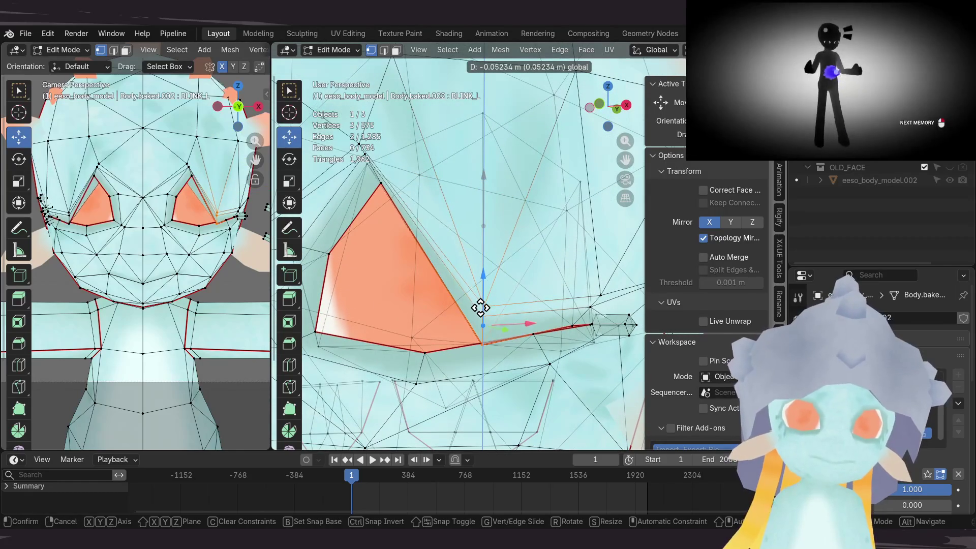
pyautogui.click(480, 308)
pyautogui.moveTo(516, 290)
pyautogui.mouseDown(button='middle')
pyautogui.moveTo(584, 274)
pyautogui.moveTo(489, 269)
pyautogui.mouseUp(button='middle')
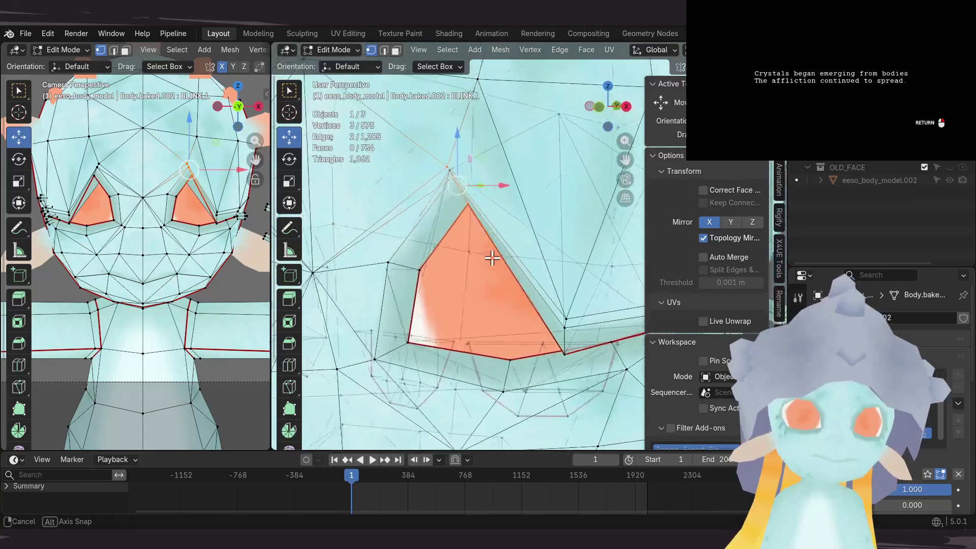
pyautogui.moveTo(462, 156)
pyautogui.mouseDown()
pyautogui.moveTo(455, 337)
pyautogui.moveTo(455, 315)
pyautogui.mouseUp()
pyautogui.moveTo(455, 316)
pyautogui.mouseDown(button='middle')
pyautogui.moveTo(529, 276)
pyautogui.moveTo(514, 312)
pyautogui.moveTo(524, 292)
pyautogui.mouseUp(button='middle')
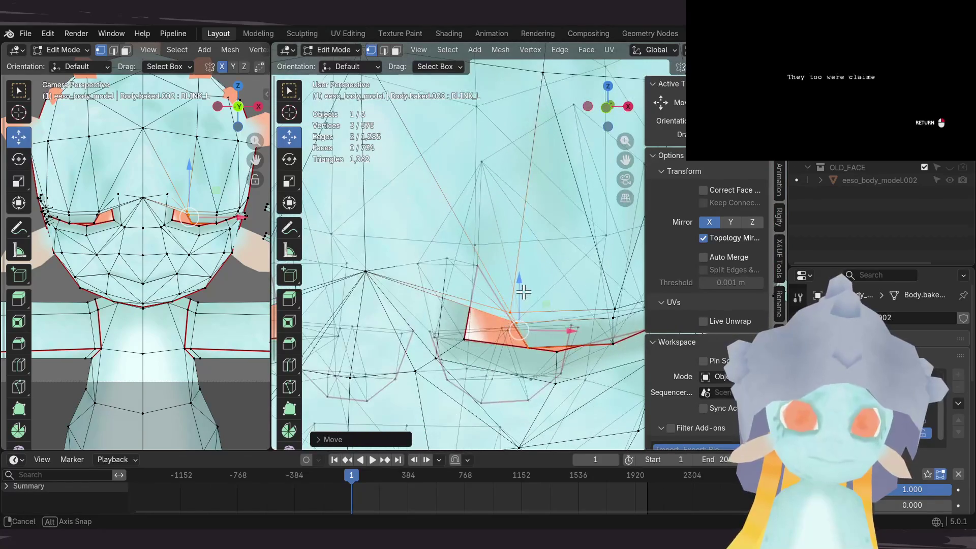
pyautogui.moveTo(475, 249); pyautogui.dragTo(476, 254)
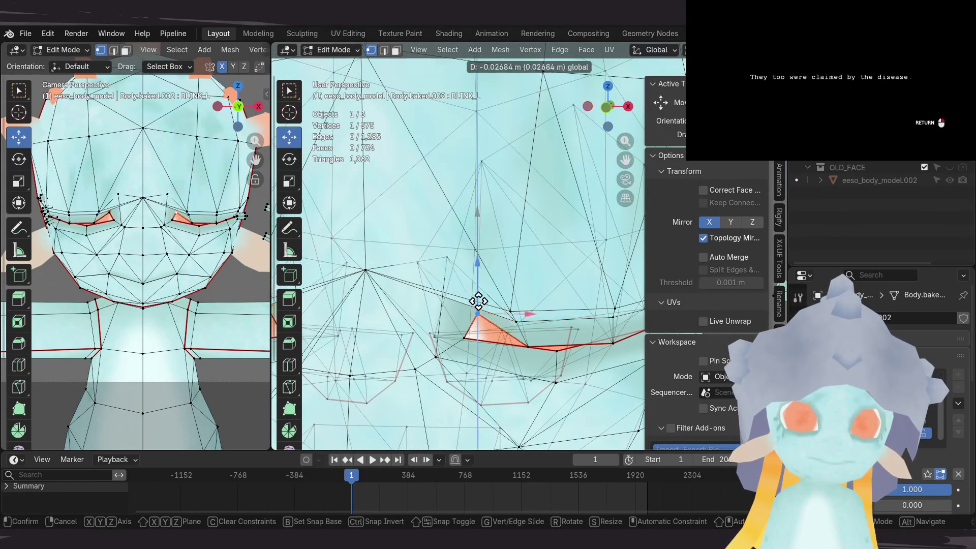
pyautogui.moveTo(476, 254)
pyautogui.mouseDown(button='middle')
pyautogui.moveTo(522, 196)
pyautogui.moveTo(462, 235)
pyautogui.mouseUp(button='middle')
pyautogui.moveTo(462, 235)
pyautogui.mouseDown()
pyautogui.moveTo(448, 292)
pyautogui.moveTo(466, 285)
pyautogui.mouseUp()
pyautogui.moveTo(466, 285)
pyautogui.mouseDown(button='middle')
pyautogui.moveTo(501, 274)
pyautogui.moveTo(468, 237)
pyautogui.moveTo(505, 248)
pyautogui.moveTo(445, 255)
pyautogui.mouseUp(button='middle')
pyautogui.moveTo(445, 256); pyautogui.dragTo(442, 276)
pyautogui.moveTo(442, 277)
pyautogui.mouseDown(button='middle')
pyautogui.moveTo(414, 240)
pyautogui.moveTo(377, 263)
pyautogui.mouseUp(button='middle')
# Step: Add a second eyelid vertex and adjust that edge's height and depth
pyautogui.keyDown('shift'); pyautogui.click(444, 340); pyautogui.keyUp('shift')
pyautogui.moveTo(444, 341)
pyautogui.mouseDown(button='middle')
pyautogui.moveTo(468, 360)
pyautogui.moveTo(429, 366)
pyautogui.moveTo(505, 349)
pyautogui.moveTo(471, 316)
pyautogui.mouseUp(button='middle')
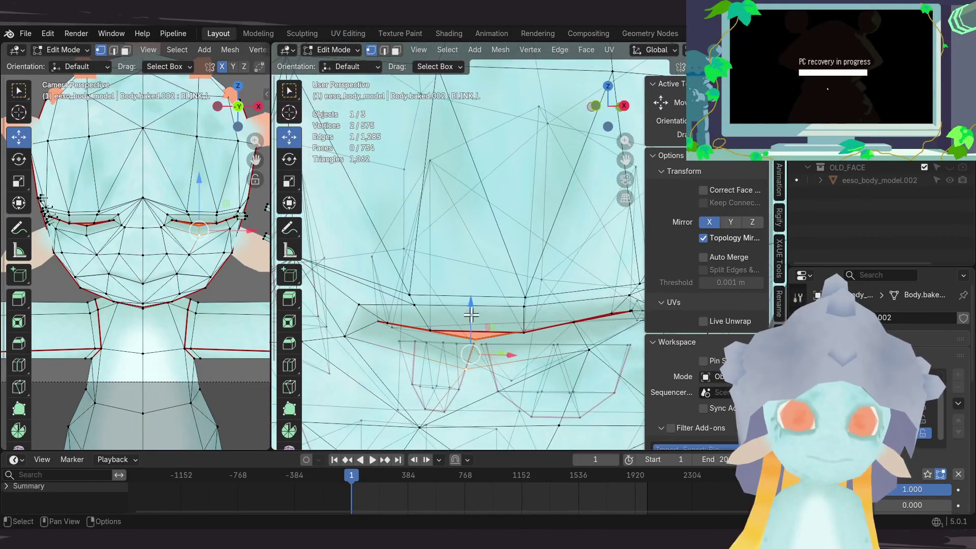
pyautogui.moveTo(471, 316); pyautogui.dragTo(471, 295)
pyautogui.moveTo(480, 292)
pyautogui.mouseDown(button='middle')
pyautogui.moveTo(405, 269)
pyautogui.moveTo(438, 270)
pyautogui.moveTo(514, 331)
pyautogui.moveTo(515, 345)
pyautogui.mouseUp(button='middle')
pyautogui.moveTo(515, 344); pyautogui.dragTo(492, 335)
pyautogui.moveTo(492, 336)
pyautogui.mouseDown(button='middle')
pyautogui.moveTo(544, 295)
pyautogui.moveTo(553, 265)
pyautogui.moveTo(520, 290)
pyautogui.moveTo(572, 315)
pyautogui.mouseUp(button='middle')
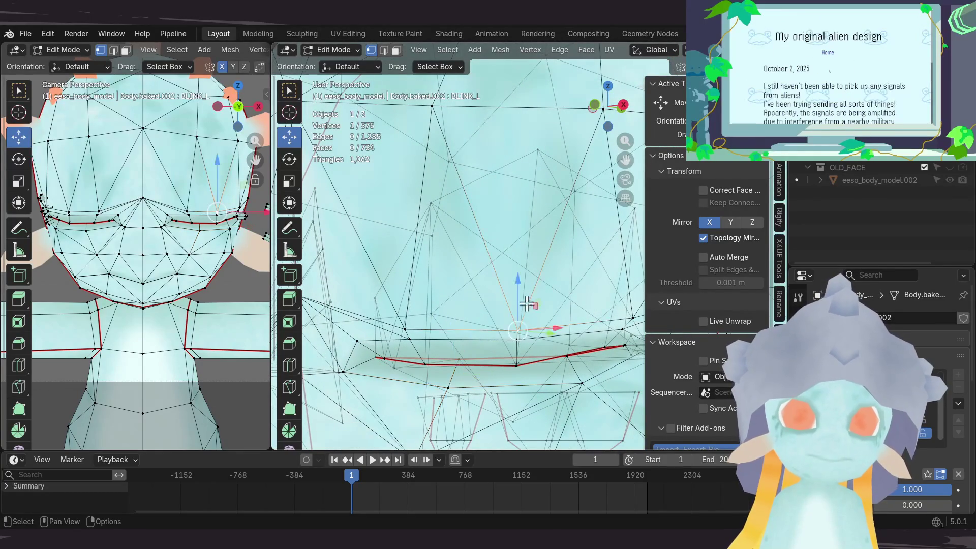
pyautogui.moveTo(510, 283)
pyautogui.mouseDown(button='middle')
pyautogui.moveTo(493, 270)
pyautogui.moveTo(507, 302)
pyautogui.moveTo(492, 304)
pyautogui.mouseUp(button='middle')
# Step: Raise two eyelid vertices slightly, refine one vertex's height on Z, and return to Object Mode
pyautogui.keyDown('shift'); pyautogui.click(456, 329); pyautogui.keyUp('shift')
pyautogui.press('g')
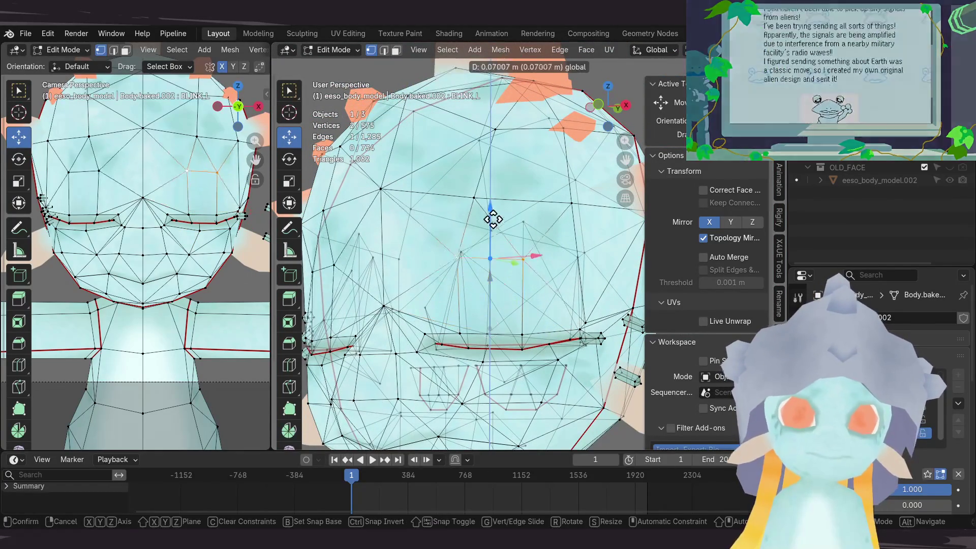
pyautogui.click(488, 205)
pyautogui.moveTo(488, 205)
pyautogui.mouseDown(button='middle')
pyautogui.moveTo(497, 230)
pyautogui.moveTo(481, 241)
pyautogui.moveTo(527, 284)
pyautogui.mouseUp(button='middle')
pyautogui.click(527, 284)
pyautogui.press('g')
pyautogui.press('z')
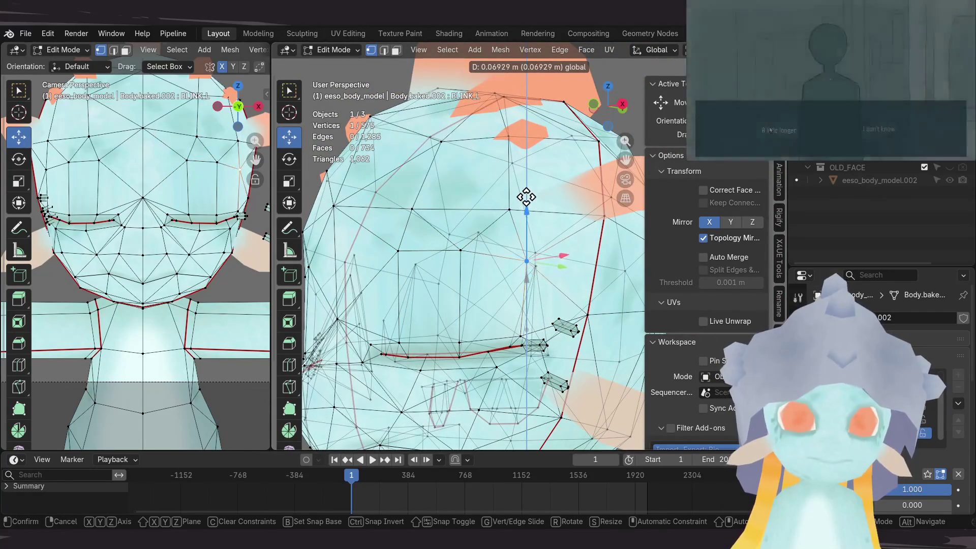
pyautogui.click(523, 208)
pyautogui.moveTo(524, 208)
pyautogui.mouseDown(button='middle')
pyautogui.moveTo(520, 264)
pyautogui.moveTo(501, 279)
pyautogui.moveTo(462, 233)
pyautogui.moveTo(532, 274)
pyautogui.moveTo(491, 274)
pyautogui.moveTo(565, 267)
pyautogui.moveTo(514, 273)
pyautogui.moveTo(493, 295)
pyautogui.mouseUp(button='middle')
pyautogui.press('Tab')
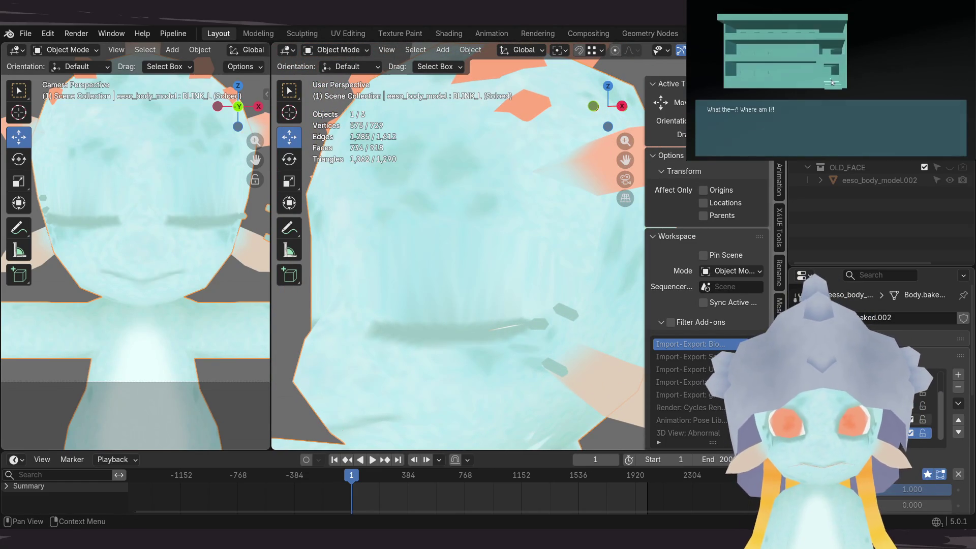
# Step: Set the shape key value to 0, enable Solo, and preview NEUTRAL, O and BLINK_L
pyautogui.moveTo(920, 489); pyautogui.dragTo(724, 503)
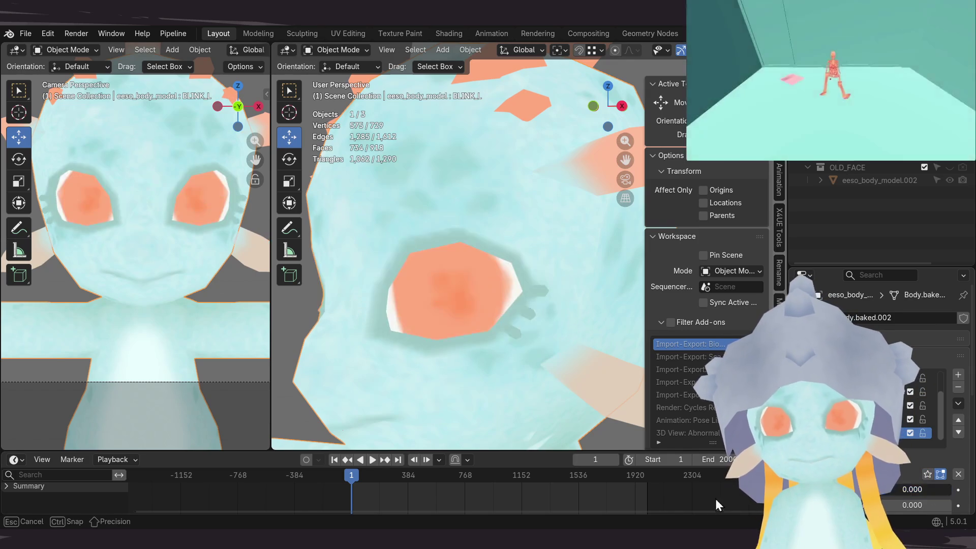
pyautogui.click(928, 474)
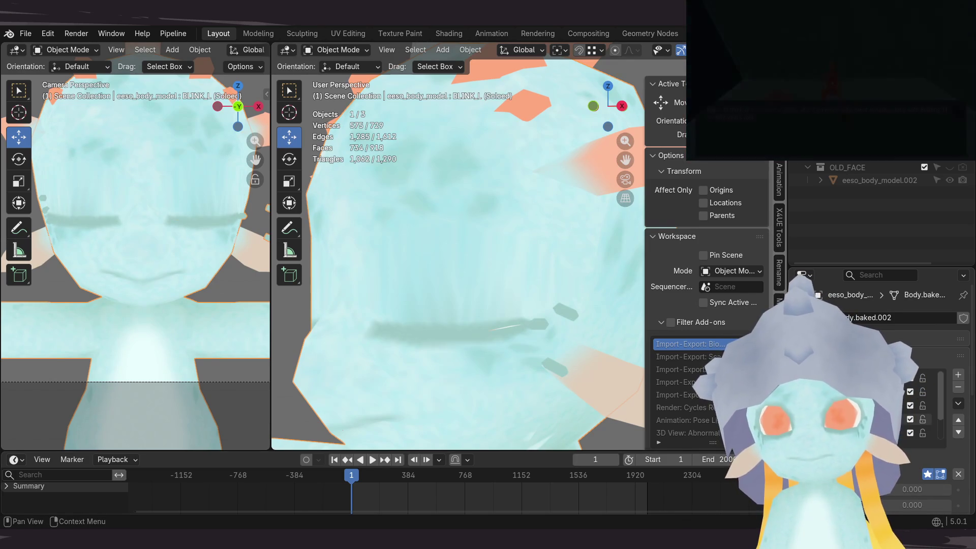
pyautogui.click(864, 405)
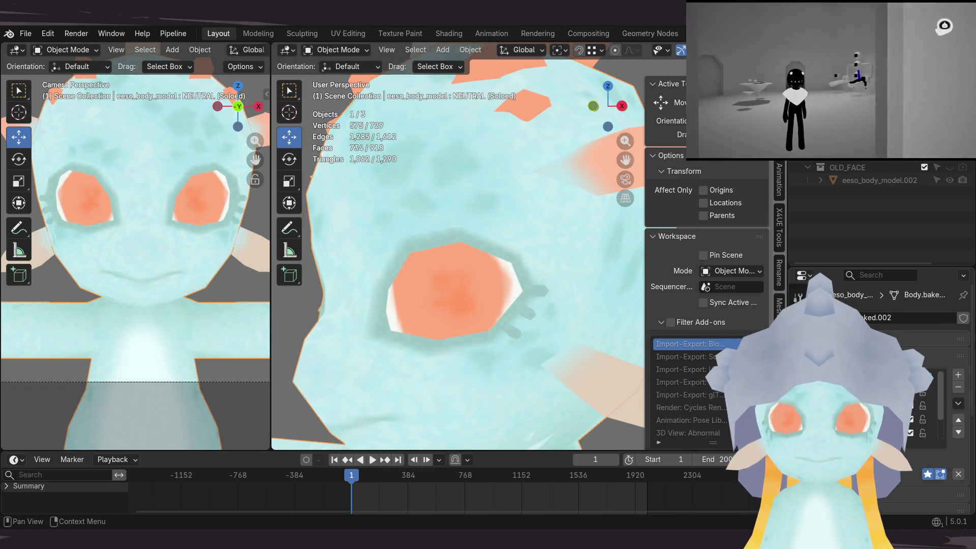
pyautogui.click(864, 419)
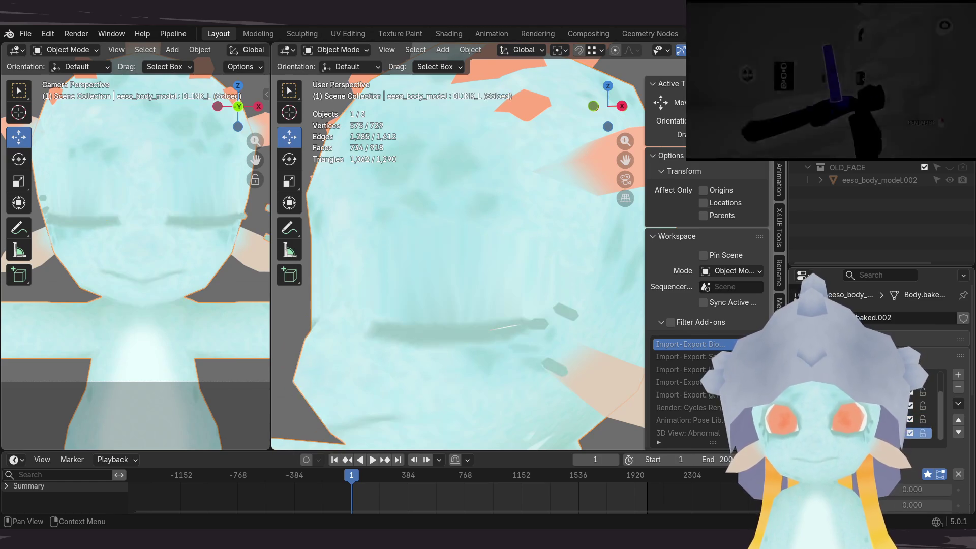
pyautogui.click(864, 432)
# Step: Switch repeatedly between O and BLINK_L, ending on BLINK_L viewed from the front
pyautogui.click(865, 419)
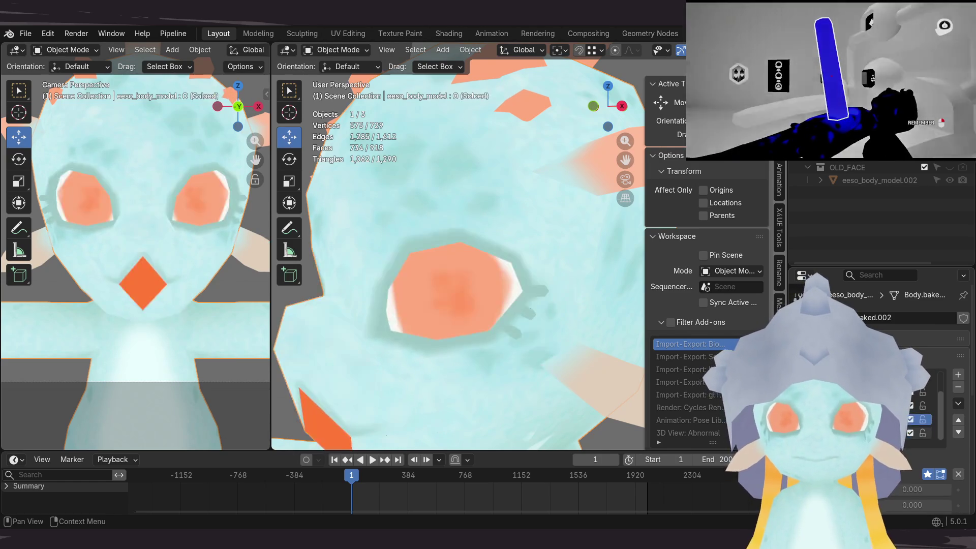
pyautogui.click(864, 433)
pyautogui.click(864, 419)
pyautogui.click(864, 433)
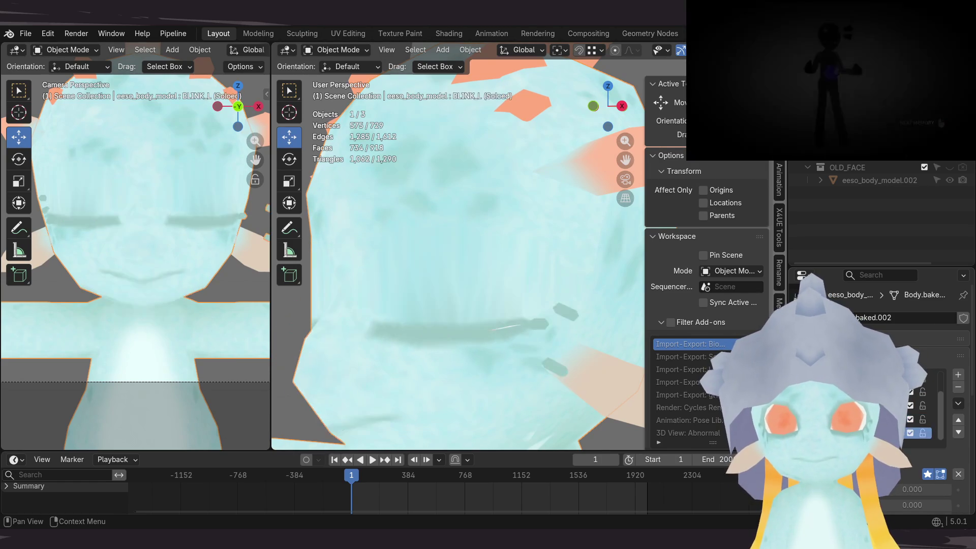
pyautogui.click(864, 419)
pyautogui.click(864, 433)
pyautogui.click(864, 419)
pyautogui.click(864, 432)
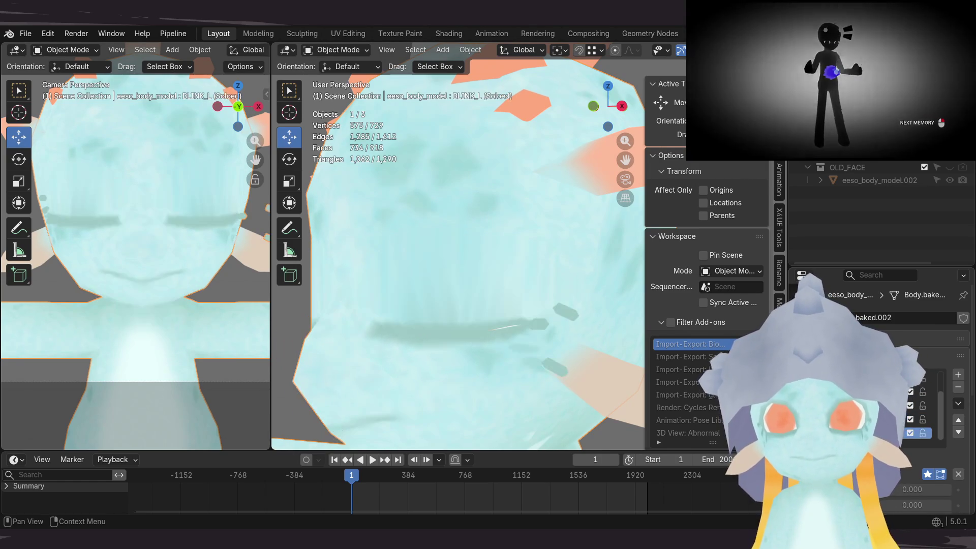
pyautogui.click(864, 418)
pyautogui.click(865, 433)
pyautogui.click(864, 419)
pyautogui.click(864, 432)
pyautogui.moveTo(607, 373)
pyautogui.mouseDown(button='middle')
pyautogui.moveTo(533, 287)
pyautogui.moveTo(612, 295)
pyautogui.moveTo(535, 303)
pyautogui.moveTo(501, 335)
pyautogui.mouseUp(button='middle')
pyautogui.scroll(-3, 535, 303)
pyautogui.scroll(2, 538, 312)
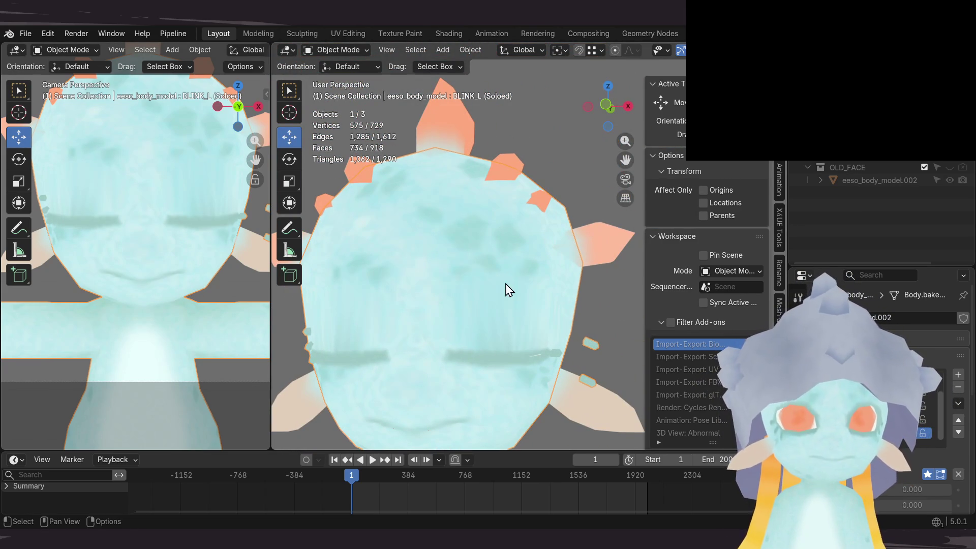
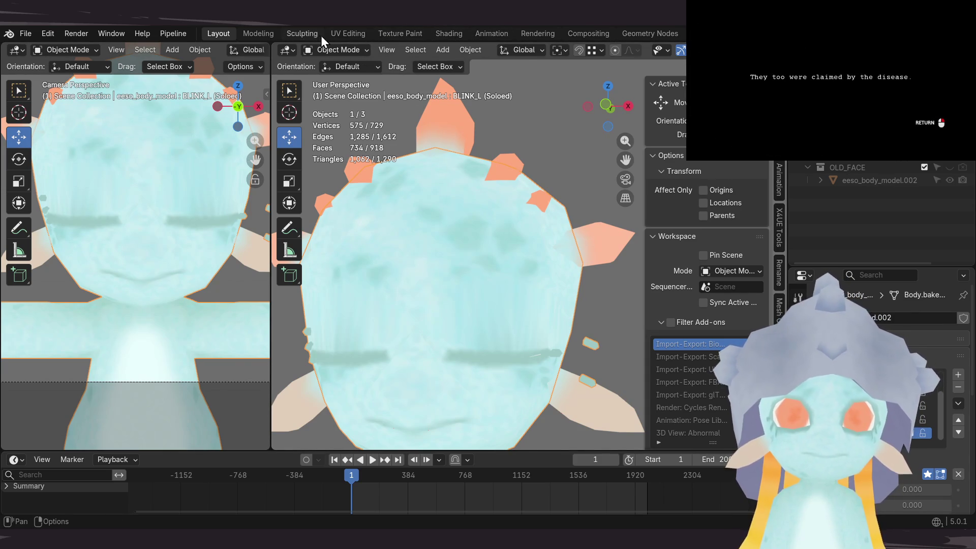
# Step: In the UV Editing workspace, bring the orange eye island into view and center the eye hole
pyautogui.click(340, 39)
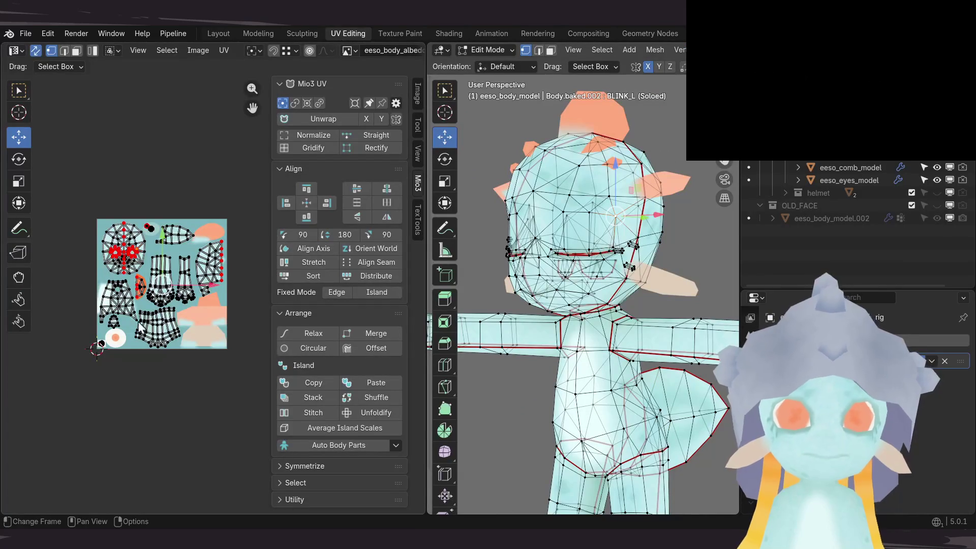
pyautogui.scroll(5, 204, 310)
pyautogui.moveTo(158, 348); pyautogui.dragTo(79, 363, button='middle')
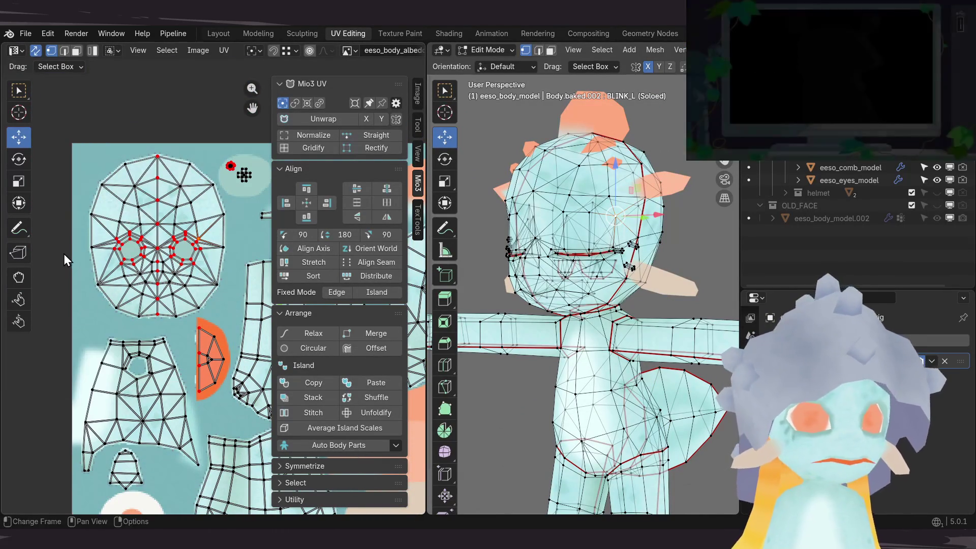
pyautogui.press('n')
pyautogui.scroll(8, 219, 208)
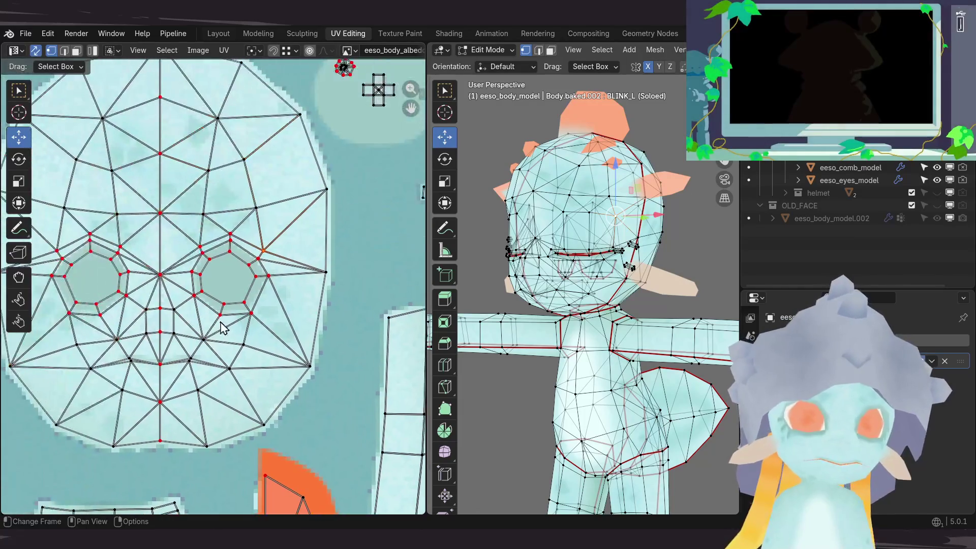
pyautogui.scroll(3, 213, 201)
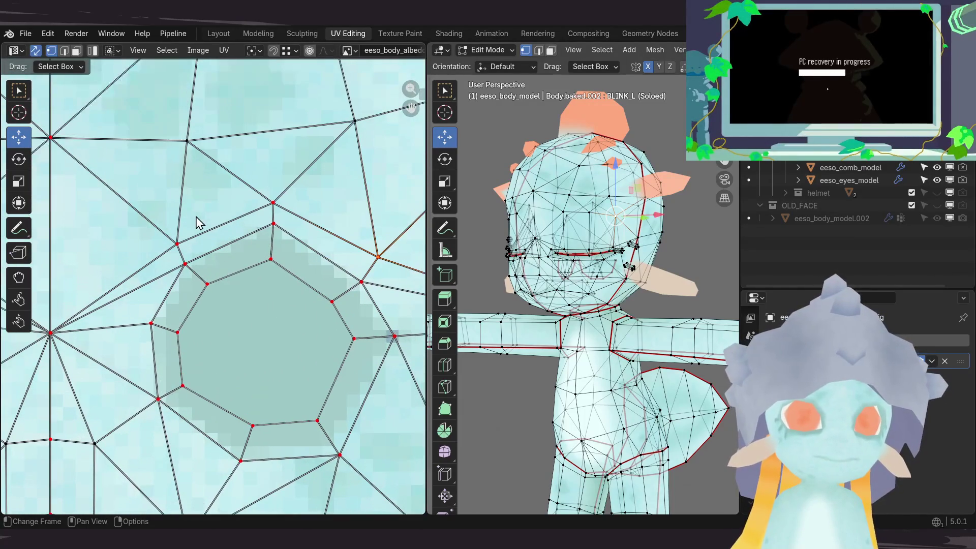
pyautogui.moveTo(201, 222); pyautogui.dragTo(195, 277, button='middle')
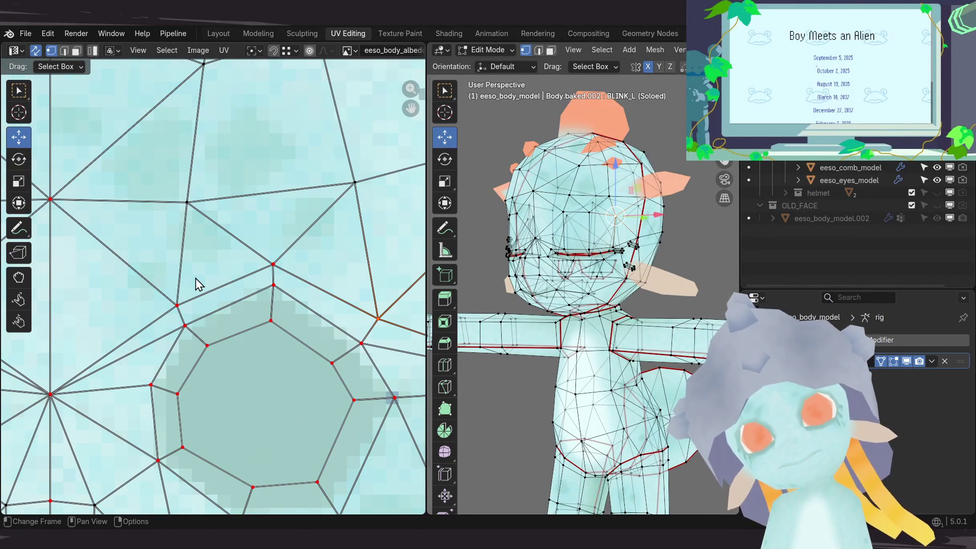
pyautogui.scroll(-4, 463, 503)
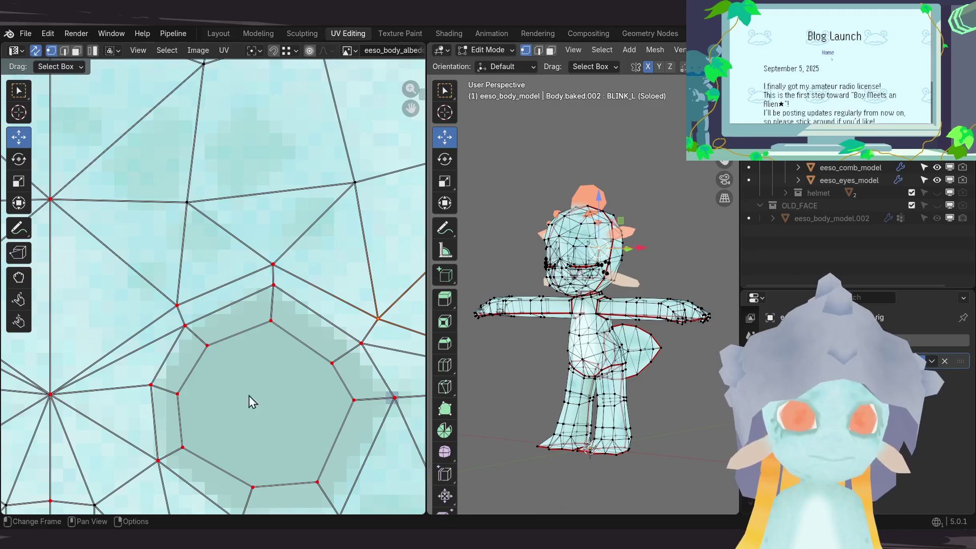
pyautogui.scroll(-6, 255, 356)
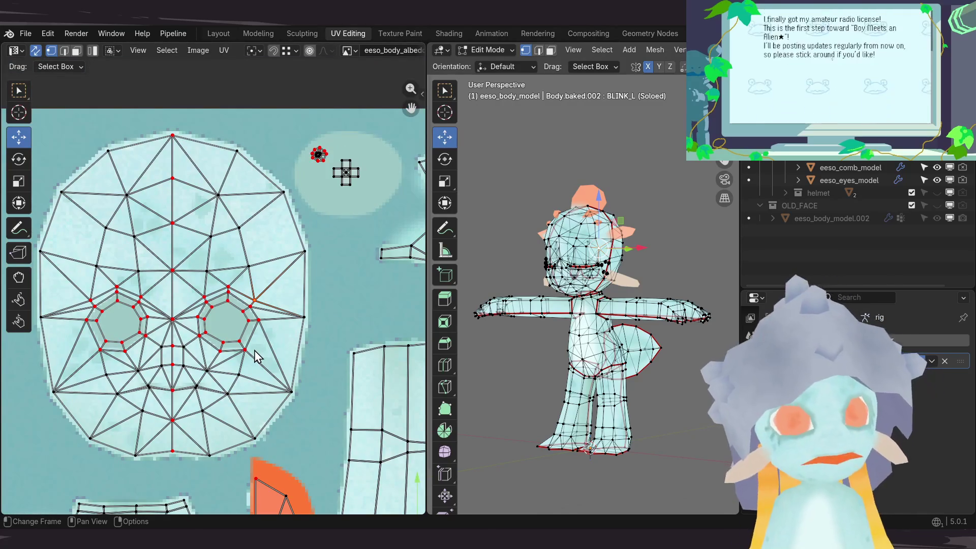
pyautogui.scroll(8, 256, 355)
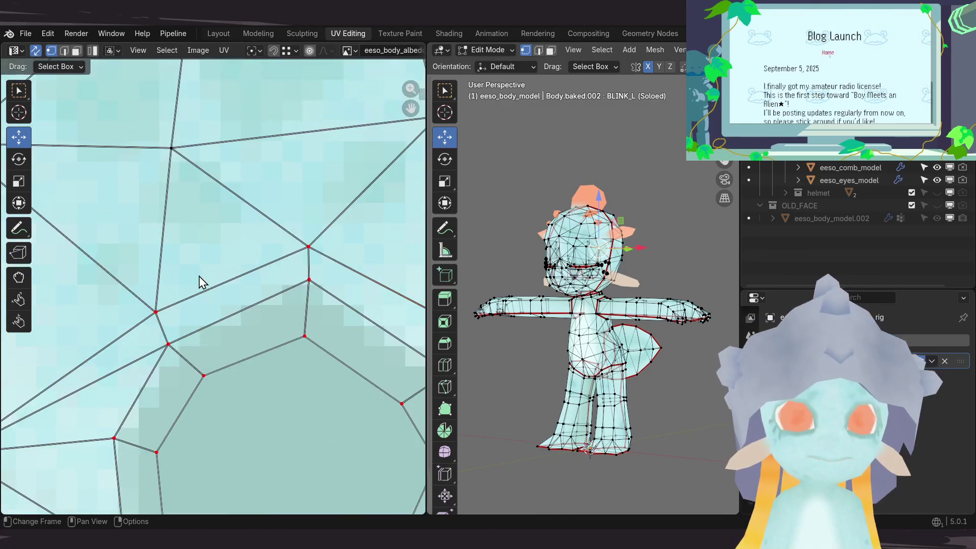
pyautogui.scroll(-7, 239, 283)
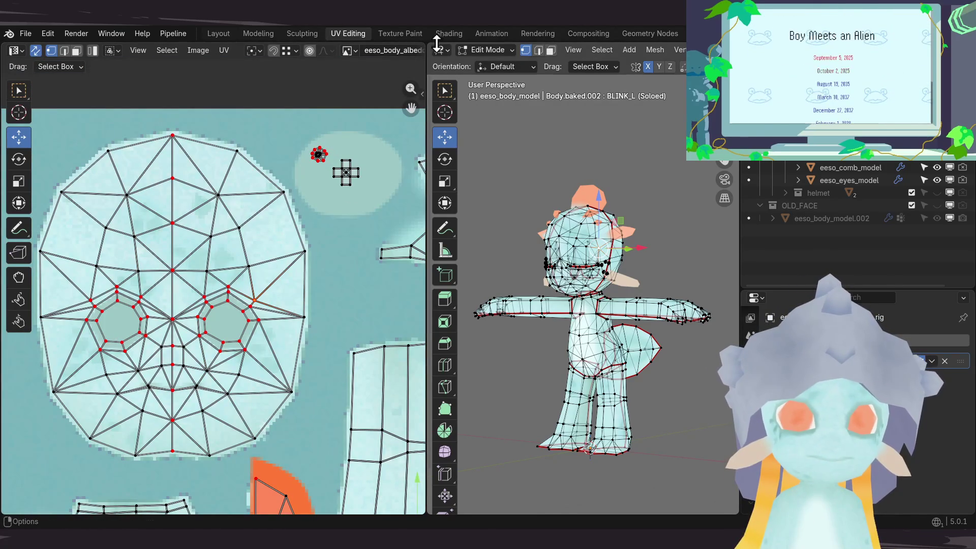
# Step: Back in Layout, cycle the active shape key through O and NEUTRAL, ending on BLINK_L
pyautogui.click(225, 32)
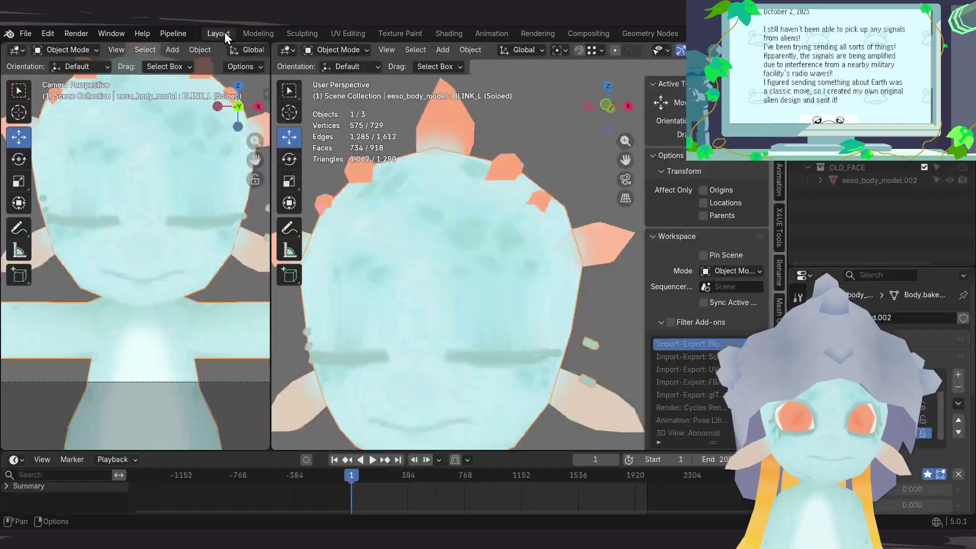
pyautogui.scroll(2, 358, 218)
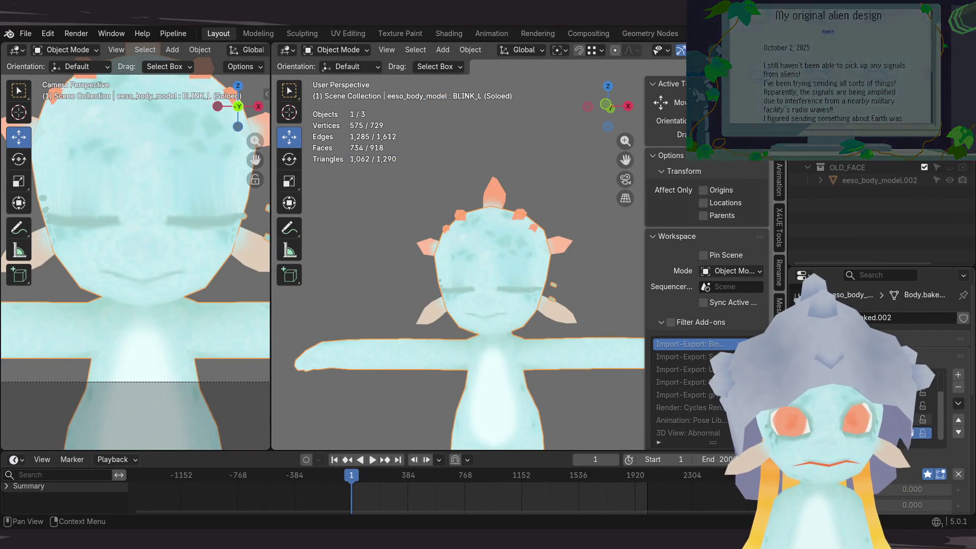
pyautogui.click(864, 419)
pyautogui.click(864, 432)
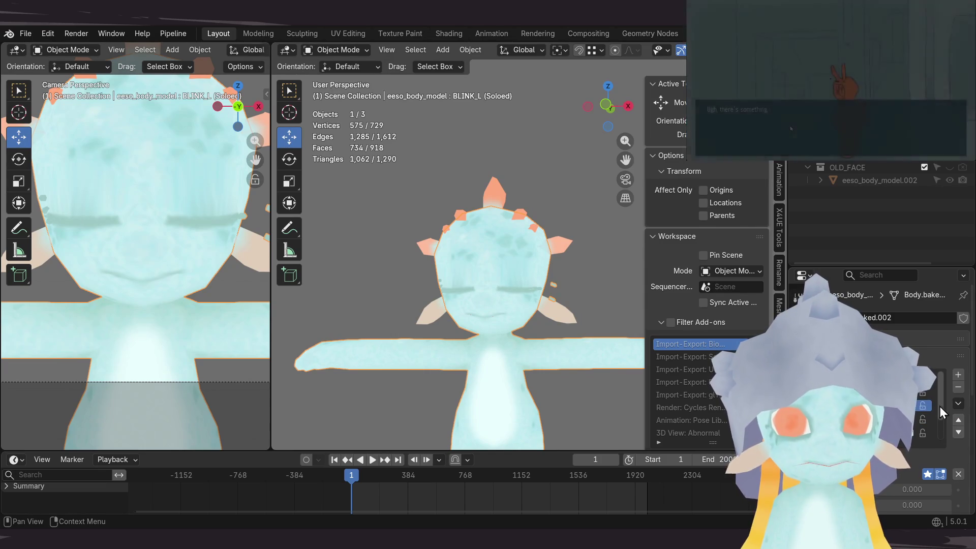
pyautogui.click(958, 420)
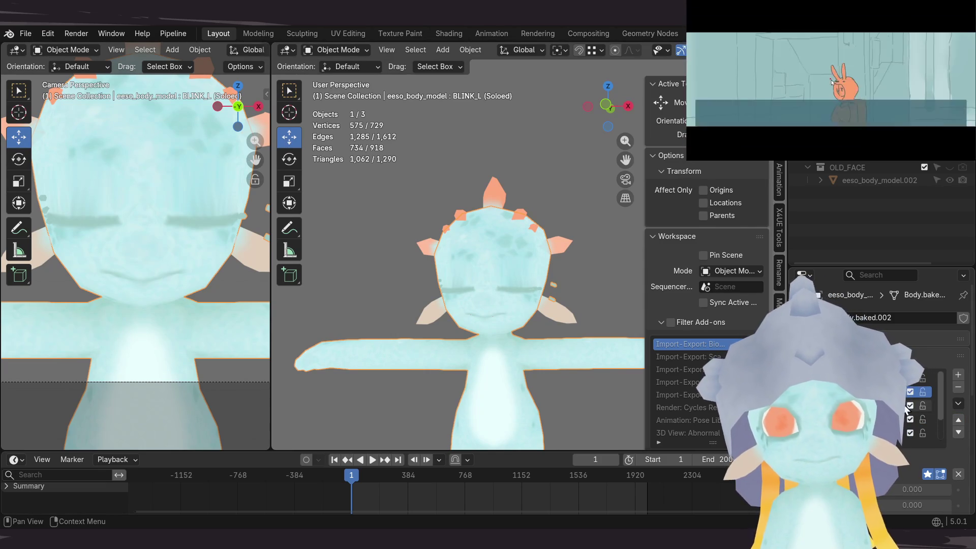
pyautogui.click(864, 378)
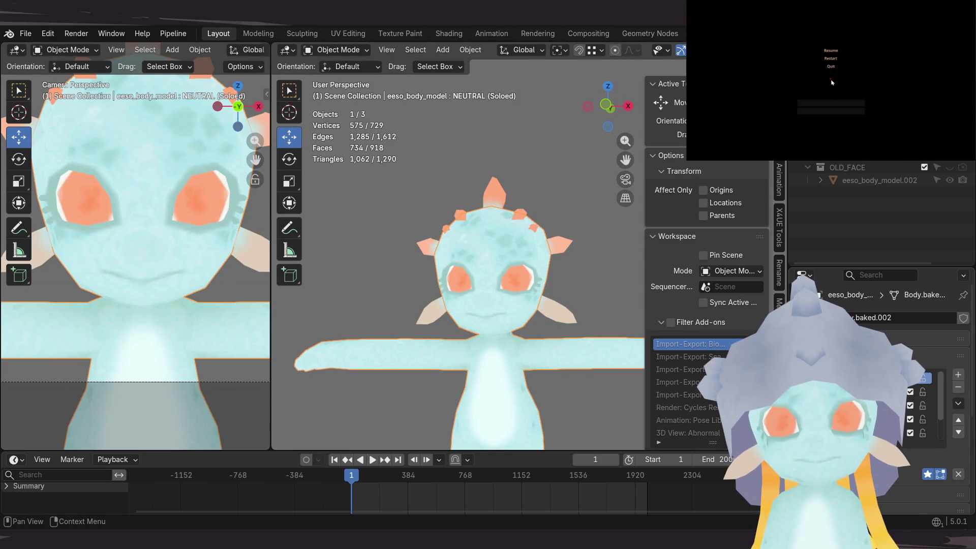
pyautogui.click(895, 391)
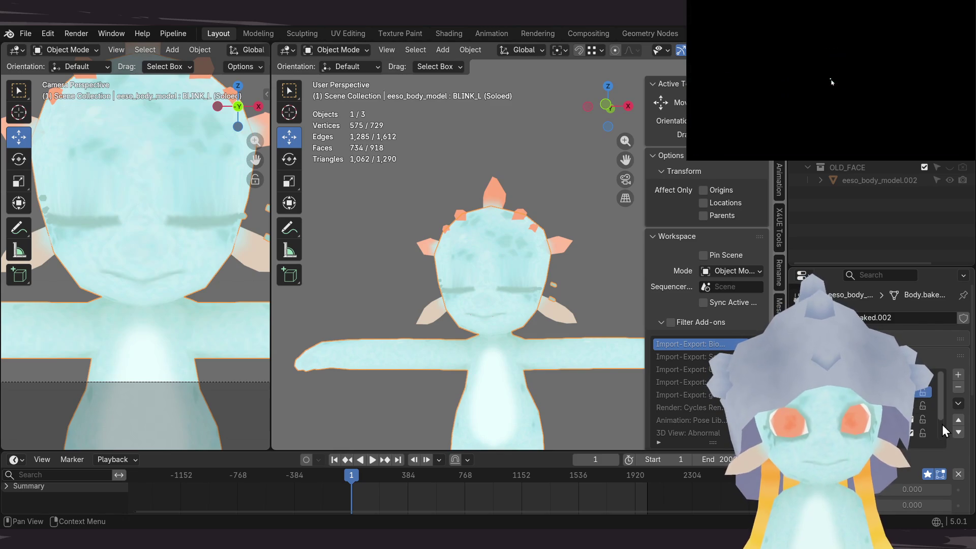
pyautogui.click(958, 433)
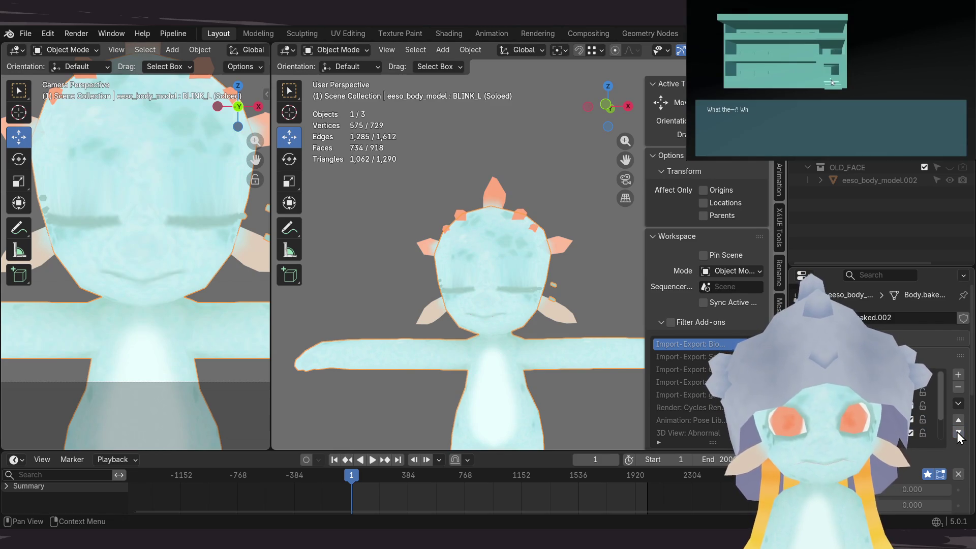
# Step: Toggle BLINK_L solo repeatedly to compare closed and open eyes, leaving solo off
pyautogui.click(927, 474)
pyautogui.click(929, 474)
pyautogui.click(928, 474)
pyautogui.click(928, 474)
pyautogui.click(928, 474)
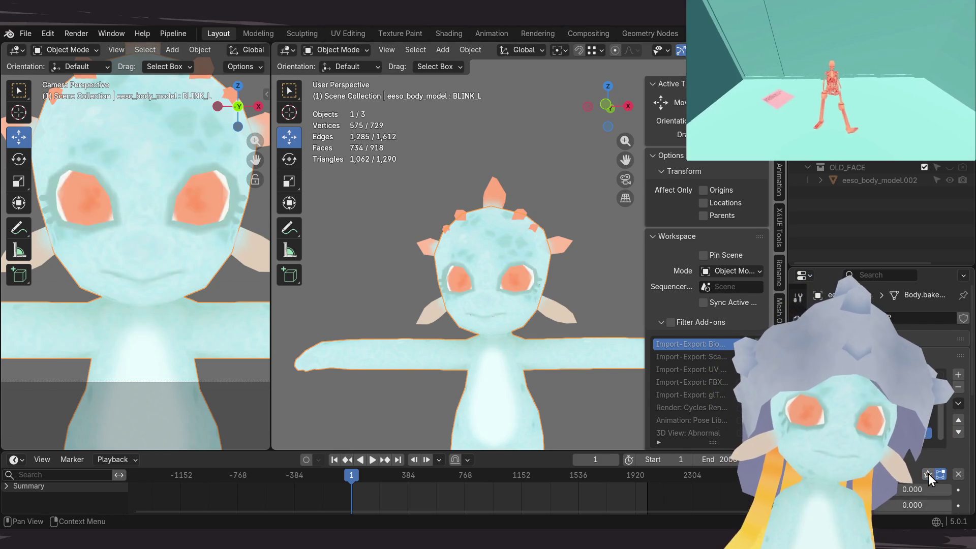
pyautogui.click(929, 473)
pyautogui.click(928, 474)
pyautogui.click(928, 474)
pyautogui.click(929, 474)
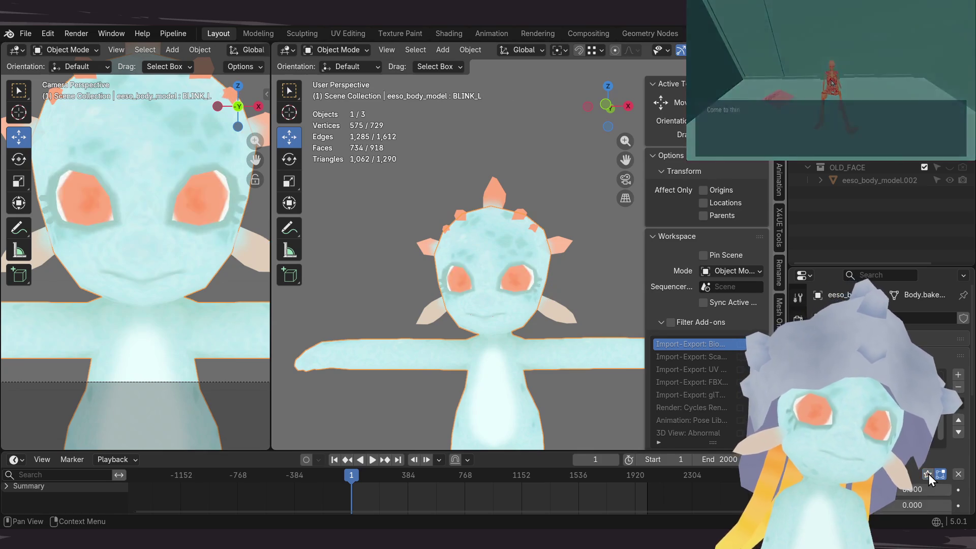
pyautogui.click(928, 474)
pyautogui.click(928, 474)
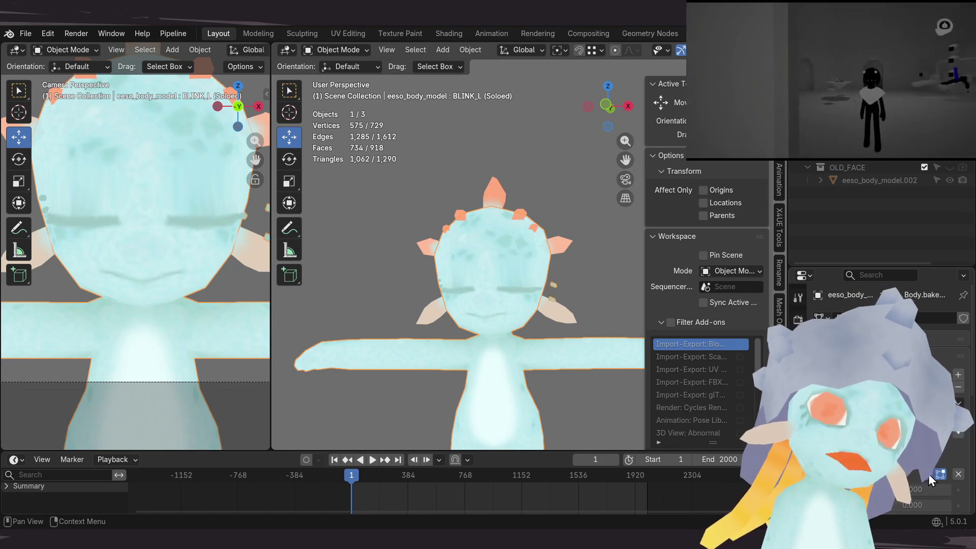
pyautogui.click(928, 474)
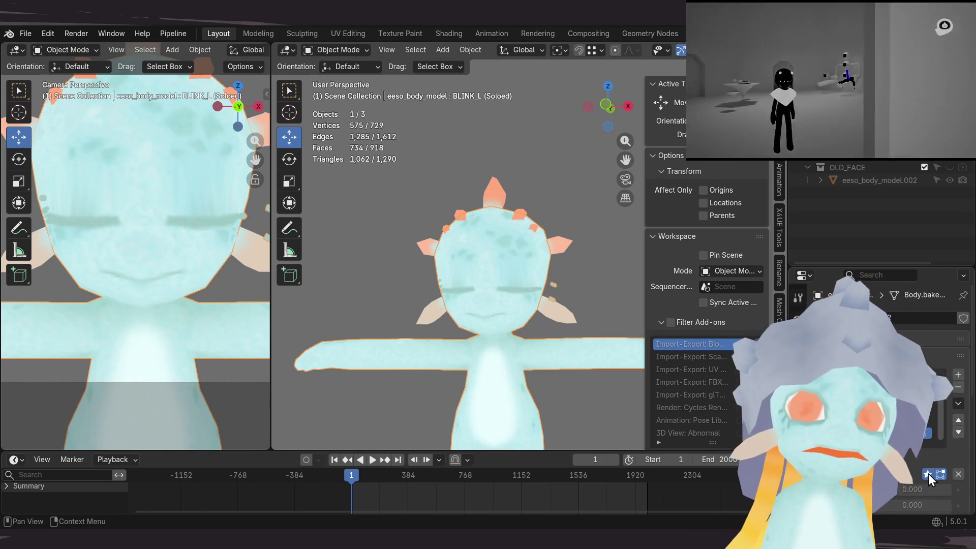
pyautogui.click(928, 473)
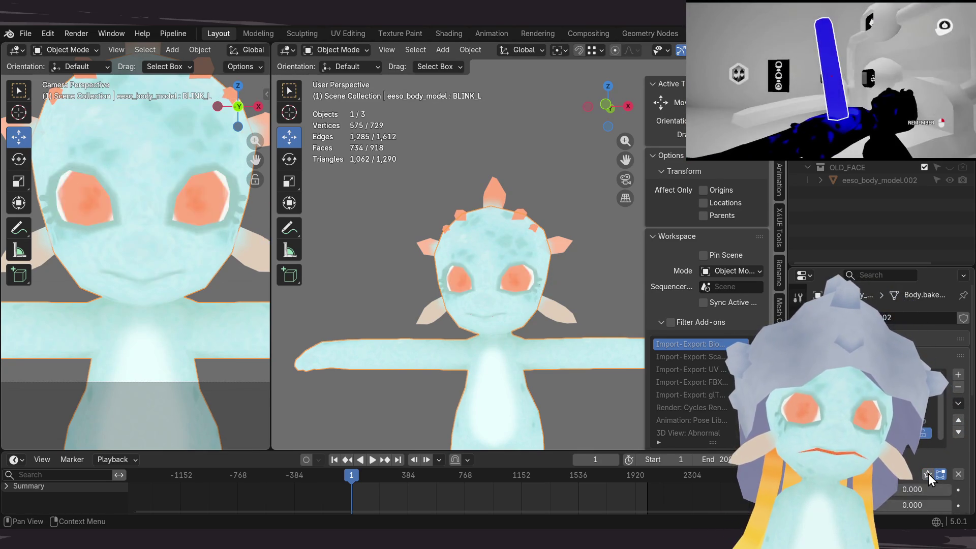
pyautogui.click(928, 474)
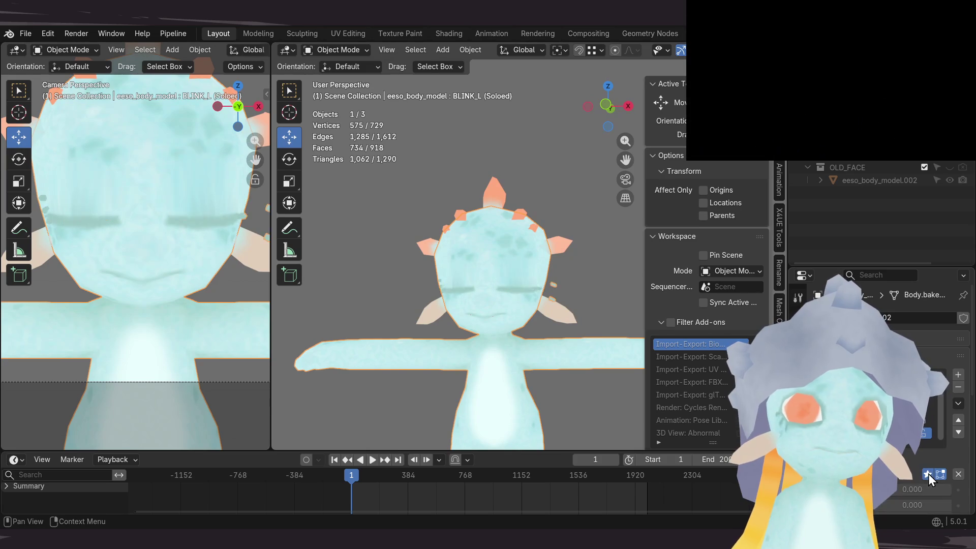
pyautogui.click(928, 474)
pyautogui.click(928, 474)
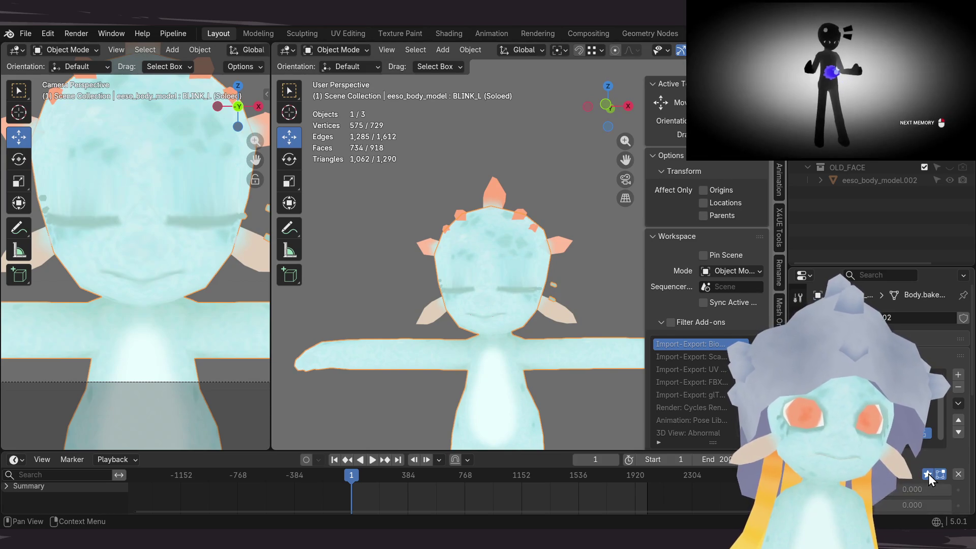
pyautogui.click(928, 474)
pyautogui.click(928, 474)
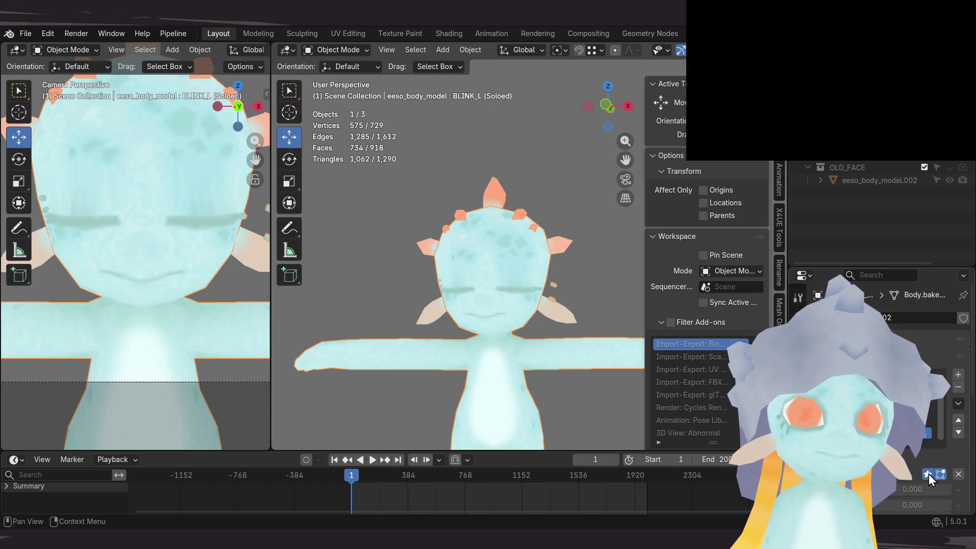
pyautogui.click(929, 473)
pyautogui.click(928, 474)
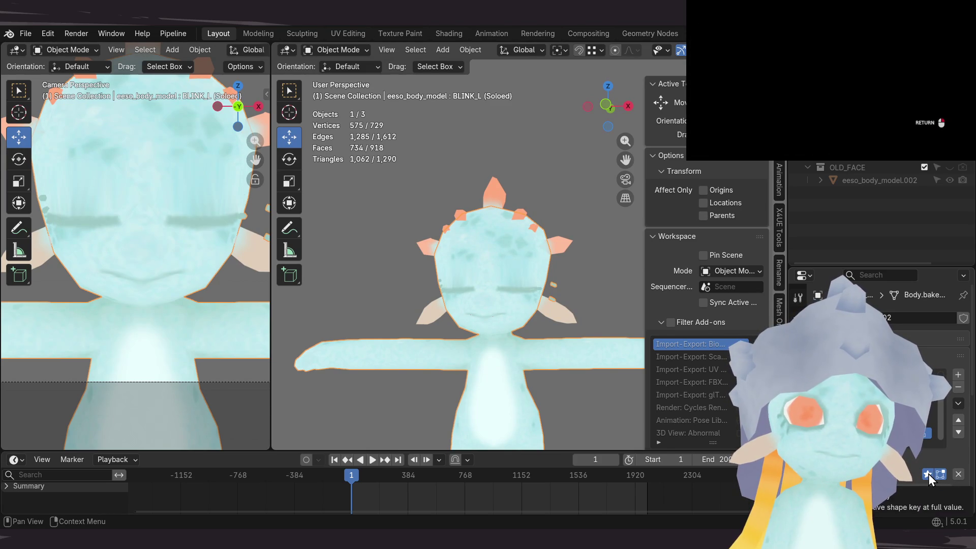
pyautogui.click(928, 474)
pyautogui.click(928, 474)
pyautogui.click(928, 474)
pyautogui.click(929, 474)
pyautogui.click(928, 474)
pyautogui.click(928, 474)
pyautogui.click(928, 474)
pyautogui.click(928, 474)
pyautogui.click(929, 474)
pyautogui.click(928, 474)
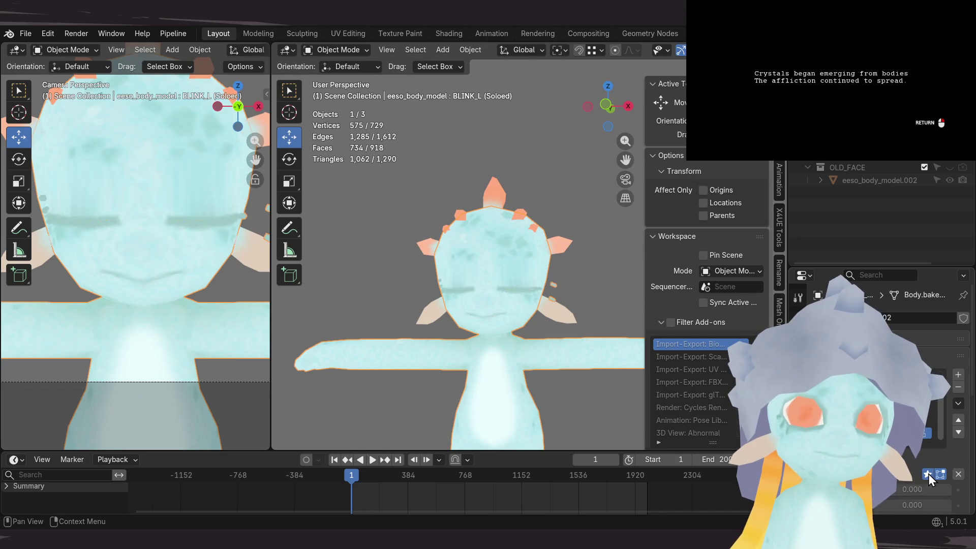
pyautogui.click(928, 474)
pyautogui.scroll(5, 468, 262)
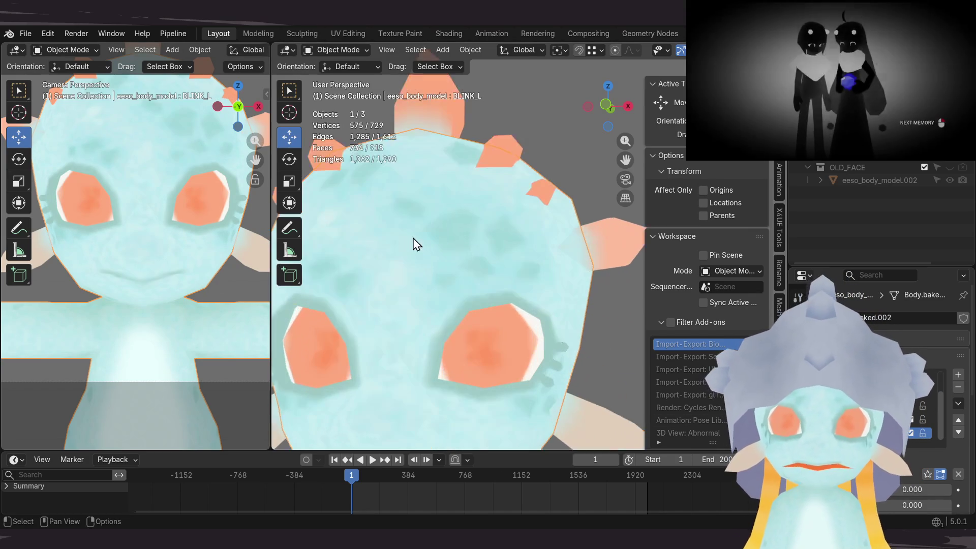
# Step: Compare BLINK_L soloed and unsoloed, test its value, and deselect all vertices in Edit Mode
pyautogui.moveTo(526, 297)
pyautogui.mouseDown(button='middle')
pyautogui.moveTo(429, 276)
pyautogui.moveTo(502, 277)
pyautogui.mouseUp(button='middle')
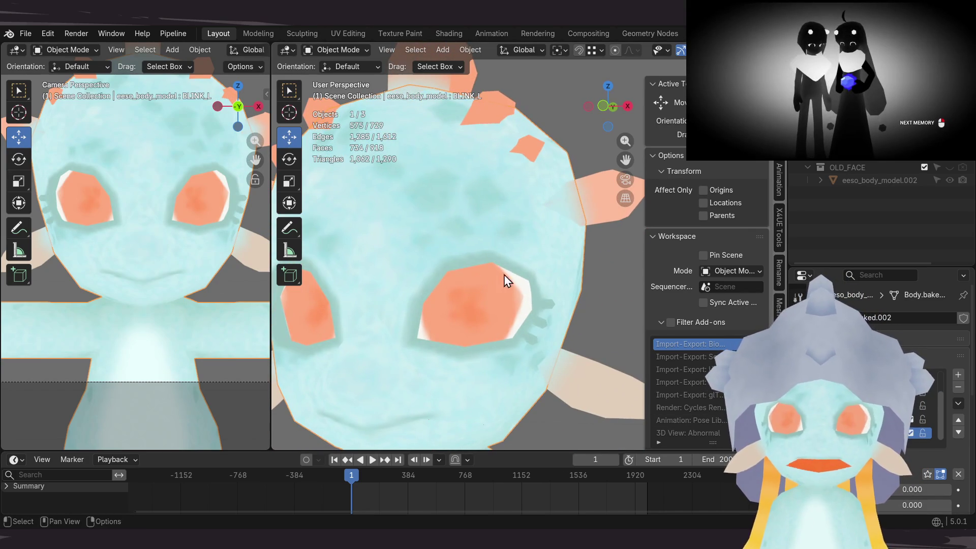
pyautogui.click(928, 474)
pyautogui.moveTo(504, 322); pyautogui.dragTo(480, 299, button='middle')
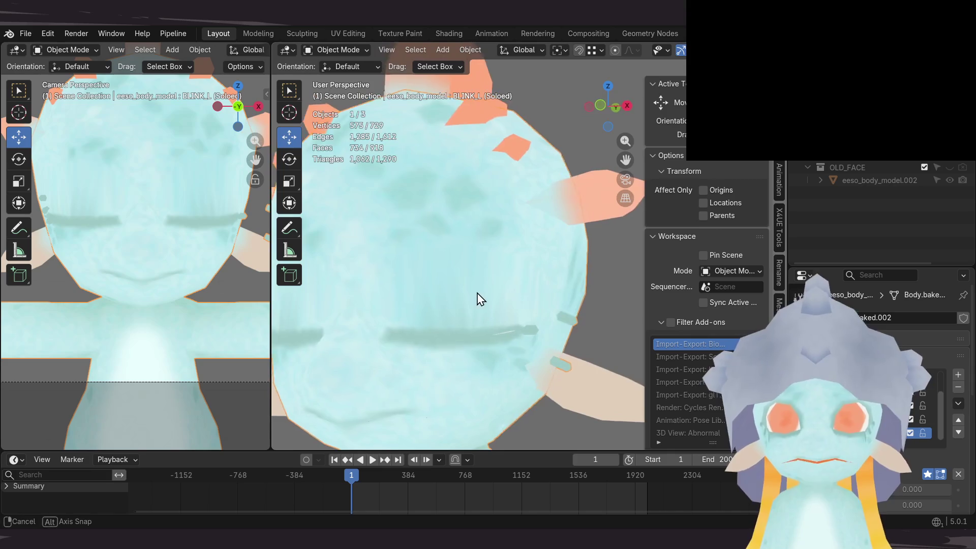
pyautogui.click(928, 475)
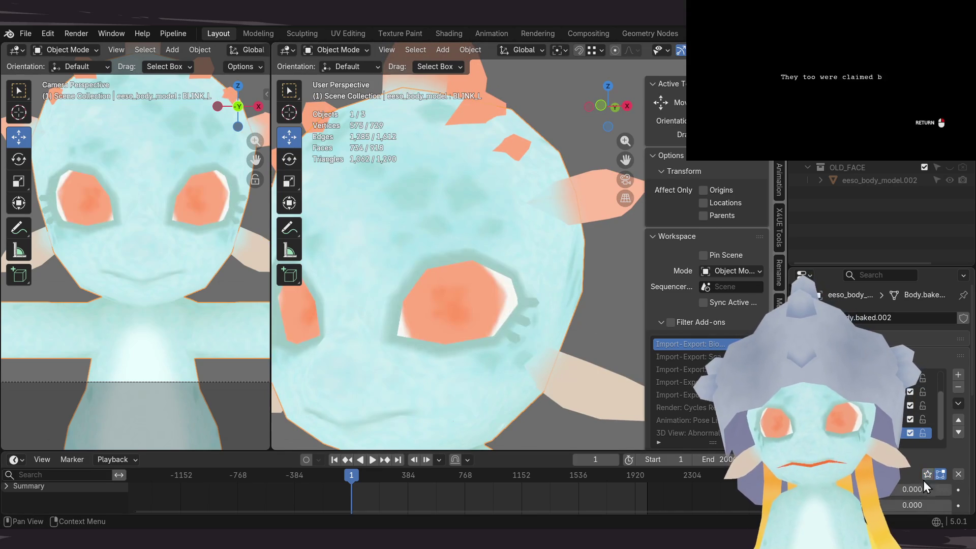
pyautogui.moveTo(892, 488); pyautogui.dragTo(930, 488)
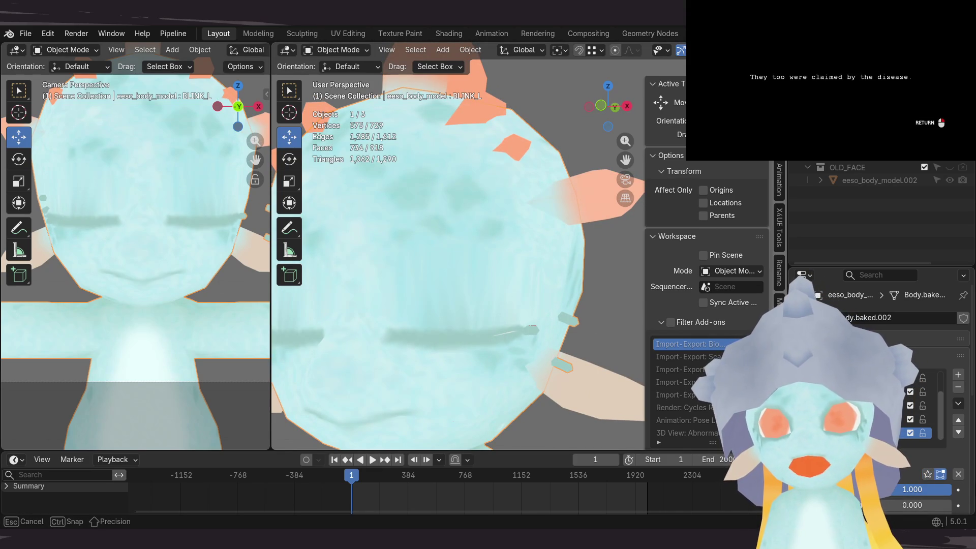
pyautogui.press('Escape')
pyautogui.press('Tab')
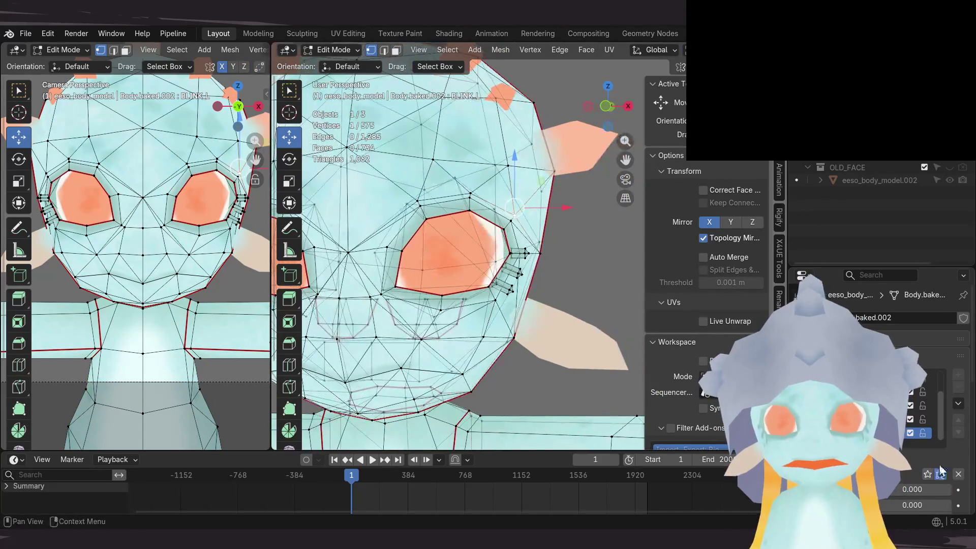
pyautogui.moveTo(893, 493); pyautogui.dragTo(910, 488)
pyautogui.moveTo(508, 305)
pyautogui.mouseDown(button='middle')
pyautogui.moveTo(513, 295)
pyautogui.moveTo(584, 294)
pyautogui.moveTo(609, 273)
pyautogui.moveTo(514, 272)
pyautogui.moveTo(523, 305)
pyautogui.moveTo(570, 285)
pyautogui.moveTo(604, 312)
pyautogui.mouseUp(button='middle')
pyautogui.hotkey('alt', 'a')
pyautogui.press('Tab')
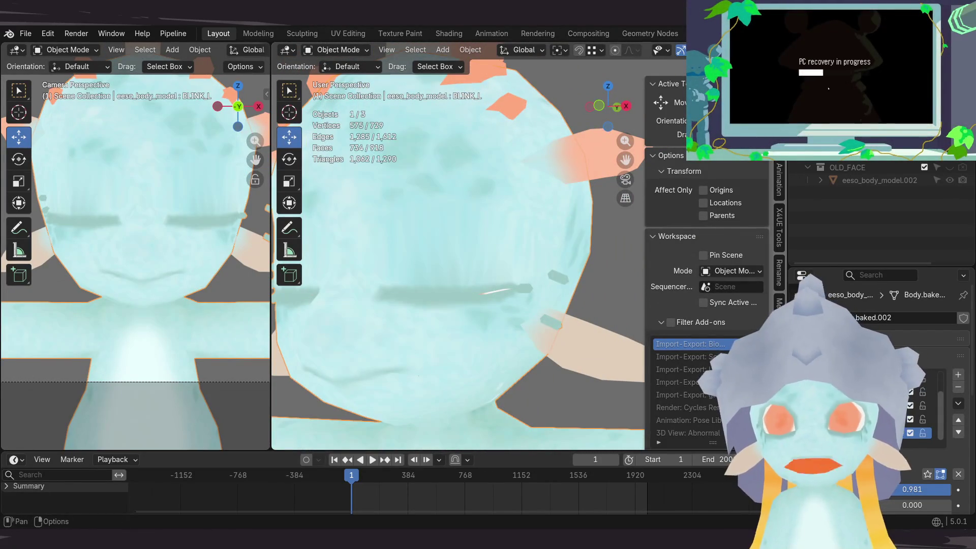
# Step: Enable the Wireframe overlay and set BLINK_L to 1.000 so both eyes close
pyautogui.click(668, 49)
pyautogui.click(637, 276)
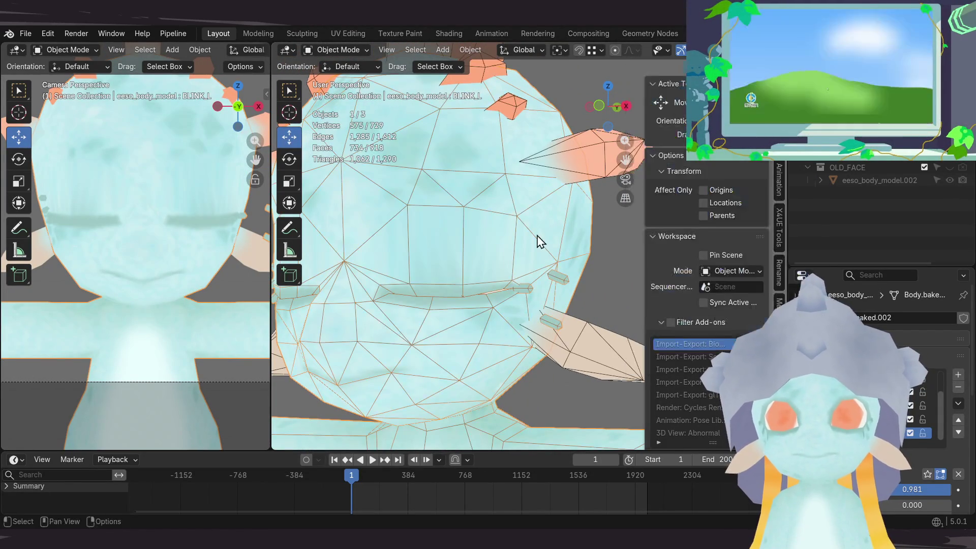
pyautogui.click(927, 474)
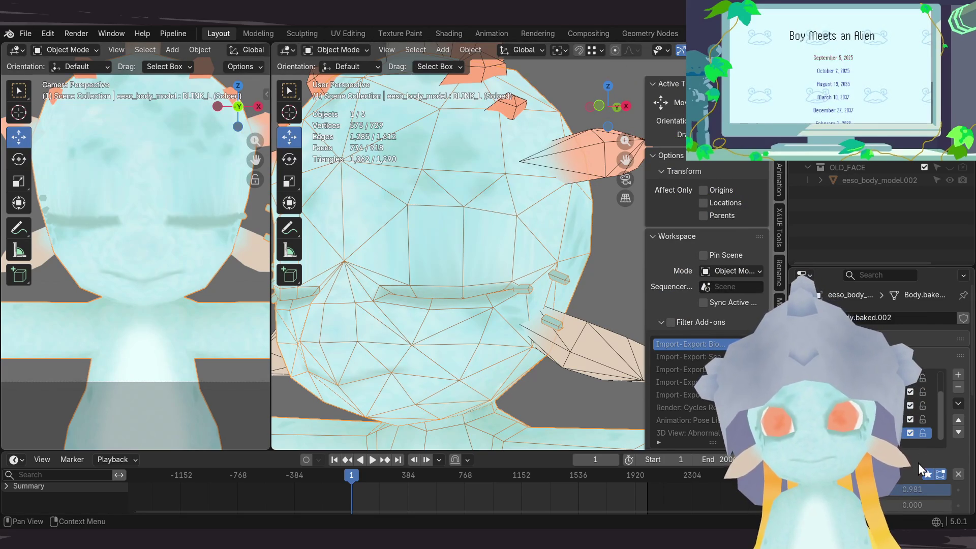
pyautogui.click(928, 474)
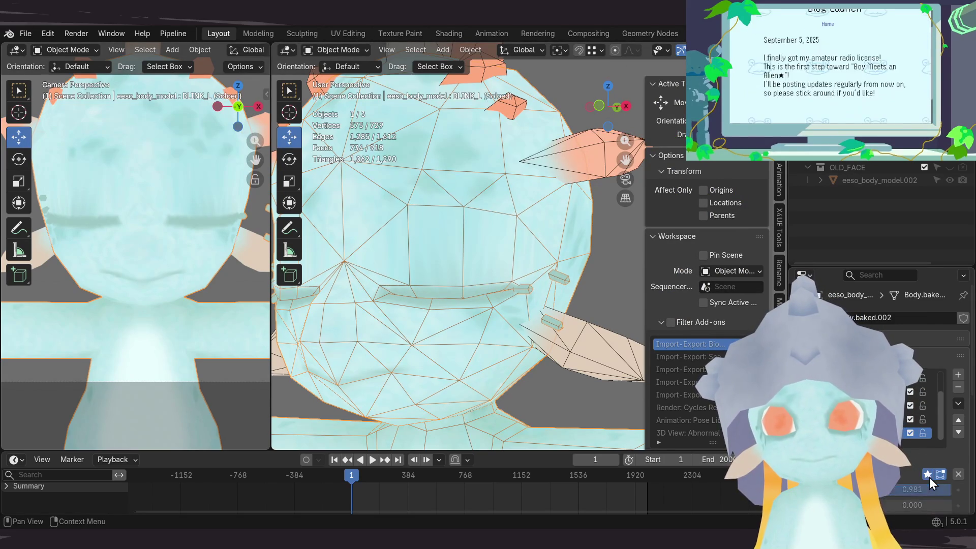
pyautogui.moveTo(930, 492); pyautogui.dragTo(938, 492)
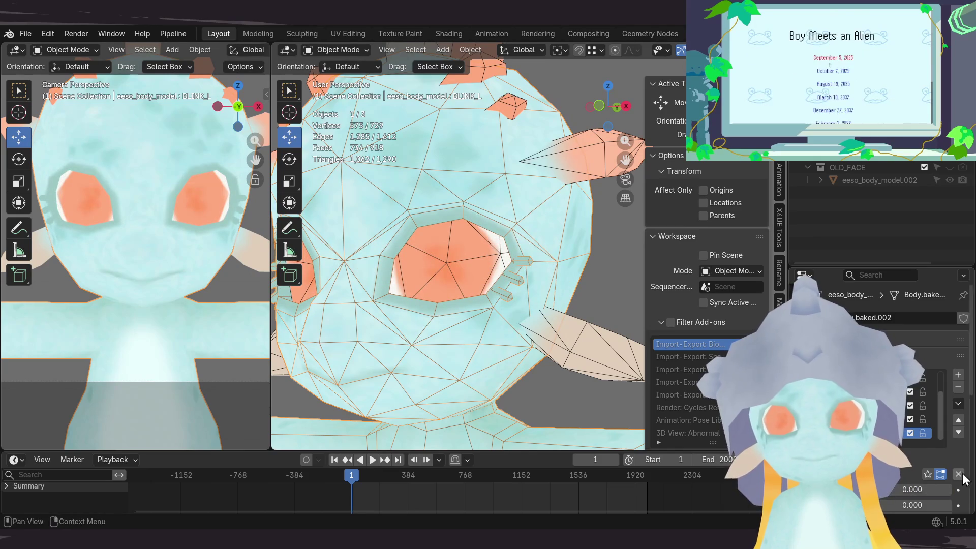
pyautogui.click(927, 474)
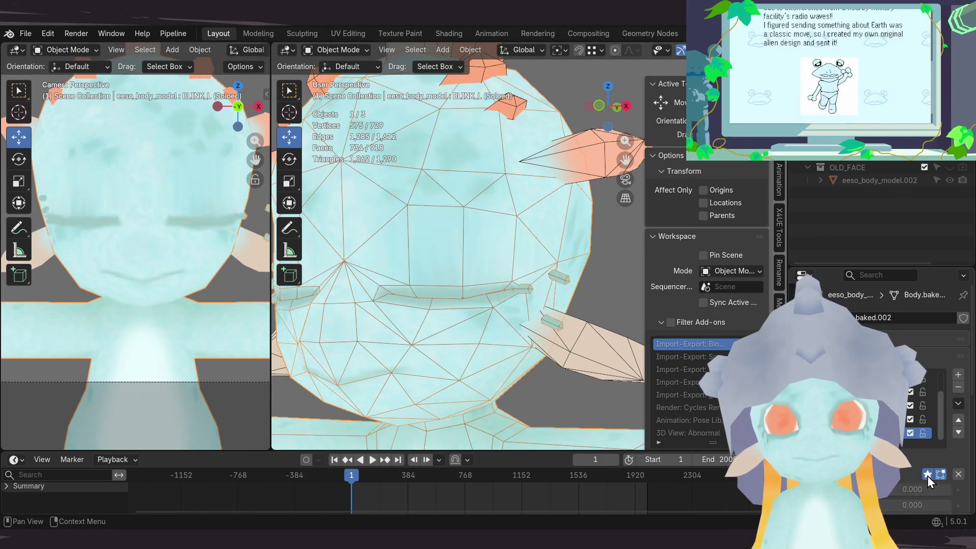
pyautogui.click(927, 475)
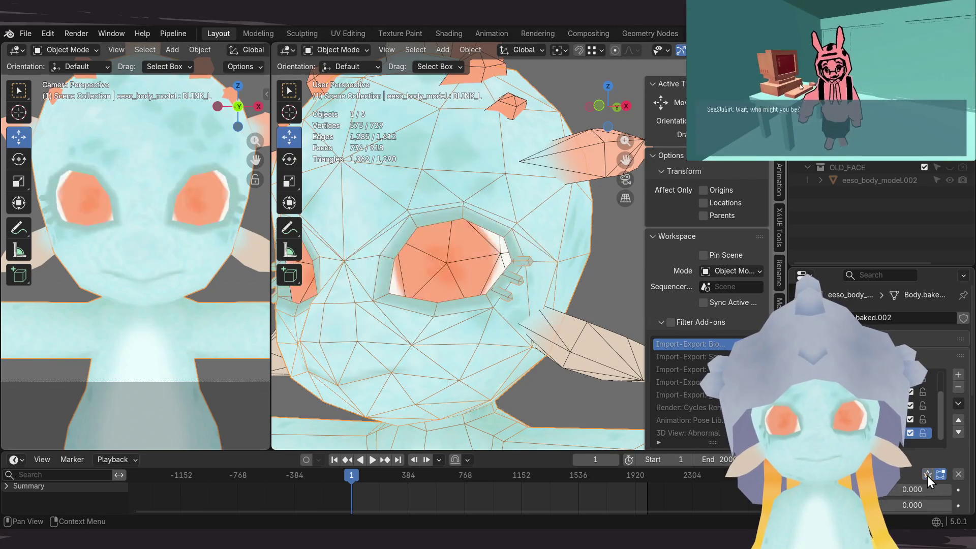
pyautogui.moveTo(902, 493); pyautogui.dragTo(936, 493)
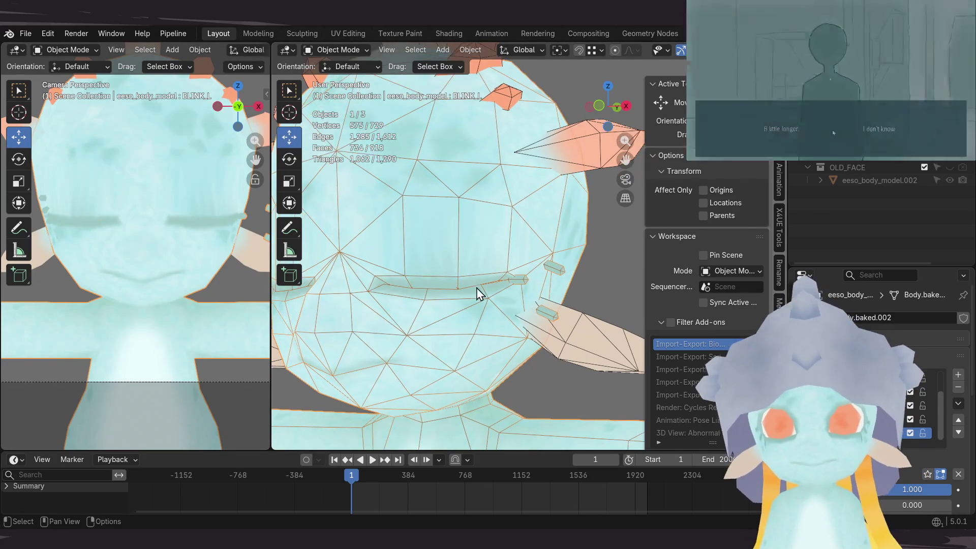
# Step: Save the file, then select the lash piece near the eye corner and move it down-left
pyautogui.press('Tab')
pyautogui.scroll(4, 500, 267)
pyautogui.hotkey('ctrl', 's')
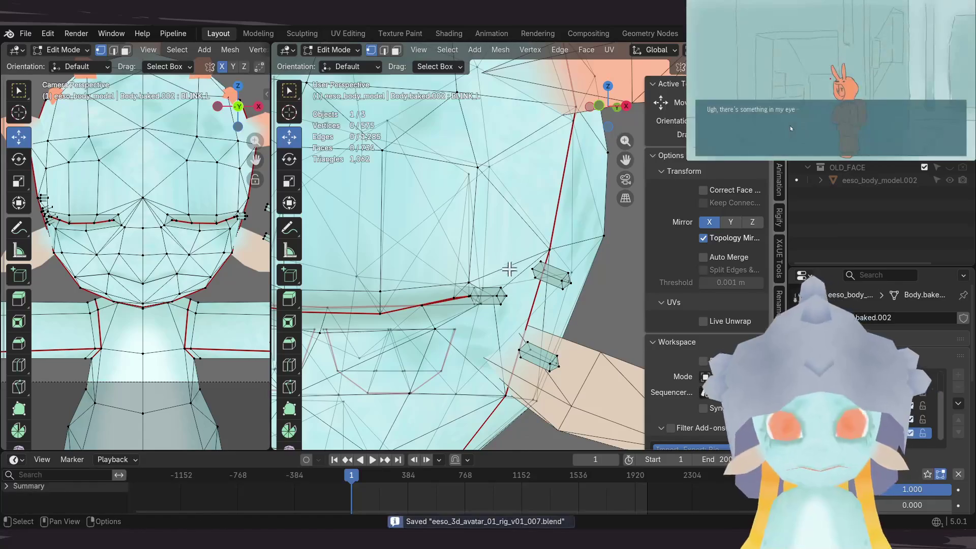
pyautogui.moveTo(500, 267)
pyautogui.mouseDown(button='middle')
pyautogui.moveTo(504, 252)
pyautogui.moveTo(466, 249)
pyautogui.mouseUp(button='middle')
pyautogui.moveTo(552, 246)
pyautogui.mouseDown(button='middle')
pyautogui.moveTo(464, 284)
pyautogui.moveTo(516, 348)
pyautogui.moveTo(525, 277)
pyautogui.moveTo(590, 243)
pyautogui.mouseUp(button='middle')
pyautogui.press('l')
pyautogui.moveTo(619, 225); pyautogui.dragTo(488, 295)
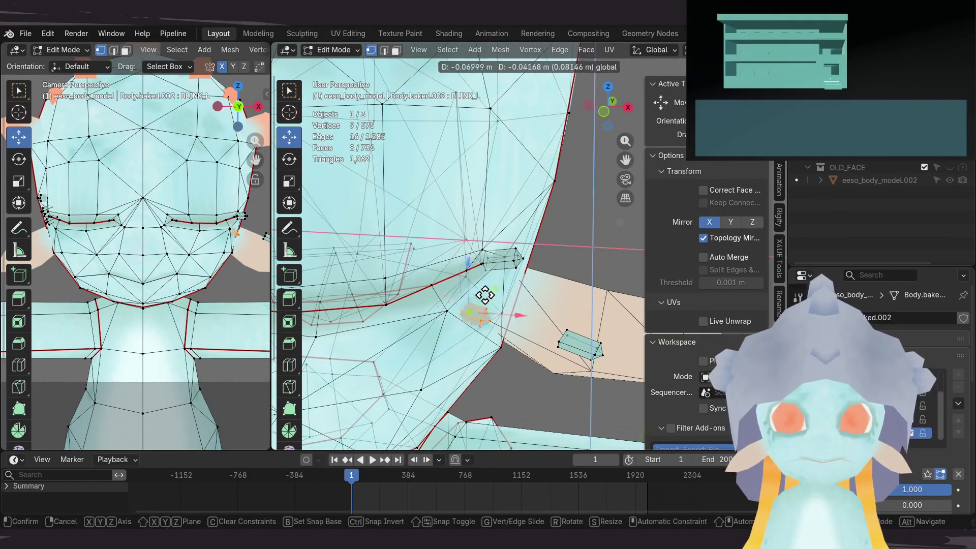
pyautogui.moveTo(485, 284)
pyautogui.mouseDown(button='middle')
pyautogui.moveTo(448, 358)
pyautogui.moveTo(532, 295)
pyautogui.moveTo(584, 218)
pyautogui.mouseUp(button='middle')
pyautogui.moveTo(515, 273)
pyautogui.mouseDown(button='middle')
pyautogui.moveTo(518, 239)
pyautogui.moveTo(501, 263)
pyautogui.moveTo(519, 320)
pyautogui.moveTo(605, 255)
pyautogui.moveTo(559, 293)
pyautogui.moveTo(525, 295)
pyautogui.mouseUp(button='middle')
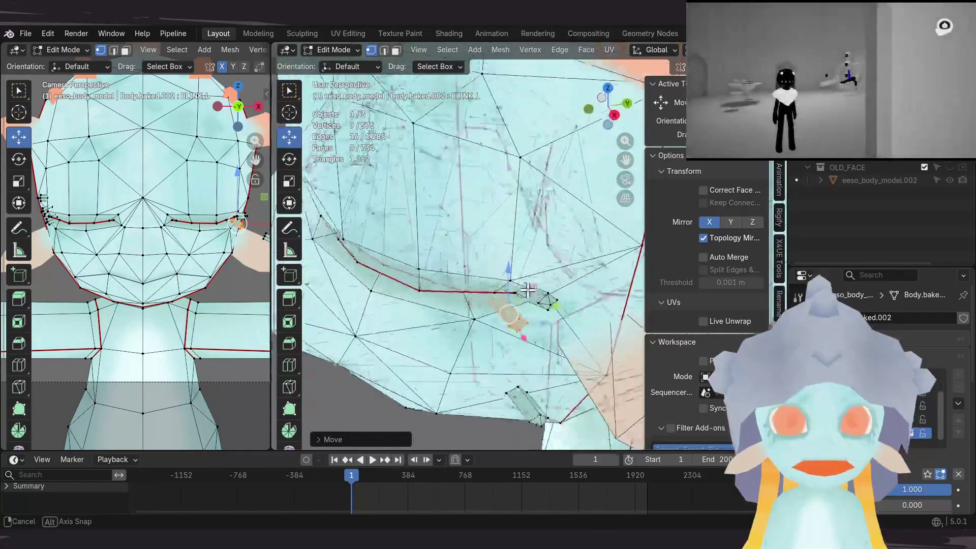
pyautogui.moveTo(540, 250)
pyautogui.mouseDown(button='middle')
pyautogui.moveTo(529, 257)
pyautogui.moveTo(562, 246)
pyautogui.moveTo(547, 348)
pyautogui.moveTo(558, 362)
pyautogui.mouseUp(button='middle')
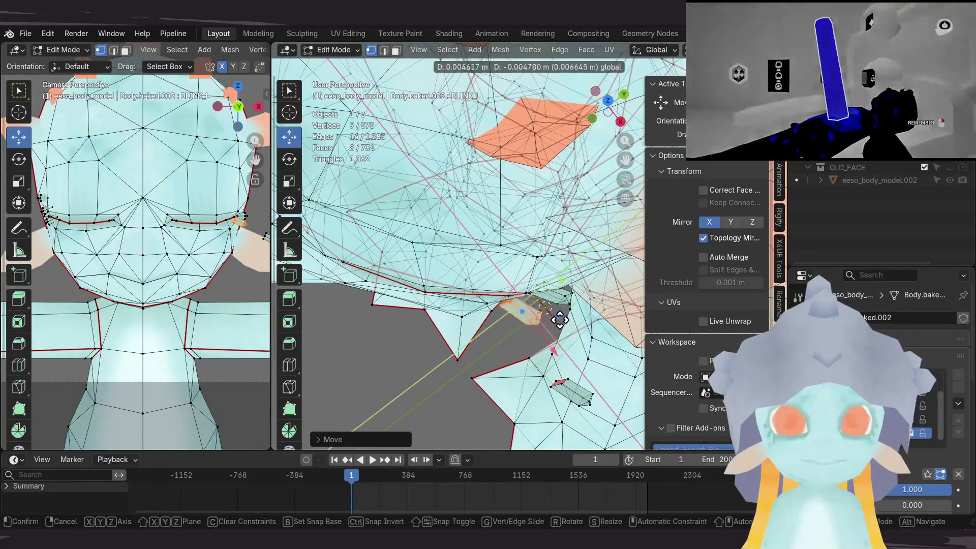
pyautogui.moveTo(558, 316); pyautogui.dragTo(557, 302, button='middle')
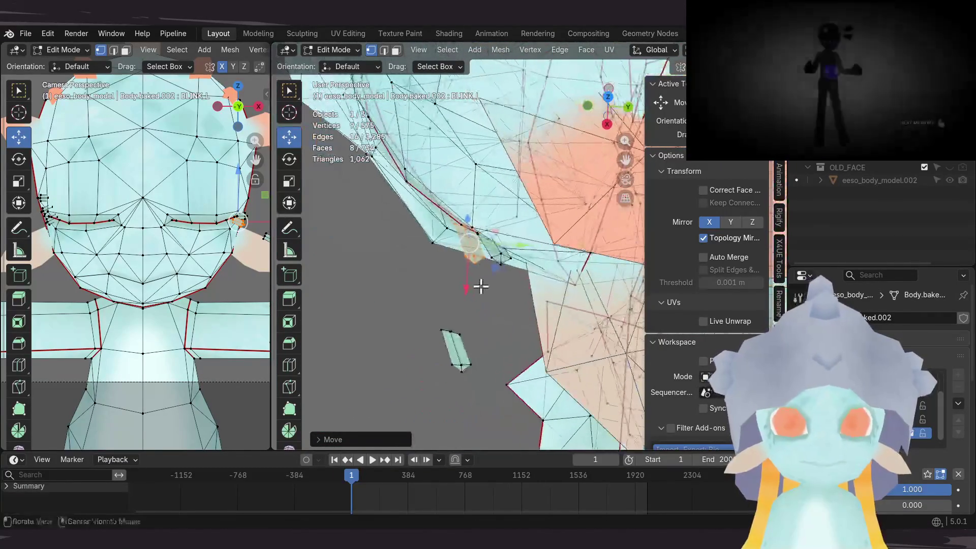
pyautogui.moveTo(559, 301); pyautogui.dragTo(591, 313, button='middle')
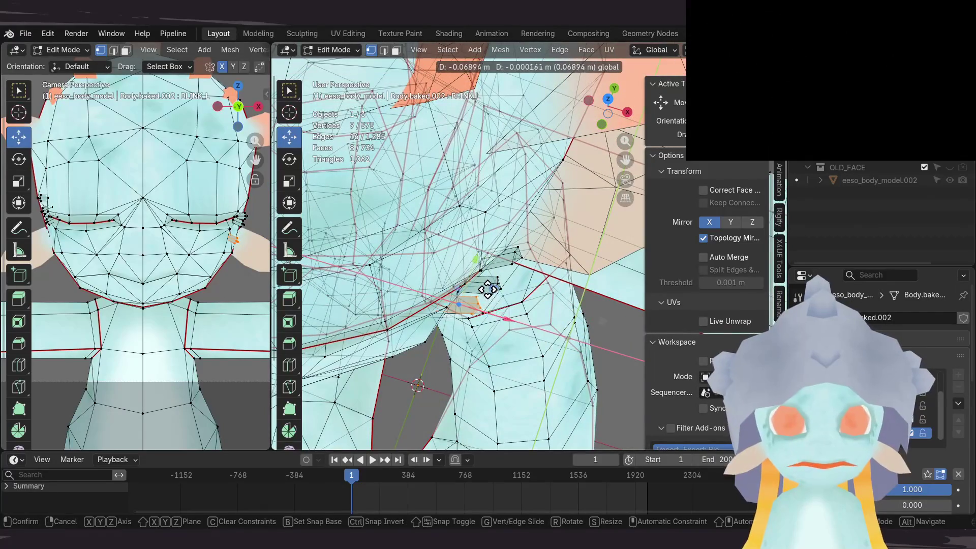
pyautogui.moveTo(461, 257)
pyautogui.mouseDown(button='middle')
pyautogui.moveTo(553, 260)
pyautogui.moveTo(539, 290)
pyautogui.moveTo(568, 299)
pyautogui.mouseUp(button='middle')
pyautogui.click(530, 286)
pyautogui.click(565, 258)
pyautogui.moveTo(564, 257)
pyautogui.mouseDown(button='middle')
pyautogui.moveTo(582, 166)
pyautogui.moveTo(610, 162)
pyautogui.mouseUp(button='middle')
# Step: Rotate and shift the outer eye-corner vertices to follow the closed eyelid
pyautogui.click(612, 277)
pyautogui.moveTo(613, 277)
pyautogui.mouseDown(button='middle')
pyautogui.moveTo(508, 274)
pyautogui.moveTo(518, 252)
pyautogui.mouseUp(button='middle')
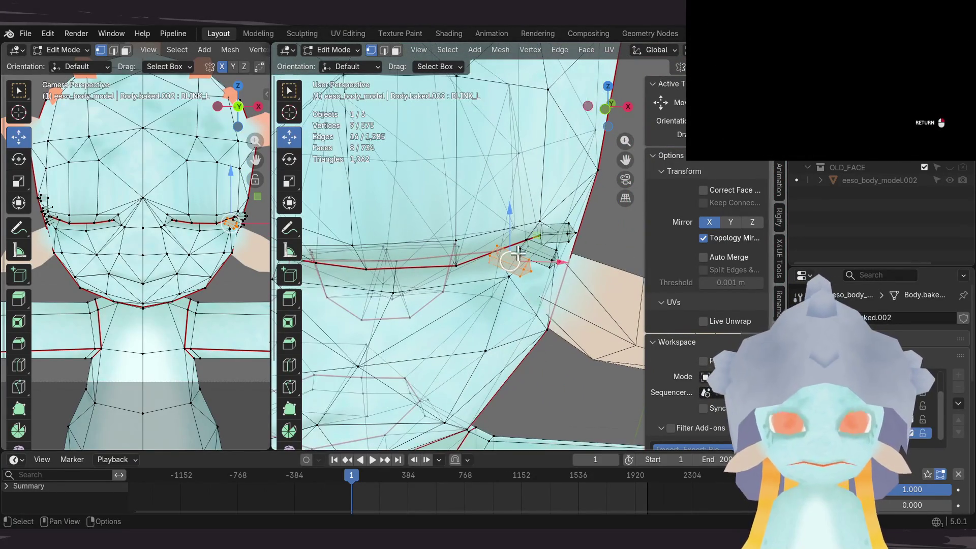
pyautogui.moveTo(423, 306)
pyautogui.mouseDown(button='middle')
pyautogui.moveTo(429, 342)
pyautogui.moveTo(447, 307)
pyautogui.moveTo(384, 257)
pyautogui.mouseUp(button='middle')
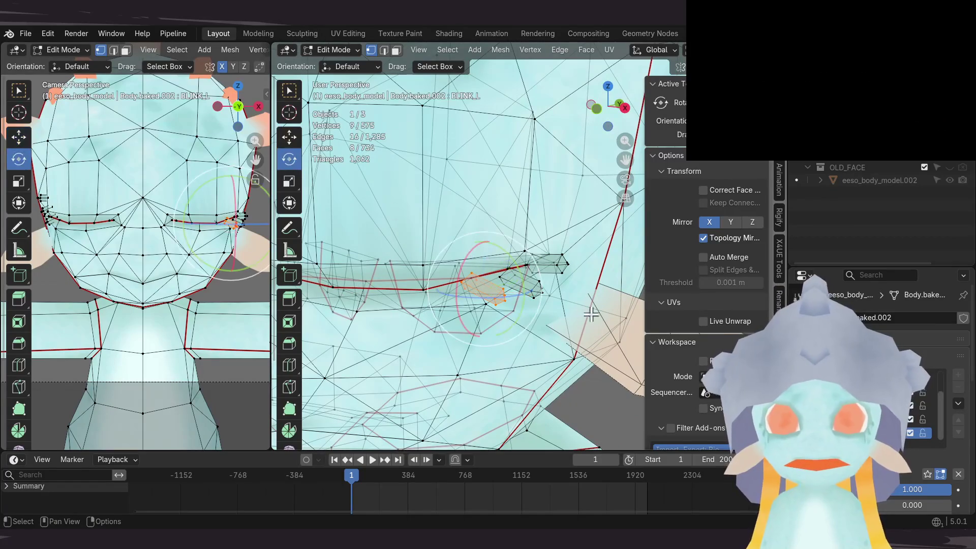
pyautogui.moveTo(543, 270)
pyautogui.mouseDown()
pyautogui.moveTo(538, 301)
pyautogui.moveTo(483, 304)
pyautogui.mouseUp()
pyautogui.click(284, 142)
pyautogui.moveTo(483, 304)
pyautogui.mouseDown(button='middle')
pyautogui.moveTo(524, 259)
pyautogui.moveTo(514, 274)
pyautogui.moveTo(559, 259)
pyautogui.moveTo(538, 260)
pyautogui.moveTo(560, 260)
pyautogui.moveTo(544, 288)
pyautogui.mouseUp(button='middle')
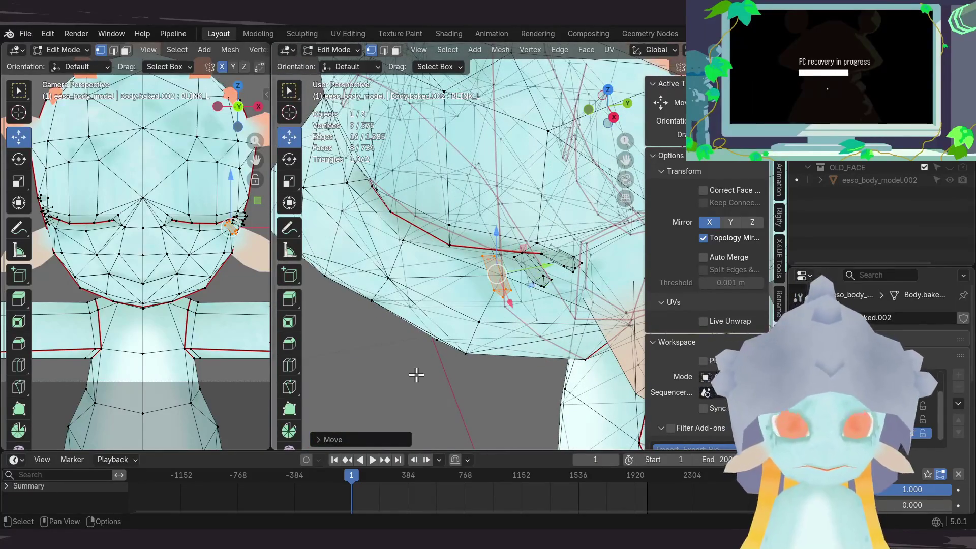
pyautogui.moveTo(537, 277)
pyautogui.mouseDown(button='middle')
pyautogui.moveTo(524, 277)
pyautogui.moveTo(591, 240)
pyautogui.moveTo(483, 254)
pyautogui.moveTo(409, 232)
pyautogui.mouseUp(button='middle')
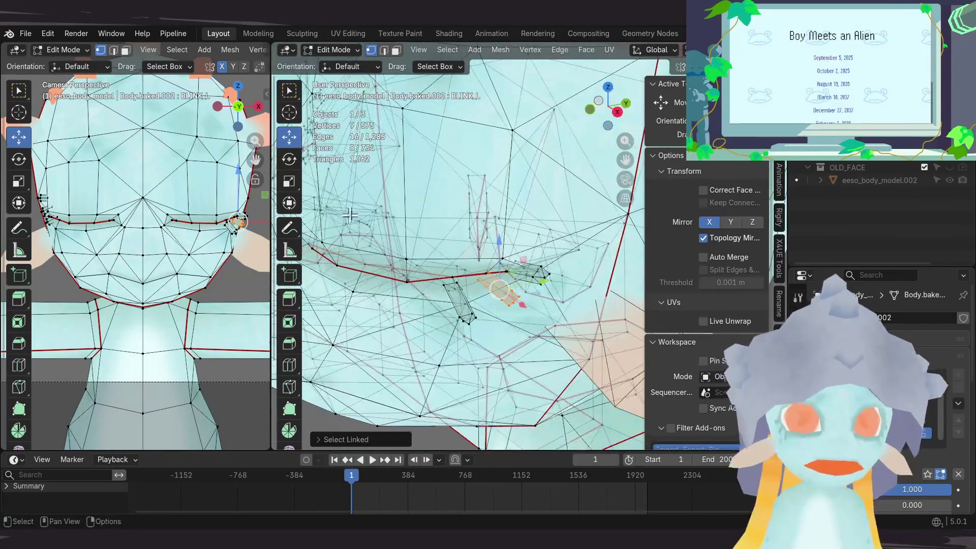
pyautogui.moveTo(552, 269)
pyautogui.mouseDown()
pyautogui.moveTo(549, 290)
pyautogui.moveTo(494, 294)
pyautogui.mouseUp()
pyautogui.hotkey('shift', 'space')
pyautogui.press('g')
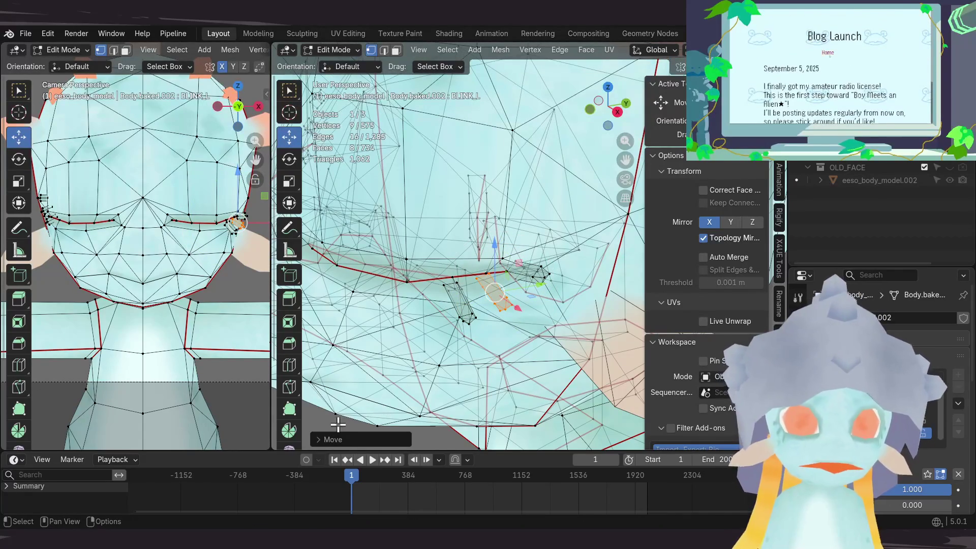
pyautogui.scroll(5, 340, 423)
pyautogui.moveTo(508, 285); pyautogui.dragTo(550, 262, button='middle')
pyautogui.press('Tab')
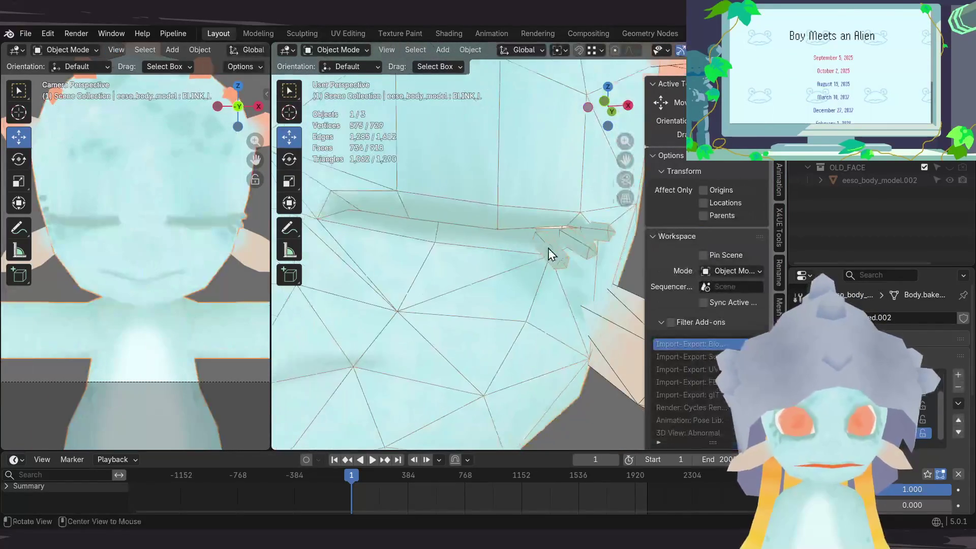
# Step: Nudge the eye-corner vertex into place and hide the wireframe overlay
pyautogui.press('Tab')
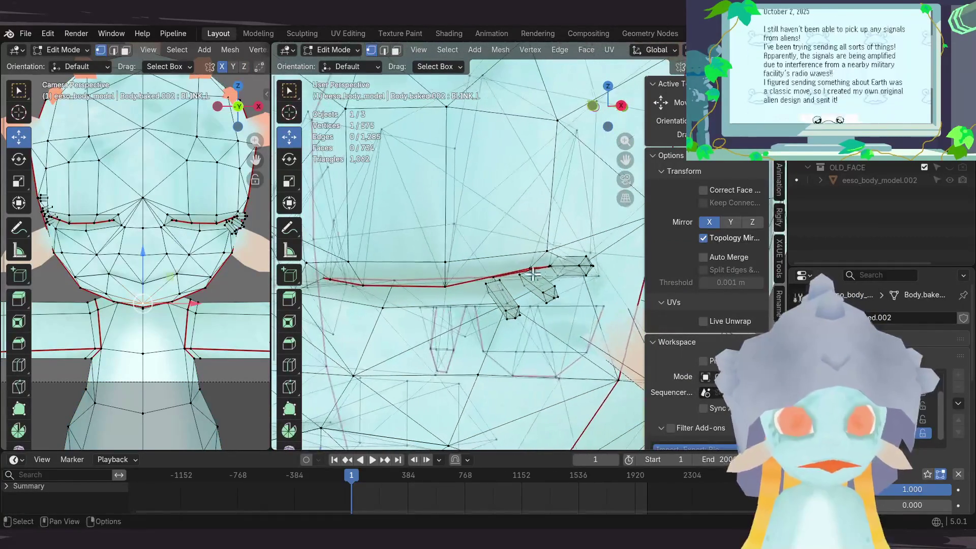
pyautogui.moveTo(513, 273)
pyautogui.mouseDown(button='middle')
pyautogui.moveTo(533, 277)
pyautogui.moveTo(536, 260)
pyautogui.moveTo(457, 268)
pyautogui.moveTo(579, 211)
pyautogui.moveTo(540, 237)
pyautogui.moveTo(508, 225)
pyautogui.moveTo(501, 292)
pyautogui.moveTo(559, 247)
pyautogui.moveTo(525, 308)
pyautogui.mouseUp(button='middle')
pyautogui.click(533, 270)
pyautogui.click(550, 268)
pyautogui.scroll(-5, 503, 239)
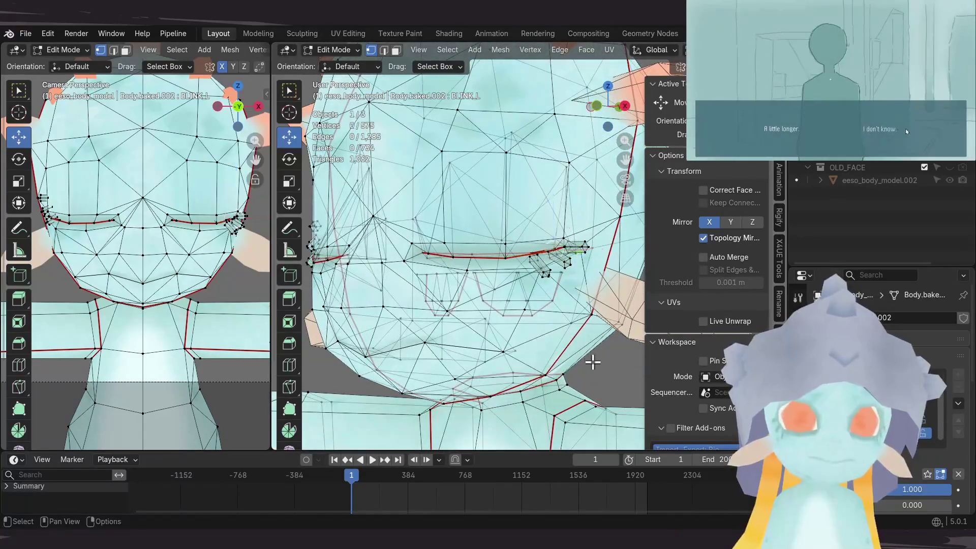
pyautogui.press('Tab')
pyautogui.scroll(-6, 501, 320)
pyautogui.moveTo(493, 294)
pyautogui.mouseDown(button='middle')
pyautogui.moveTo(519, 275)
pyautogui.moveTo(591, 257)
pyautogui.moveTo(521, 258)
pyautogui.moveTo(493, 274)
pyautogui.mouseUp(button='middle')
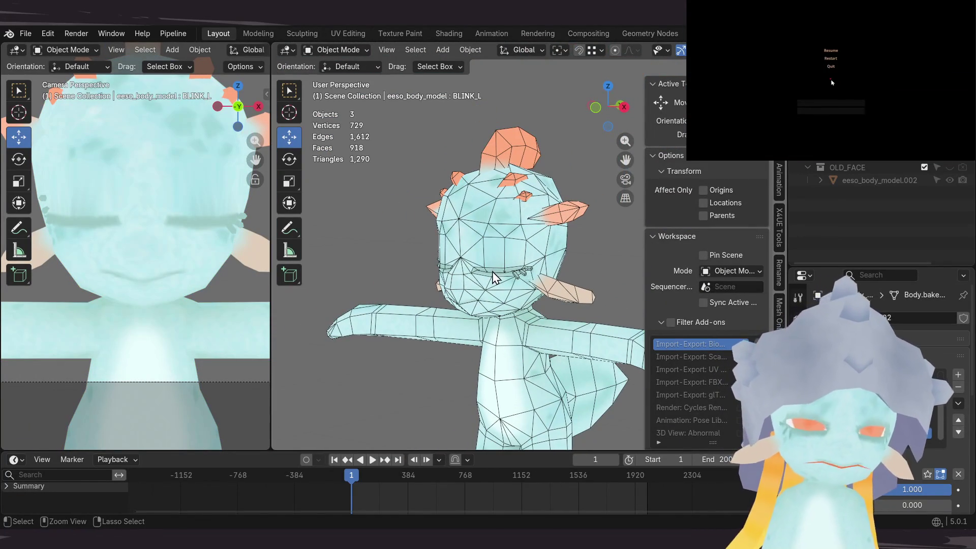
pyautogui.click(668, 50)
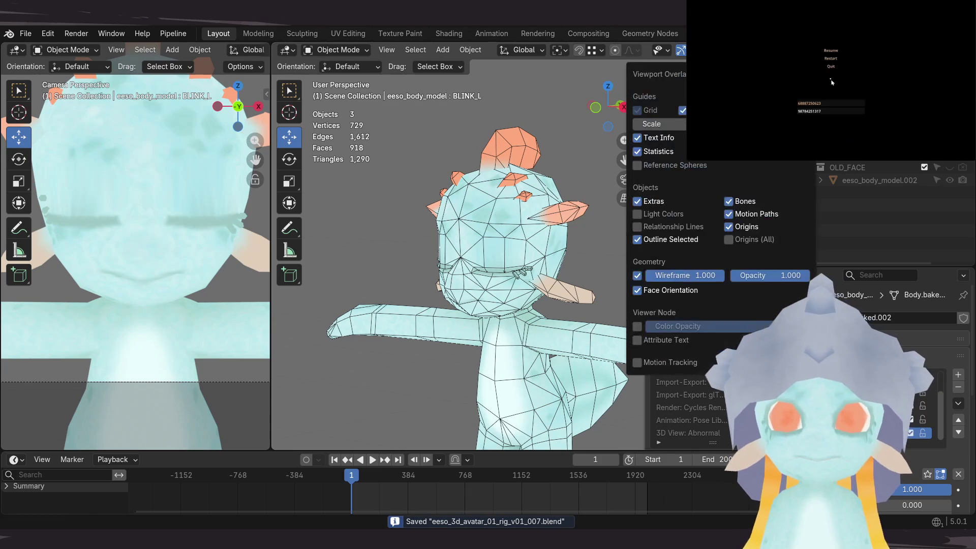
pyautogui.click(638, 276)
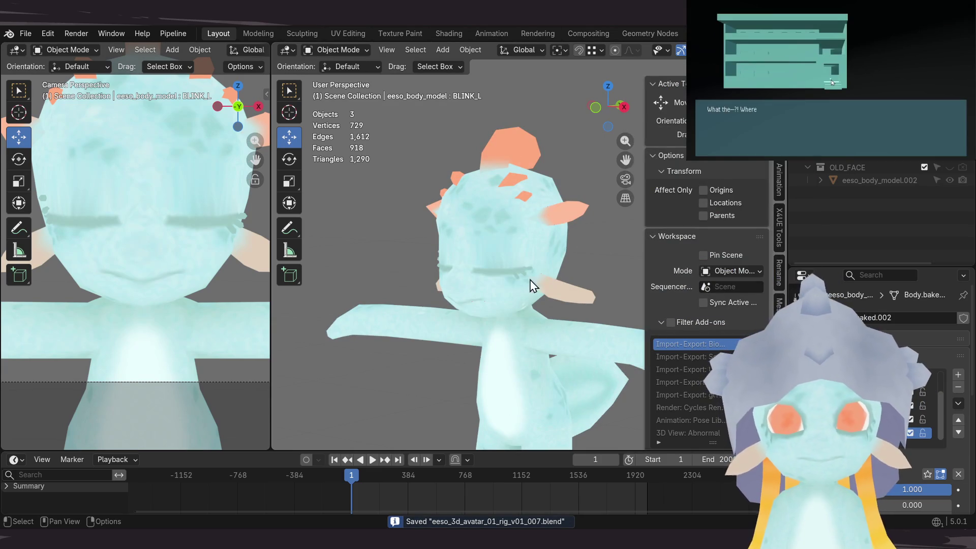
pyautogui.scroll(5, 536, 313)
pyautogui.scroll(3, 527, 355)
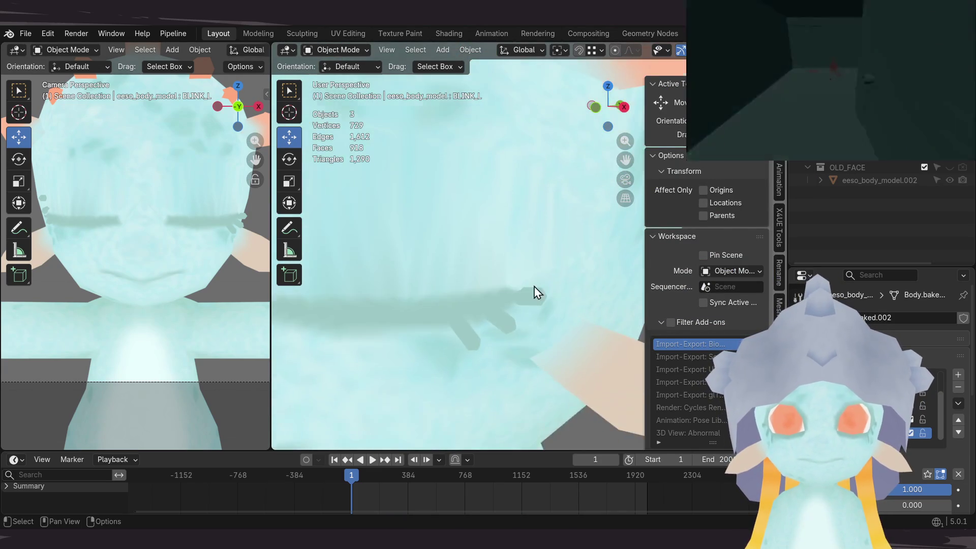
# Step: Rotate the whole eyelash piece about 13 degrees and slide it along Y onto the eyelid
pyautogui.press('Tab')
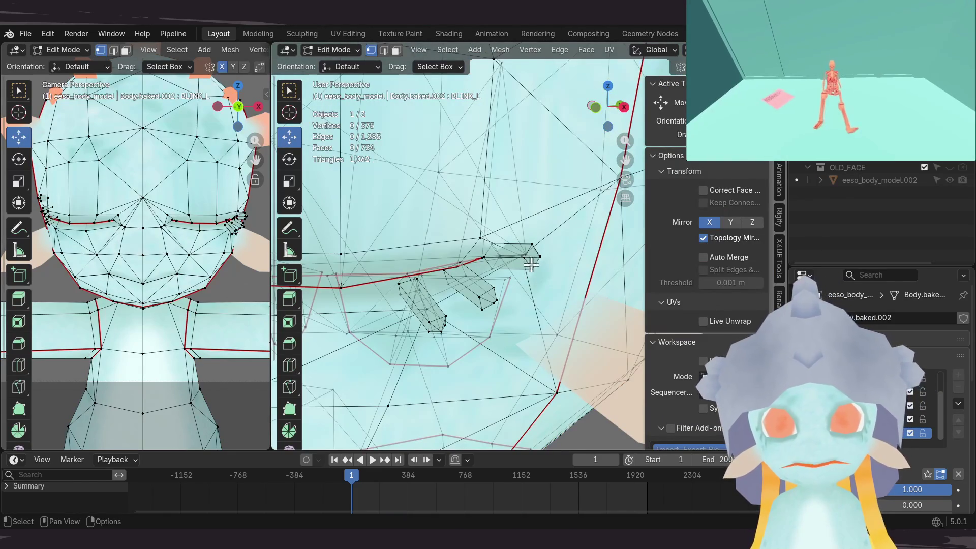
pyautogui.scroll(2, 529, 264)
pyautogui.press('l')
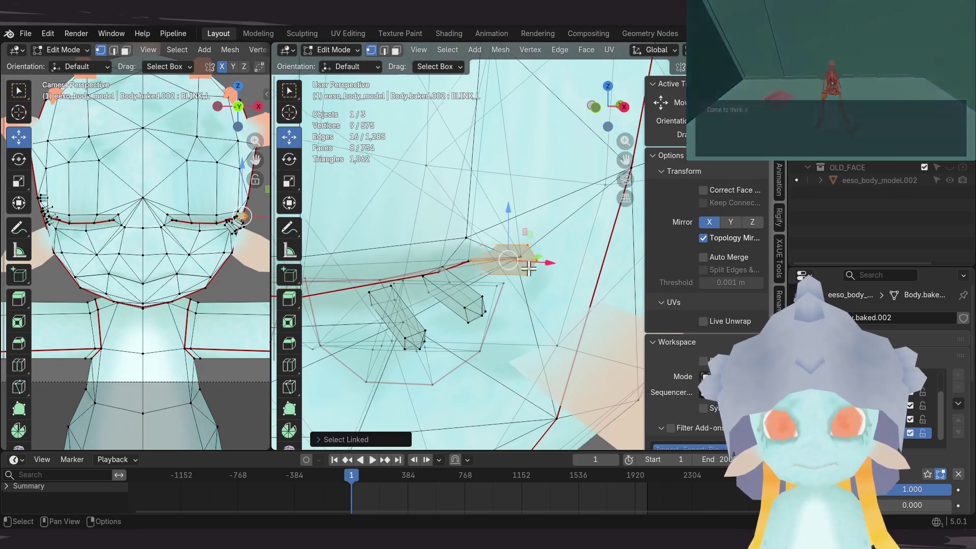
pyautogui.moveTo(526, 263); pyautogui.dragTo(562, 262, button='middle')
pyautogui.click(291, 161)
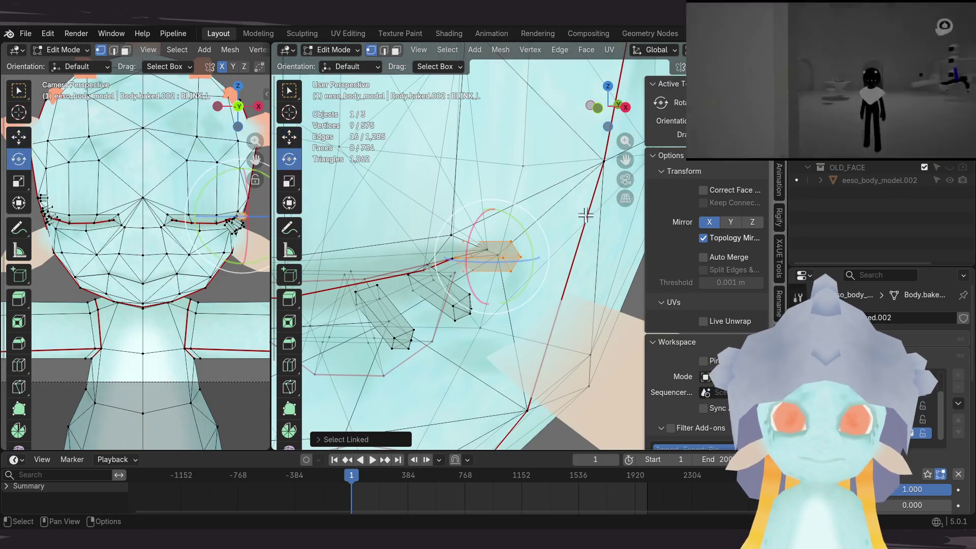
pyautogui.moveTo(541, 235)
pyautogui.mouseDown()
pyautogui.moveTo(544, 244)
pyautogui.moveTo(481, 283)
pyautogui.mouseUp()
pyautogui.hotkey('shift', 'space')
pyautogui.press('g')
pyautogui.moveTo(481, 283)
pyautogui.mouseDown(button='middle')
pyautogui.moveTo(477, 301)
pyautogui.moveTo(480, 277)
pyautogui.mouseUp(button='middle')
pyautogui.moveTo(482, 272); pyautogui.dragTo(479, 301)
pyautogui.press('Return')
pyautogui.moveTo(486, 307)
pyautogui.mouseDown(button='middle')
pyautogui.moveTo(519, 200)
pyautogui.moveTo(475, 254)
pyautogui.moveTo(536, 212)
pyautogui.mouseUp(button='middle')
pyautogui.press('Tab')
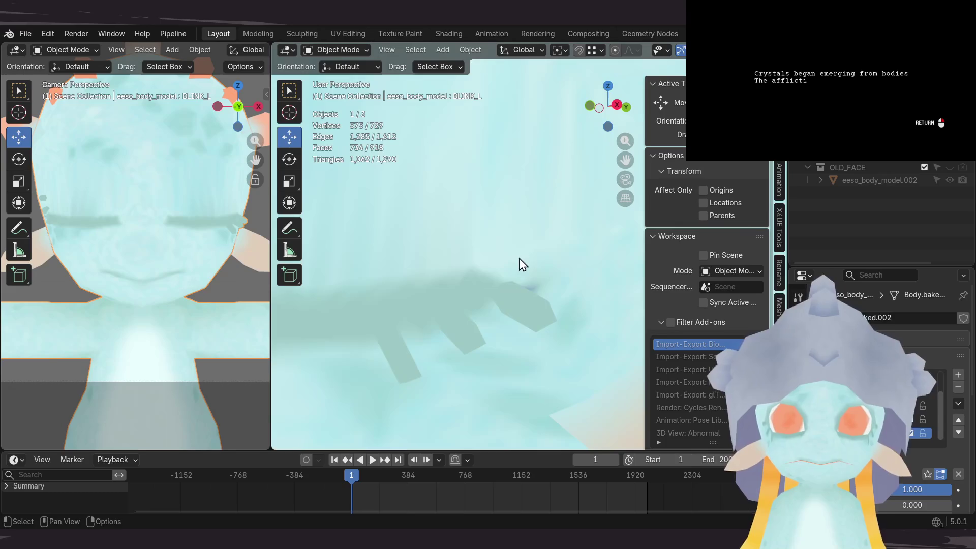
pyautogui.scroll(-5, 508, 260)
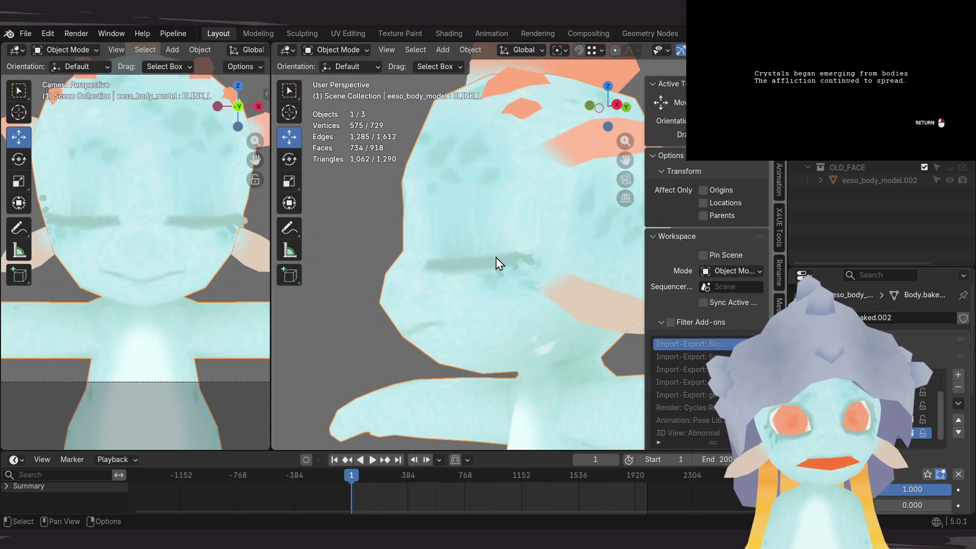
pyautogui.moveTo(496, 257)
pyautogui.mouseDown(button='middle')
pyautogui.moveTo(562, 224)
pyautogui.moveTo(548, 218)
pyautogui.moveTo(579, 242)
pyautogui.moveTo(422, 163)
pyautogui.moveTo(571, 163)
pyautogui.moveTo(488, 209)
pyautogui.moveTo(574, 190)
pyautogui.moveTo(474, 194)
pyautogui.moveTo(593, 193)
pyautogui.moveTo(464, 200)
pyautogui.moveTo(655, 188)
pyautogui.moveTo(553, 196)
pyautogui.moveTo(603, 188)
pyautogui.moveTo(543, 204)
pyautogui.moveTo(551, 212)
pyautogui.moveTo(605, 192)
pyautogui.moveTo(551, 203)
pyautogui.moveTo(656, 177)
pyautogui.moveTo(564, 193)
pyautogui.moveTo(540, 207)
pyautogui.moveTo(615, 181)
pyautogui.moveTo(506, 224)
pyautogui.moveTo(663, 178)
pyautogui.moveTo(441, 212)
pyautogui.moveTo(673, 166)
pyautogui.moveTo(530, 202)
pyautogui.moveTo(633, 175)
pyautogui.moveTo(670, 178)
pyautogui.moveTo(387, 260)
pyautogui.moveTo(669, 169)
pyautogui.moveTo(508, 193)
pyautogui.mouseUp(button='middle')
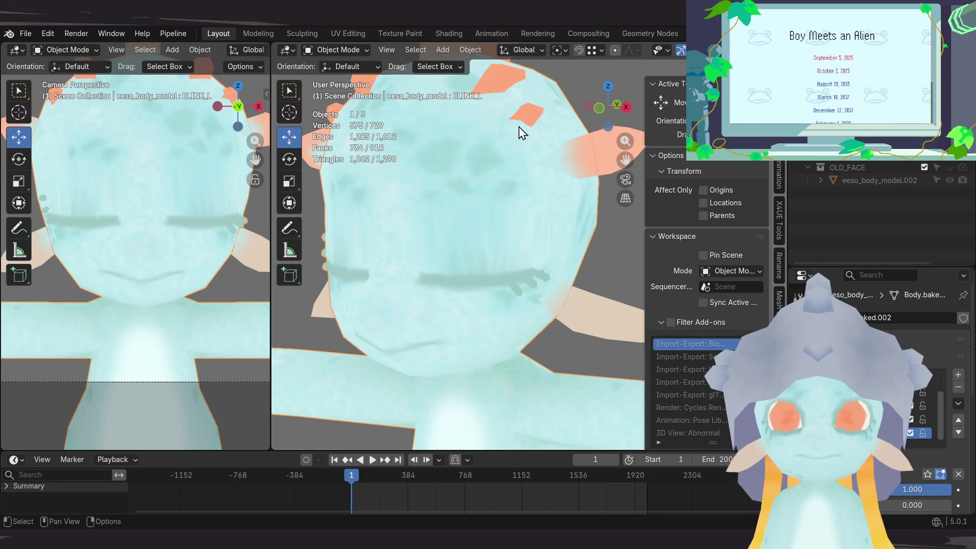
pyautogui.press('Tab')
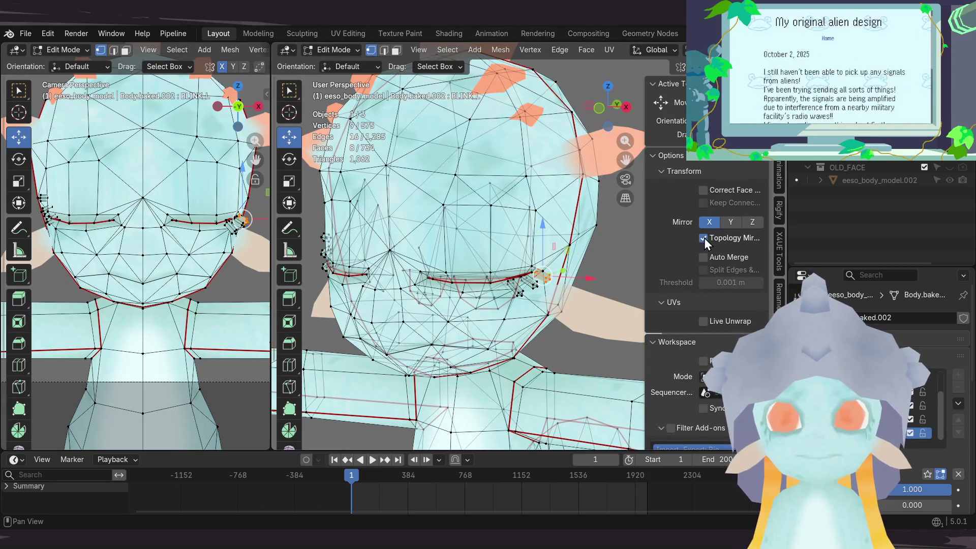
# Step: Orbit to face the head in Edit Mode and box-select the vertices around the left eye
pyautogui.press('Tab')
pyautogui.moveTo(554, 277); pyautogui.dragTo(596, 257, button='middle')
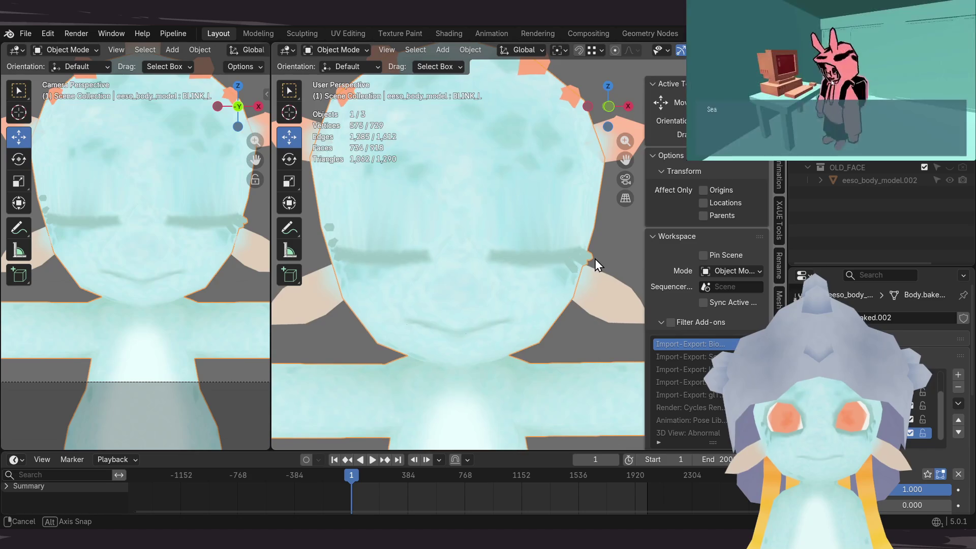
pyautogui.moveTo(595, 259)
pyautogui.mouseDown(button='middle')
pyautogui.moveTo(597, 269)
pyautogui.moveTo(472, 237)
pyautogui.moveTo(544, 196)
pyautogui.moveTo(345, 168)
pyautogui.mouseUp(button='middle')
pyautogui.press('Tab')
pyautogui.moveTo(473, 278); pyautogui.dragTo(473, 279)
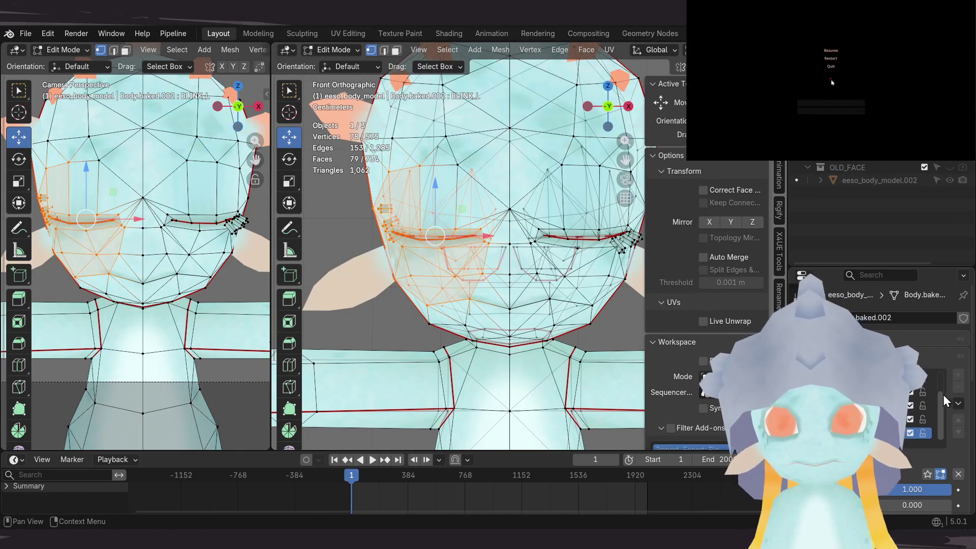
# Step: Use the Shape Key Specials menu to show the eyes open again, then leave Edit Mode
pyautogui.click(958, 406)
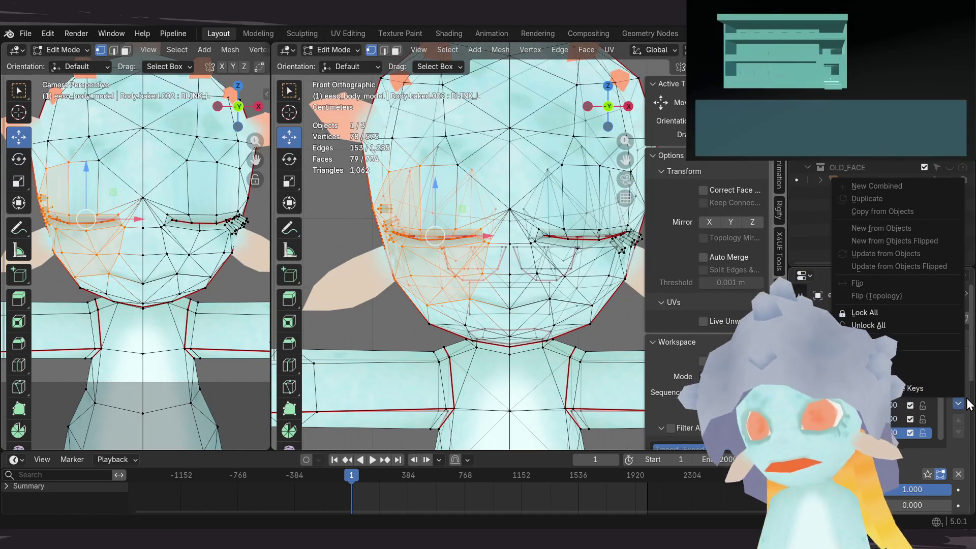
pyautogui.click(924, 346)
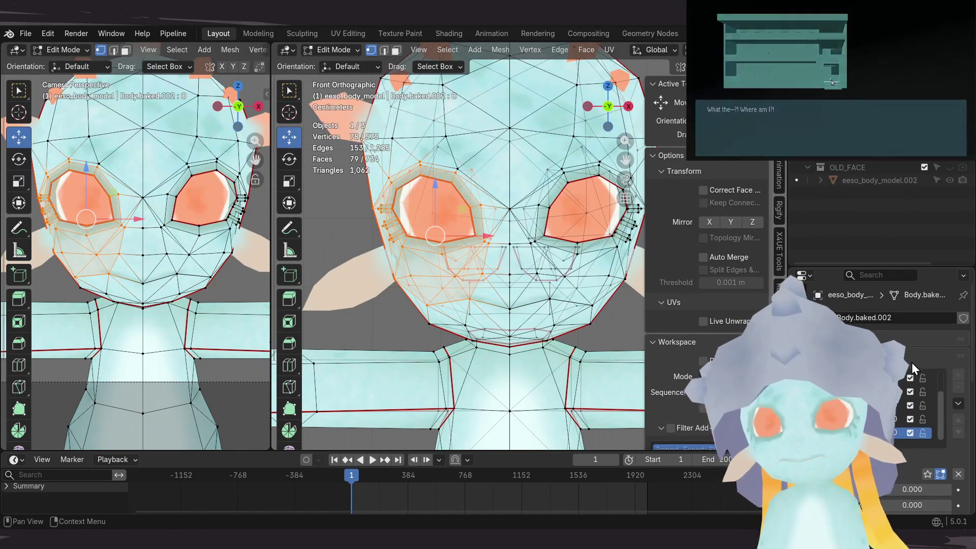
pyautogui.keyDown('shift'); pyautogui.moveTo(543, 348); pyautogui.dragTo(514, 343, button='middle'); pyautogui.keyUp('shift')
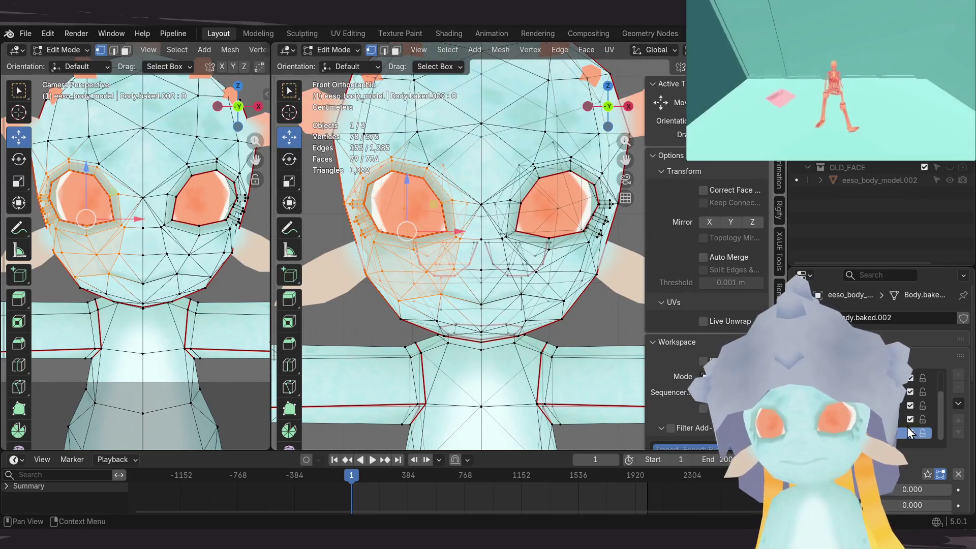
pyautogui.keyDown('shift'); pyautogui.moveTo(585, 334); pyautogui.dragTo(582, 325, button='middle'); pyautogui.keyUp('shift')
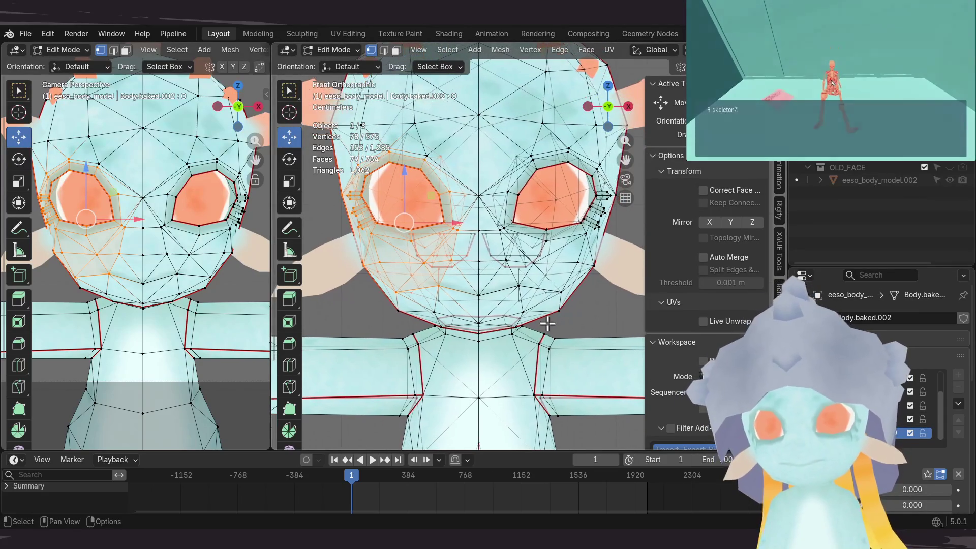
pyautogui.hotkey('ctrl', 'z')
pyautogui.press('Tab')
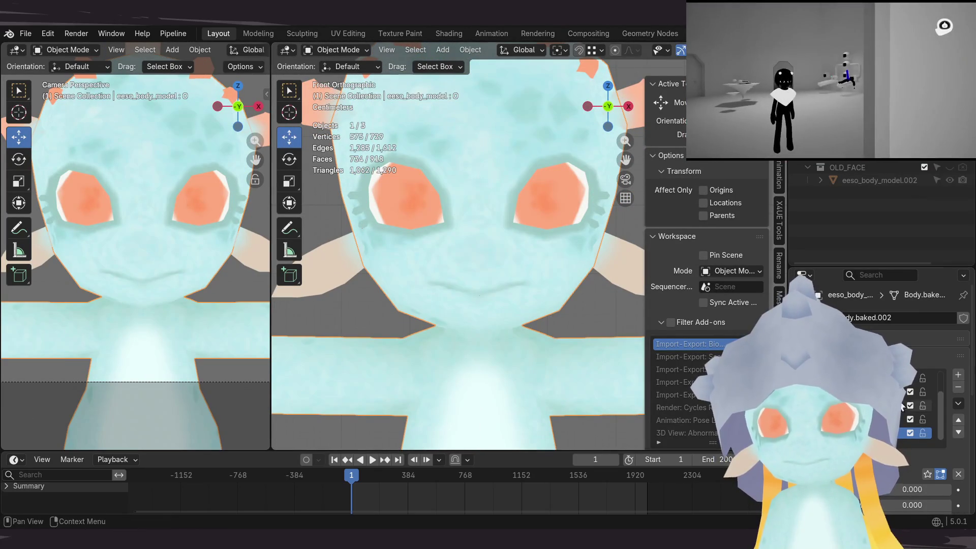
pyautogui.click(958, 404)
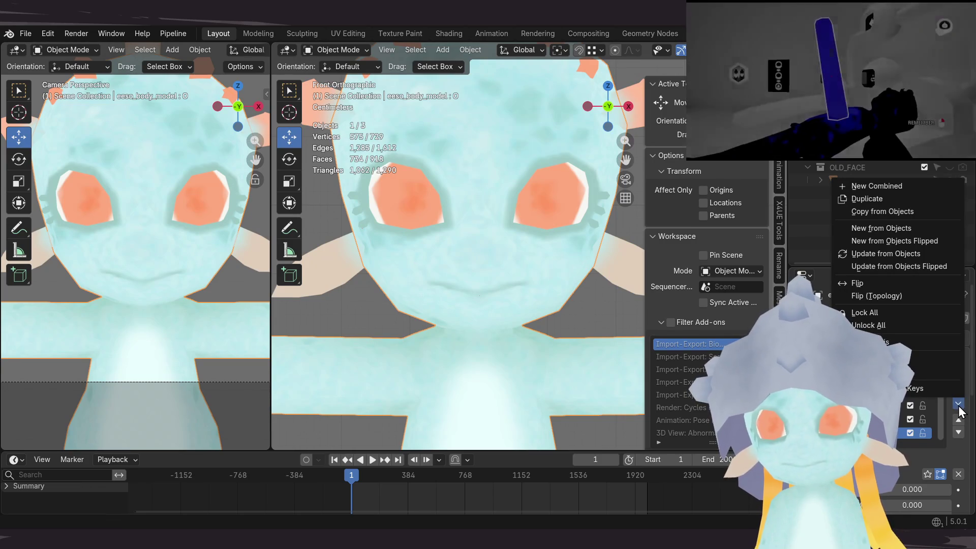
pyautogui.click(959, 407)
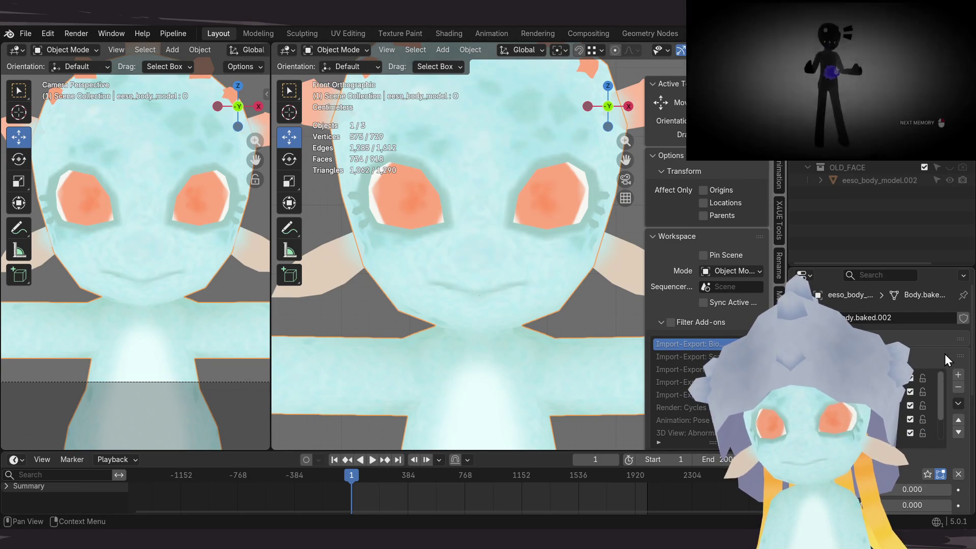
pyautogui.press('Tab')
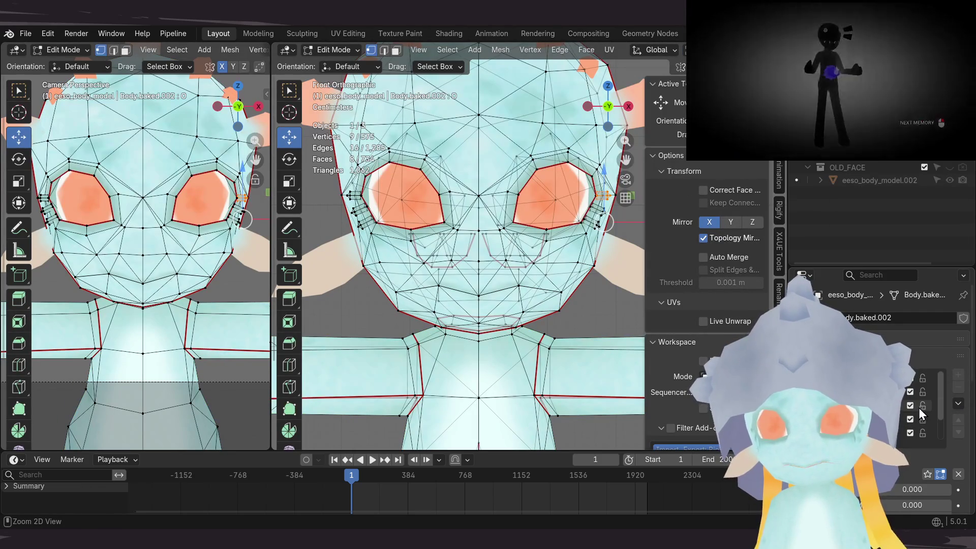
pyautogui.press('Tab')
# Step: Switch between the NEUTRAL and BLINK_L shape keys, ending on BLINK_L with the eyes closed
pyautogui.click(915, 391)
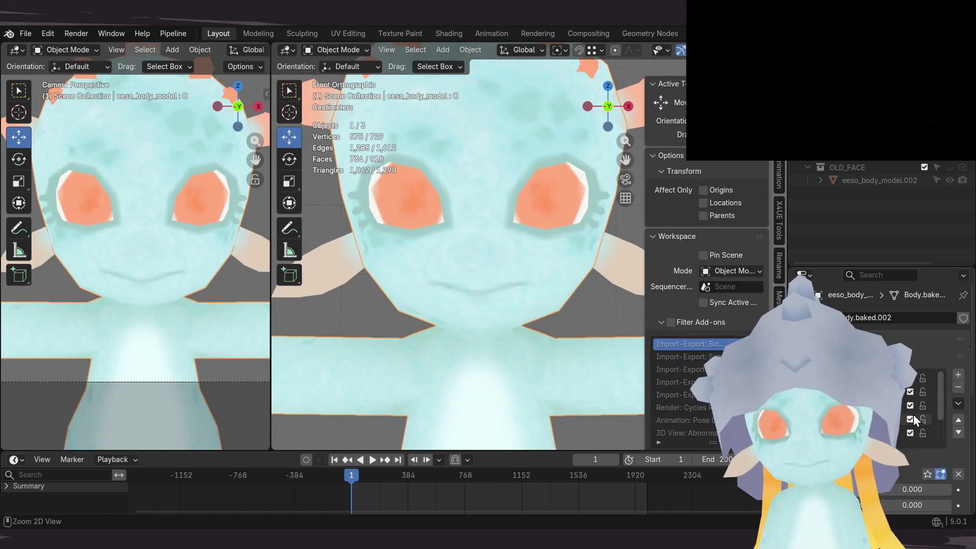
pyautogui.click(915, 378)
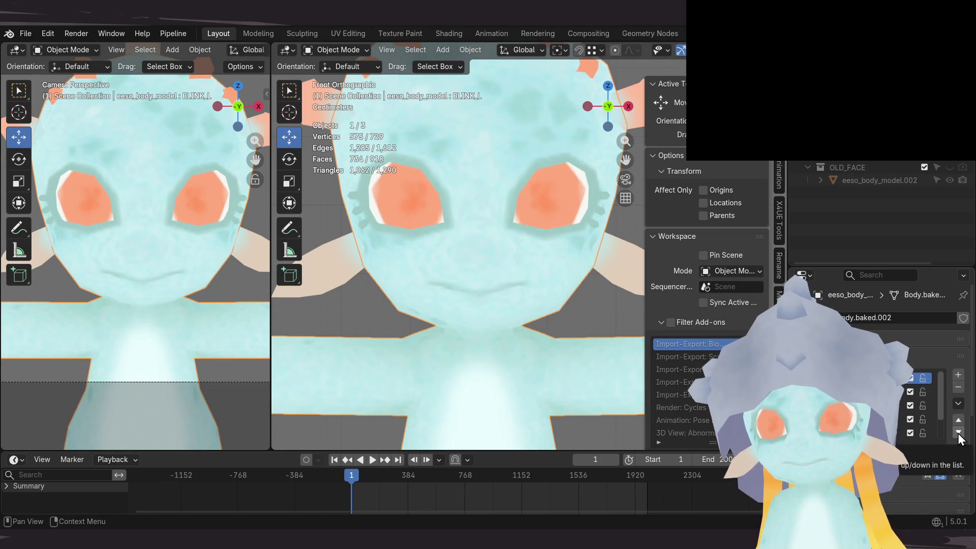
pyautogui.click(915, 391)
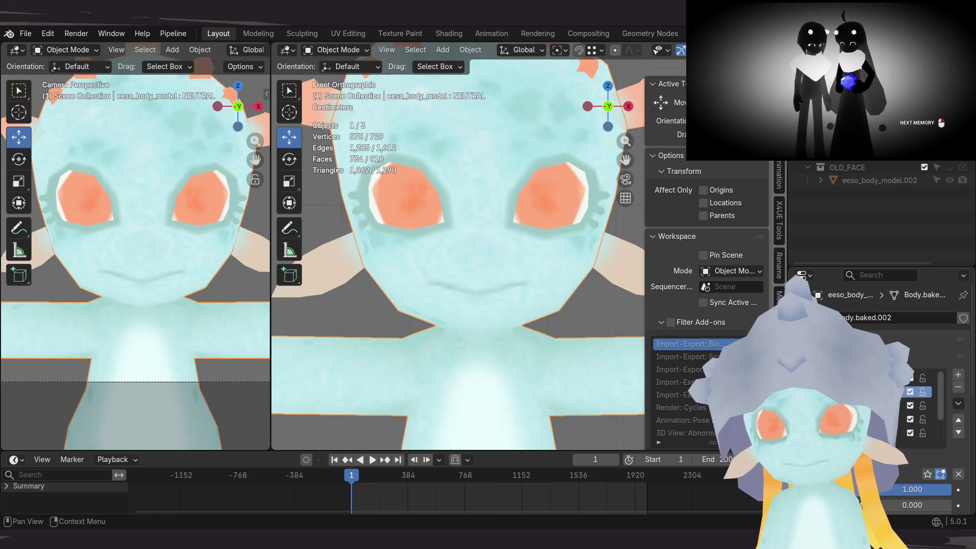
pyautogui.click(958, 403)
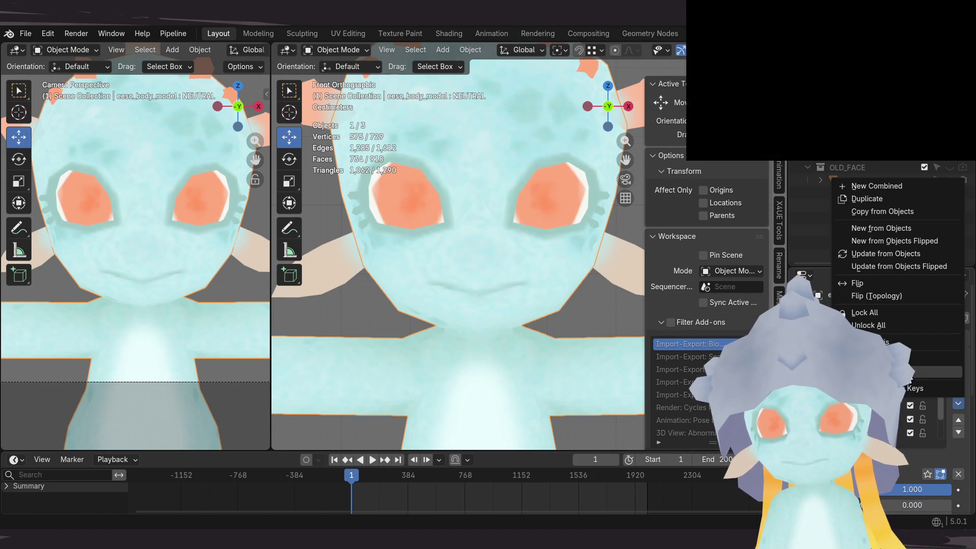
pyautogui.click(910, 345)
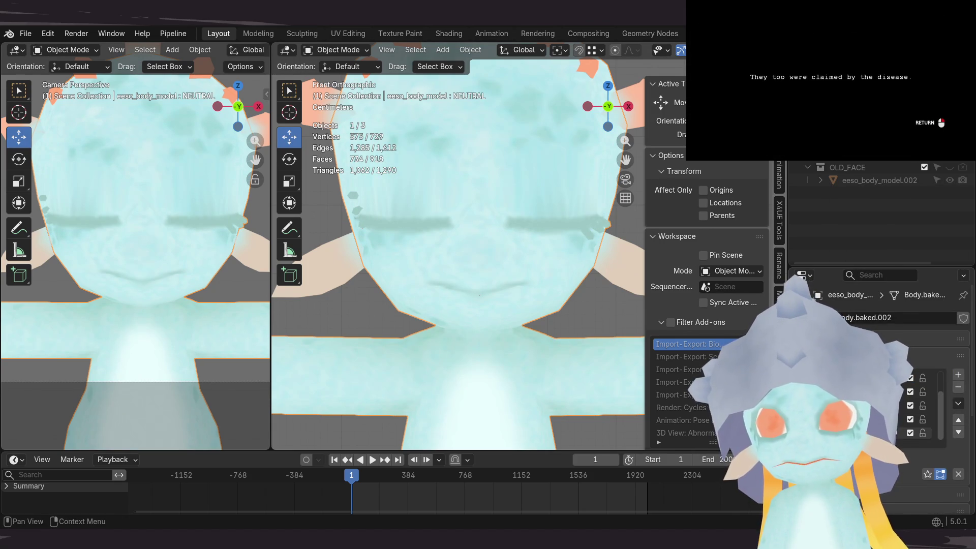
pyautogui.click(931, 378)
pyautogui.click(864, 391)
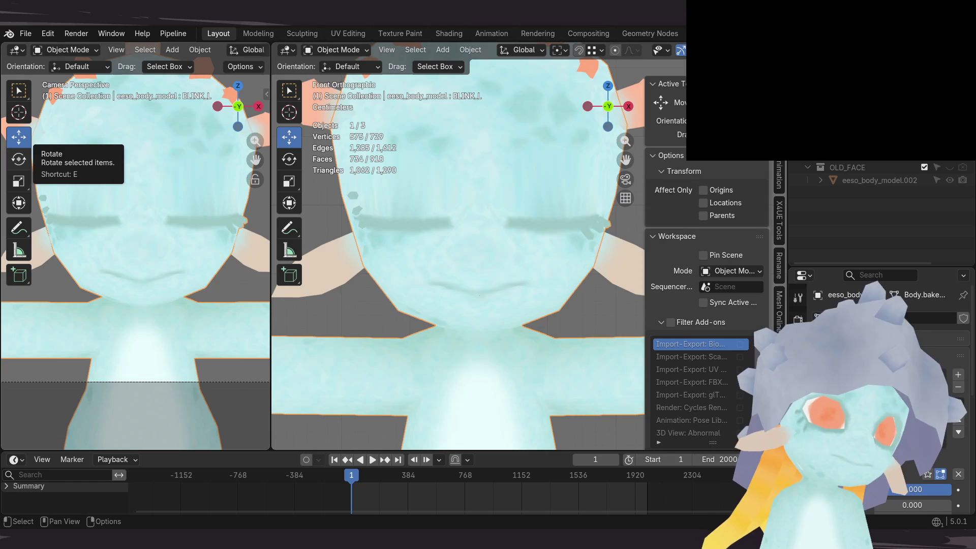
# Step: In Edit Mode, front view, box-select the vertices on one half of the head
pyautogui.press('Tab')
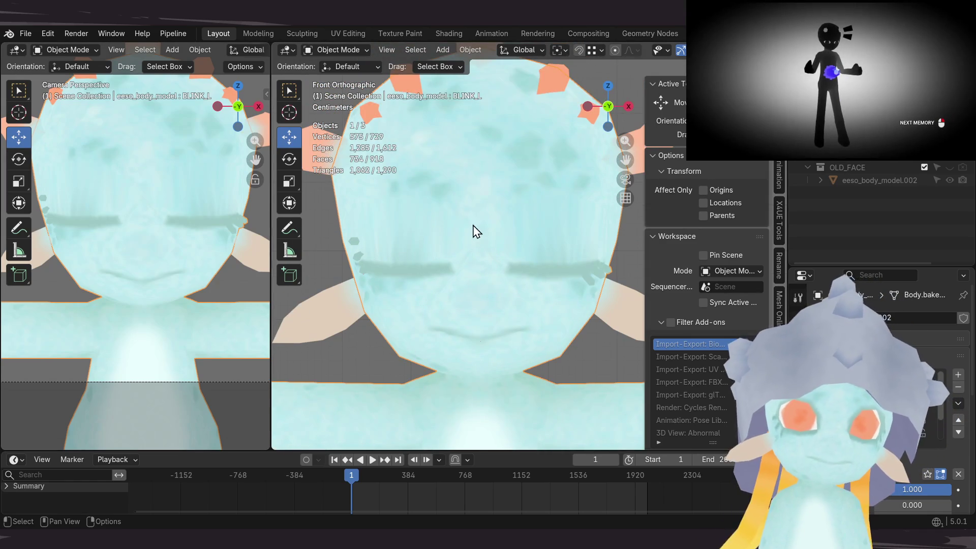
pyautogui.moveTo(460, 243); pyautogui.dragTo(466, 212, button='middle')
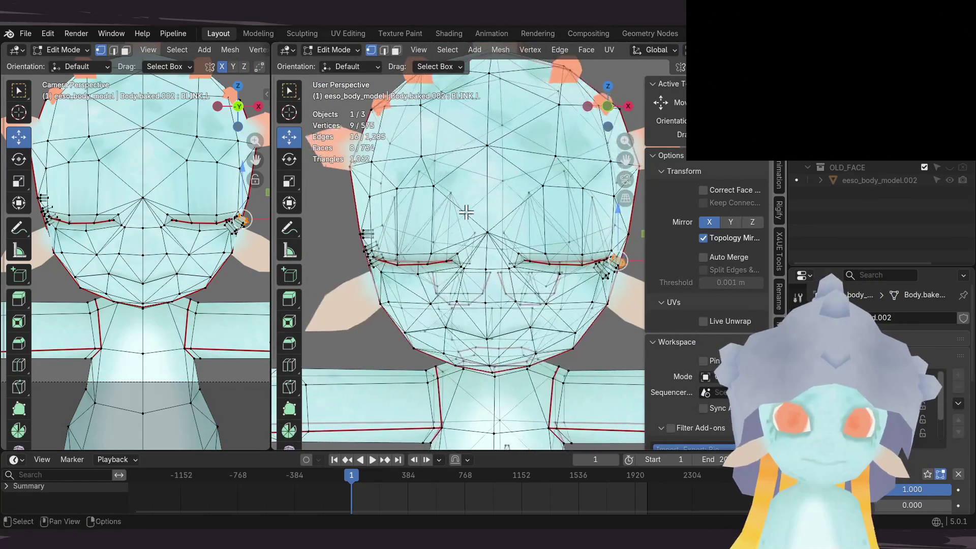
pyautogui.press('KP_1')
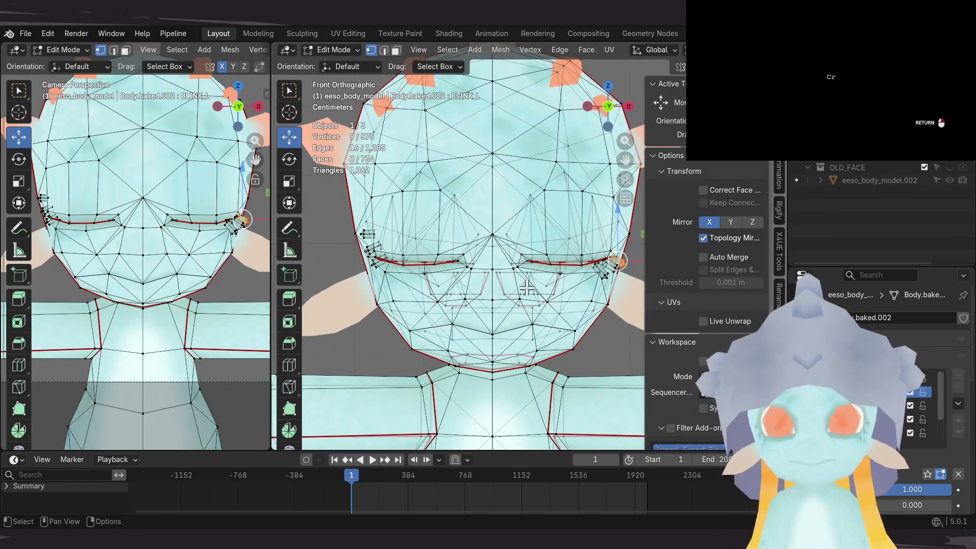
pyautogui.scroll(-4, 528, 291)
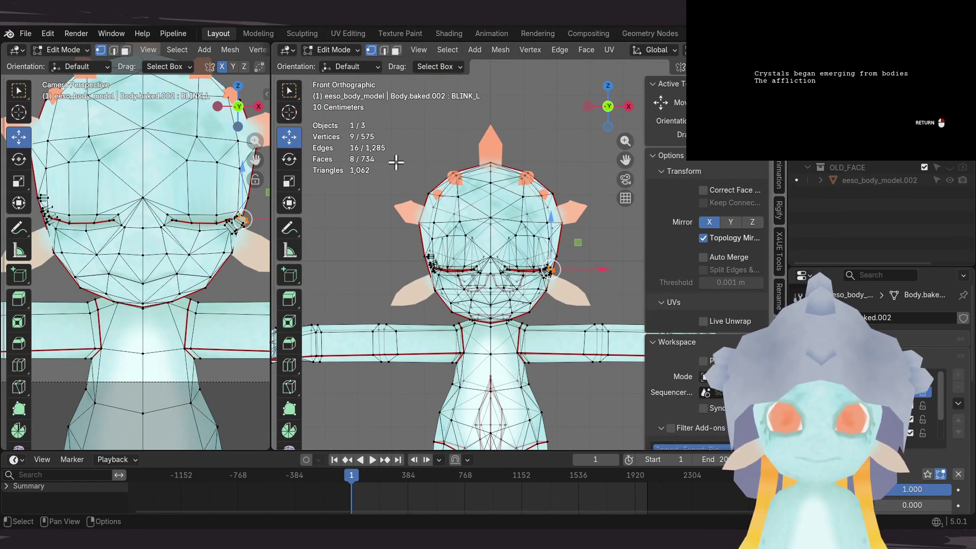
pyautogui.moveTo(387, 163); pyautogui.dragTo(431, 271)
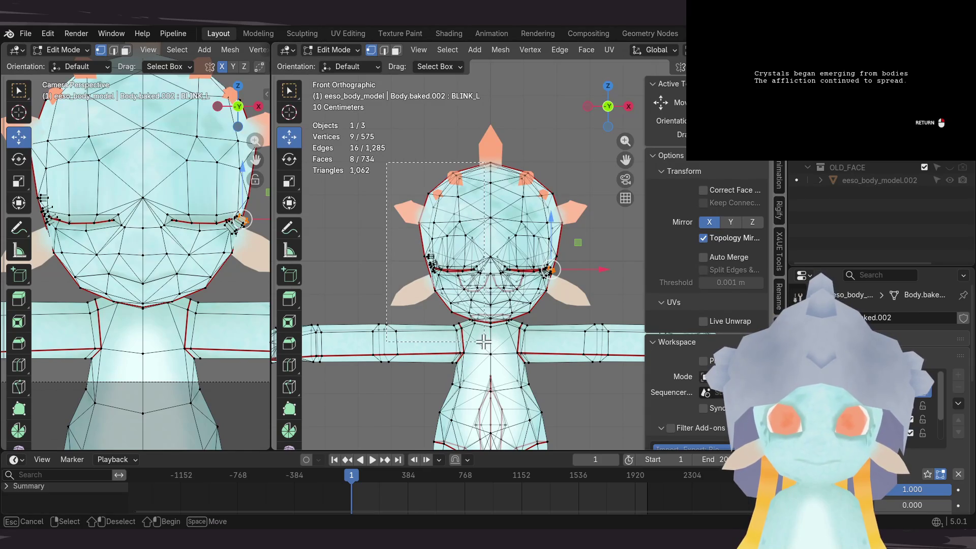
pyautogui.moveTo(484, 342); pyautogui.dragTo(483, 342)
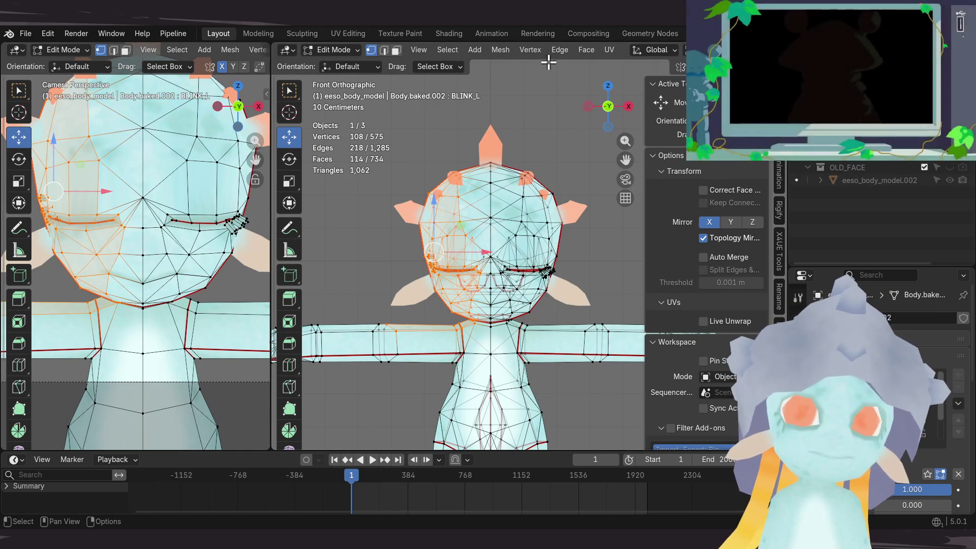
# Step: Turn off X mirror and blend the selection from NEUTRAL with Add unticked, reopening that eye
pyautogui.click(529, 50)
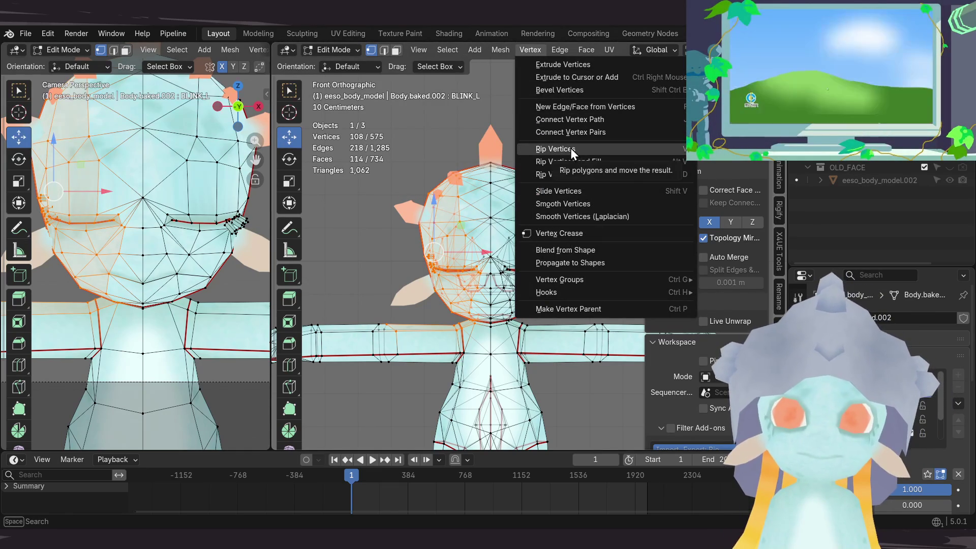
pyautogui.click(569, 248)
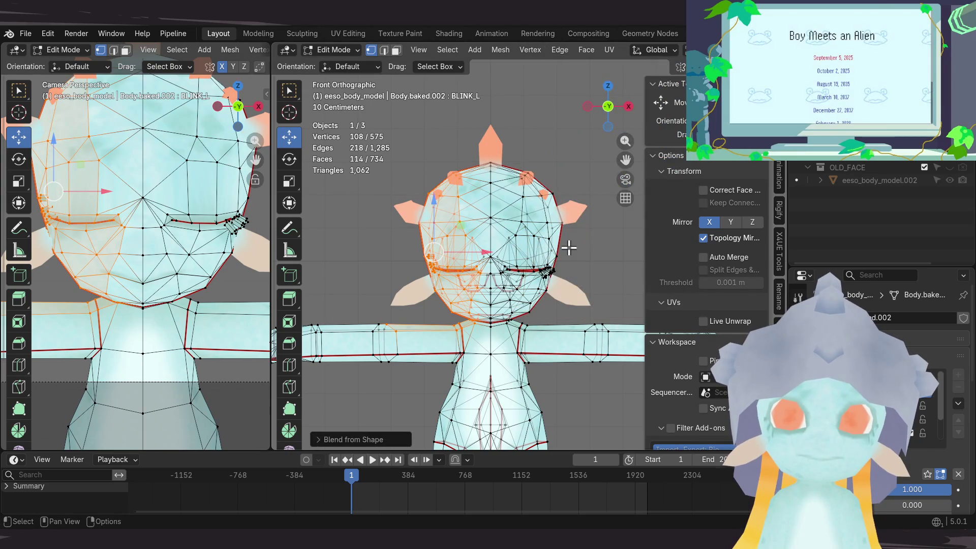
pyautogui.click(337, 438)
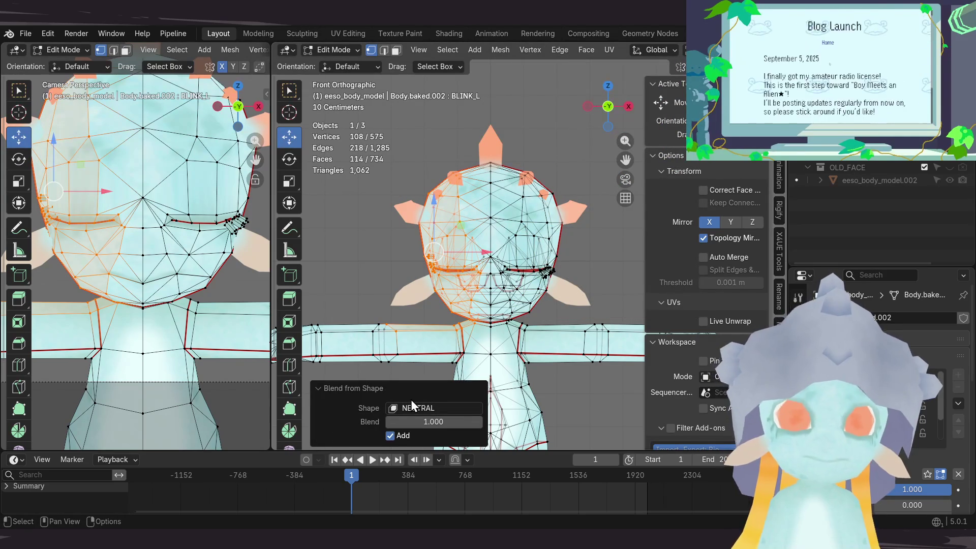
pyautogui.click(390, 434)
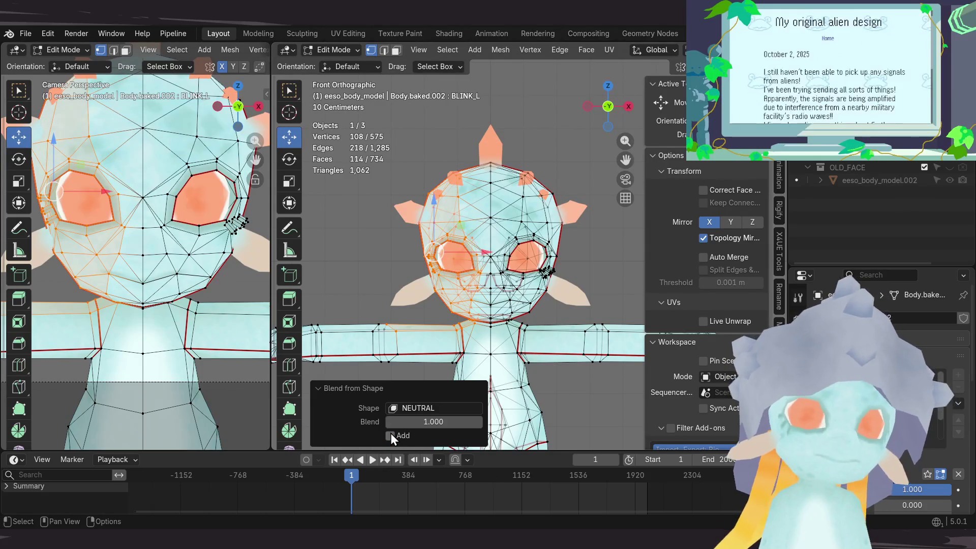
pyautogui.click(390, 435)
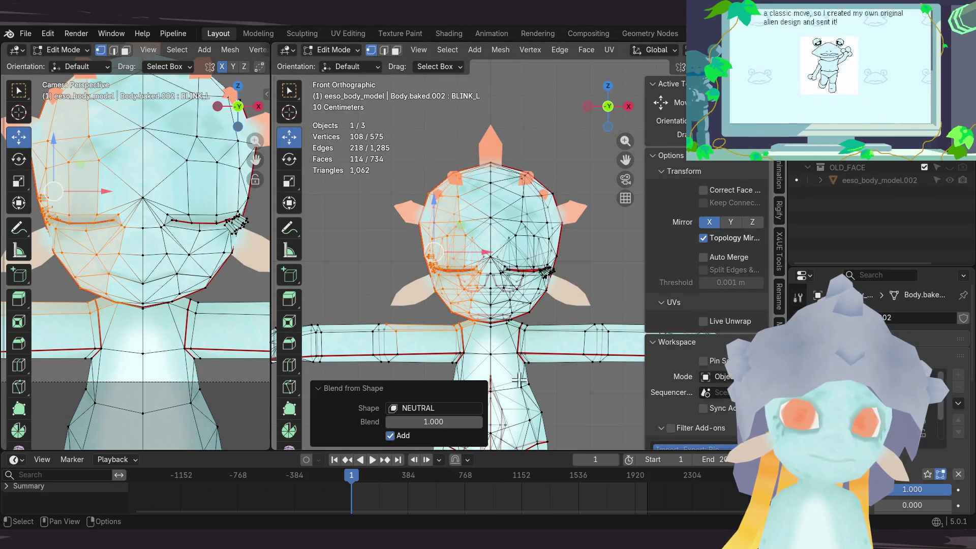
pyautogui.click(712, 222)
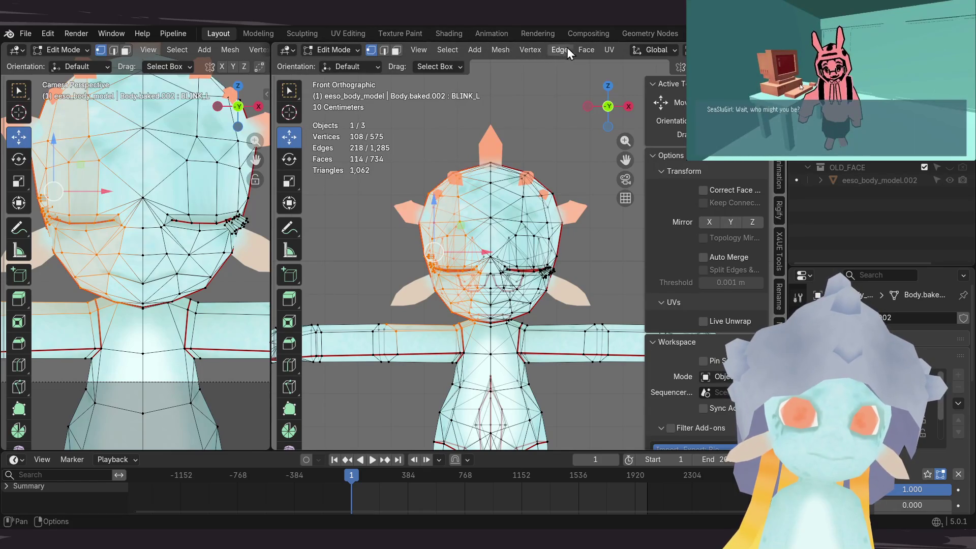
pyautogui.click(529, 50)
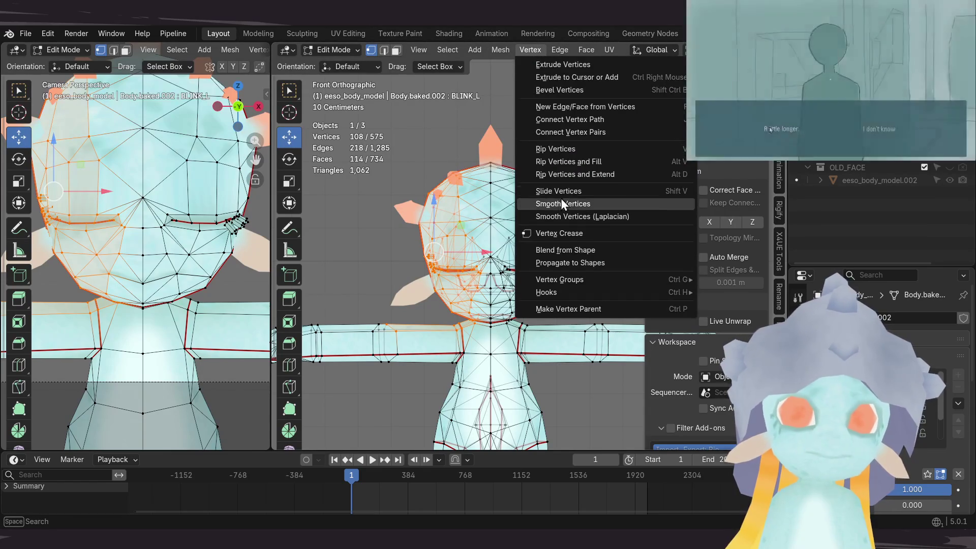
pyautogui.click(573, 252)
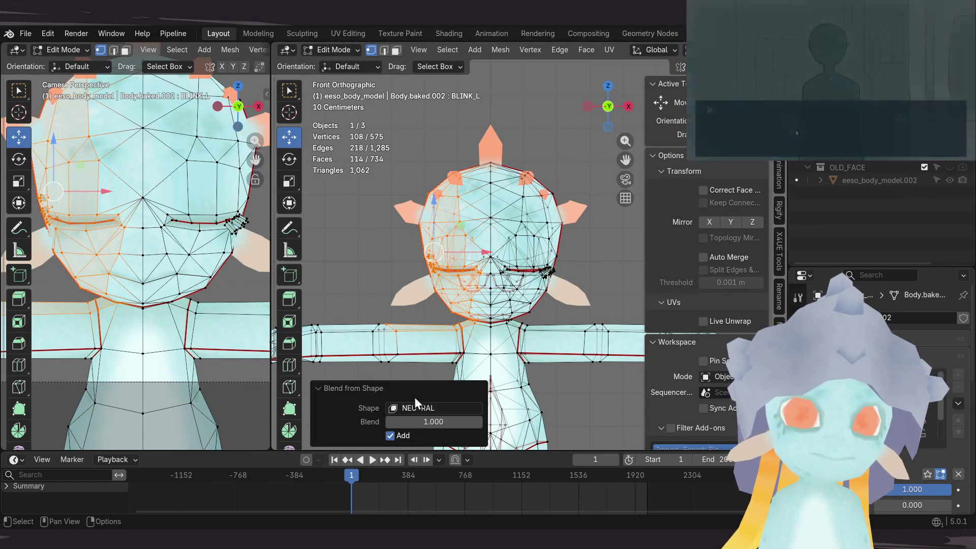
pyautogui.click(390, 436)
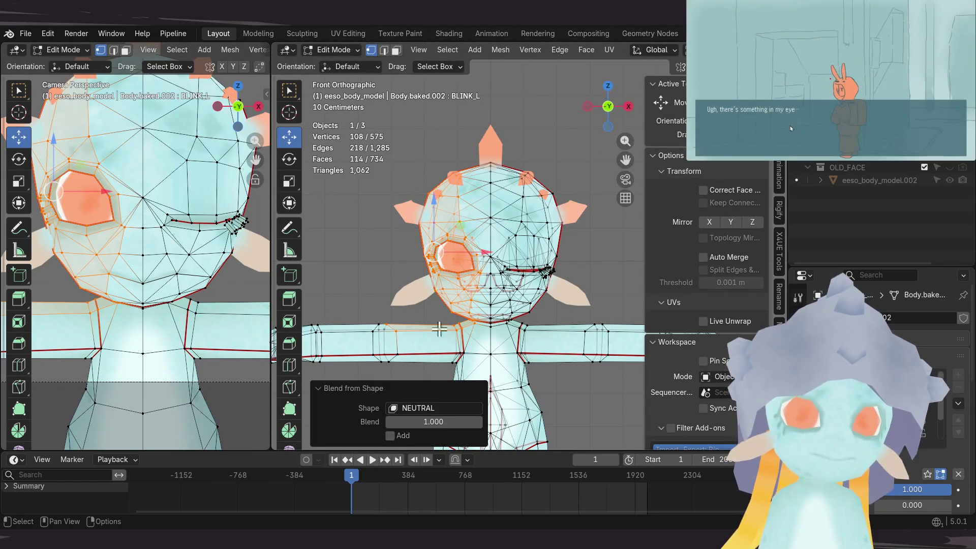
# Step: Blend the upper-right head vertices from NEUTRAL as well, deselect all, and return to Object Mode
pyautogui.scroll(3, 533, 243)
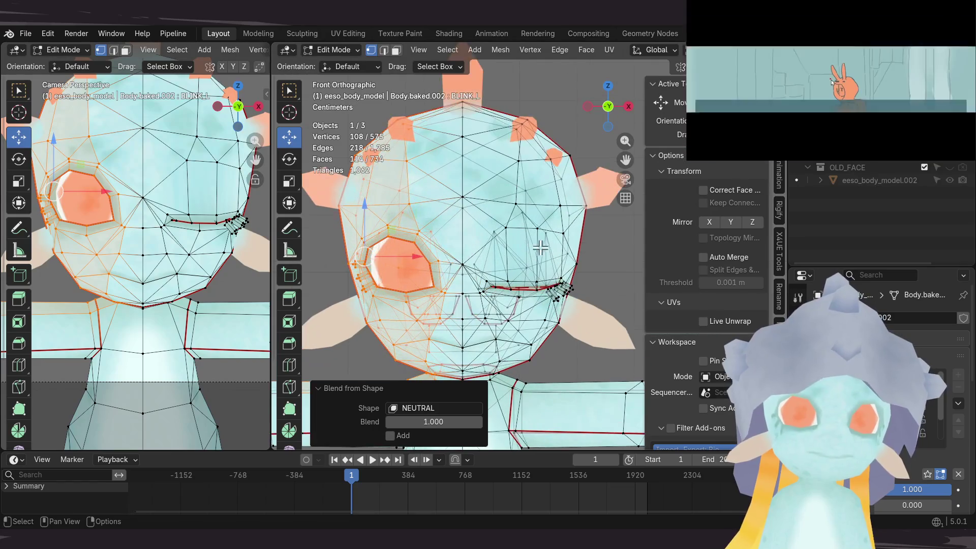
pyautogui.click(563, 235)
pyautogui.keyDown('shift'); pyautogui.moveTo(602, 152); pyautogui.dragTo(556, 157, button='middle'); pyautogui.keyUp('shift')
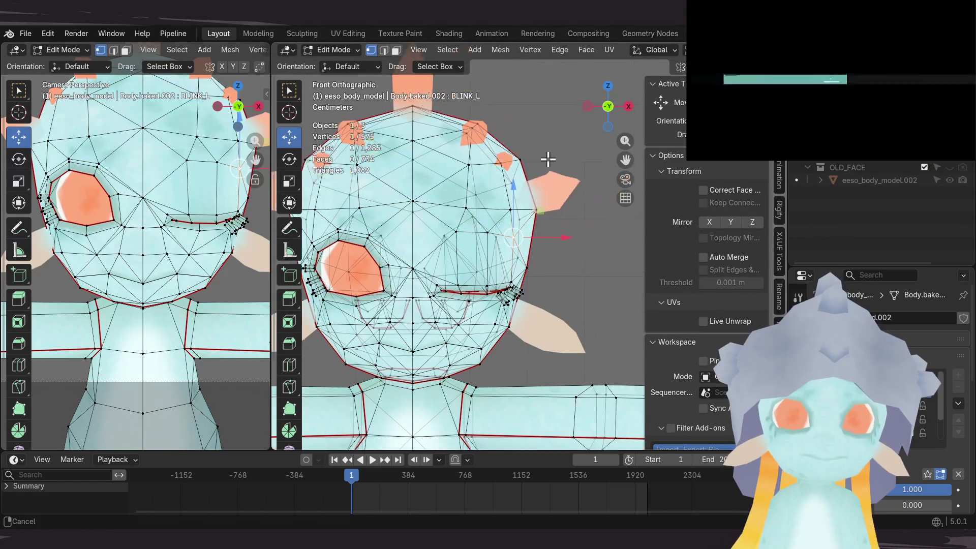
pyautogui.moveTo(557, 134)
pyautogui.mouseDown()
pyautogui.moveTo(463, 232)
pyautogui.moveTo(431, 251)
pyautogui.mouseUp()
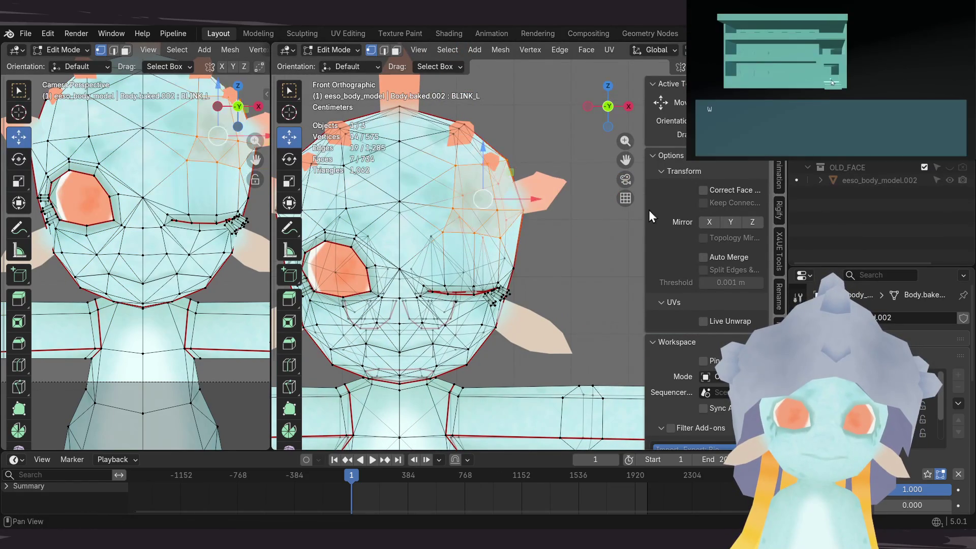
pyautogui.click(536, 54)
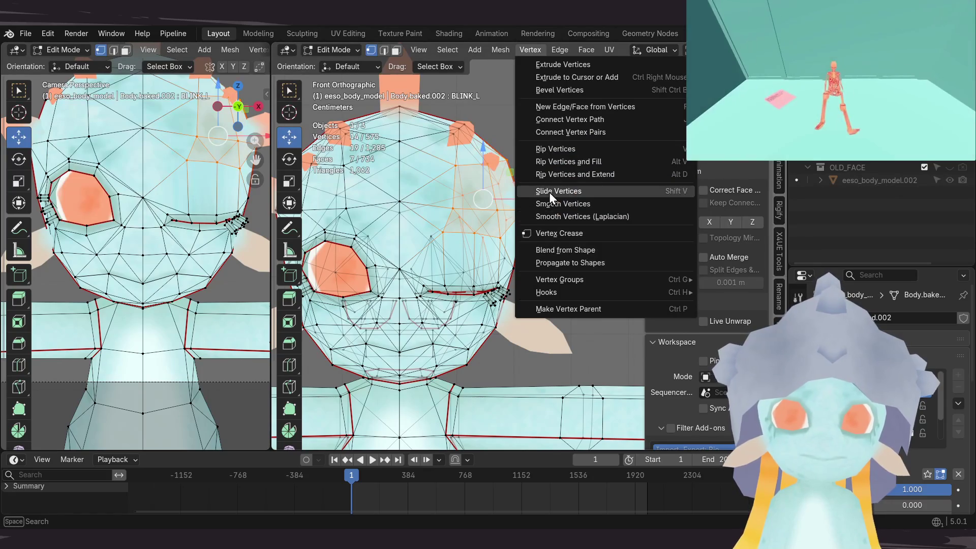
pyautogui.click(551, 249)
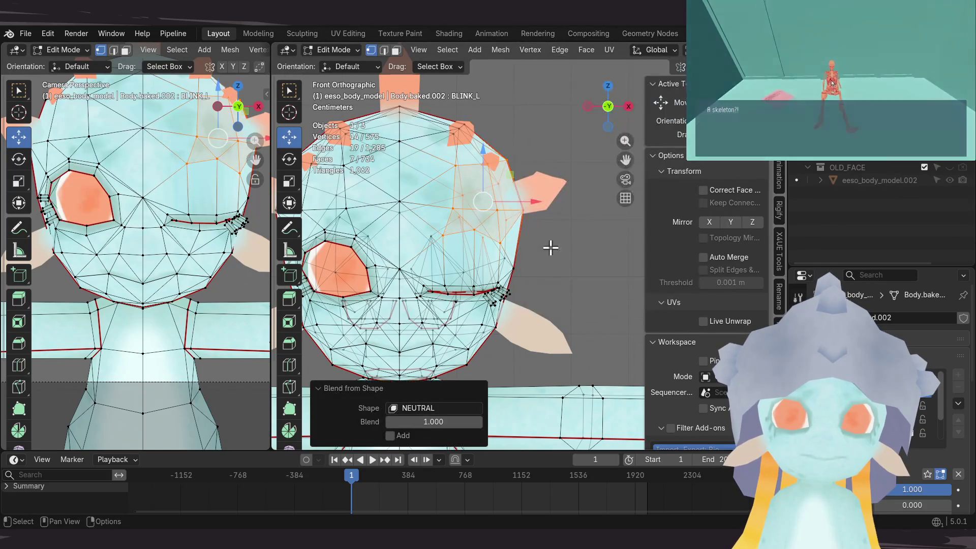
pyautogui.click(548, 257)
pyautogui.scroll(-2, 548, 257)
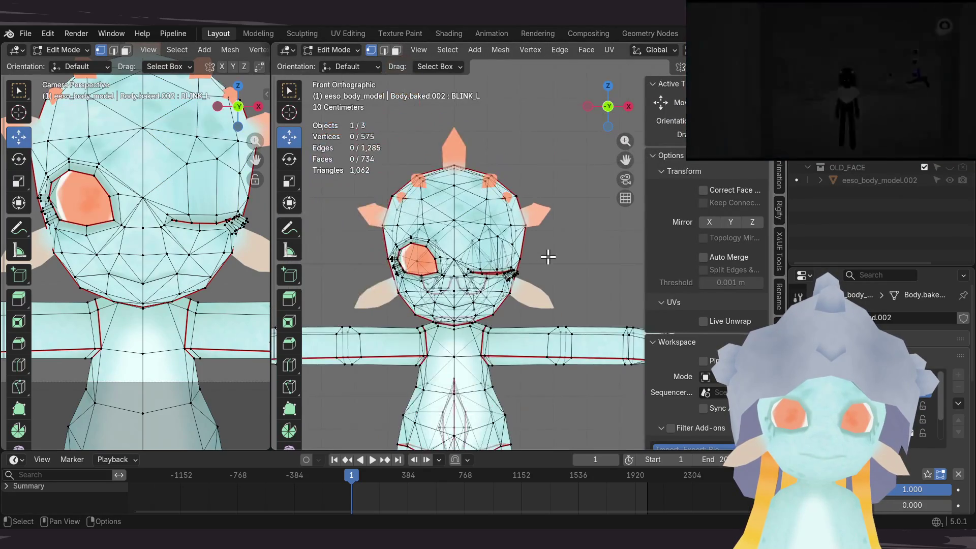
pyautogui.scroll(3, 547, 255)
pyautogui.press('Tab')
# Step: Save the blend file from Object Mode with Ctrl+S
pyautogui.moveTo(523, 260)
pyautogui.mouseDown(button='middle')
pyautogui.moveTo(415, 279)
pyautogui.moveTo(553, 267)
pyautogui.mouseUp(button='middle')
pyautogui.scroll(-3, 543, 259)
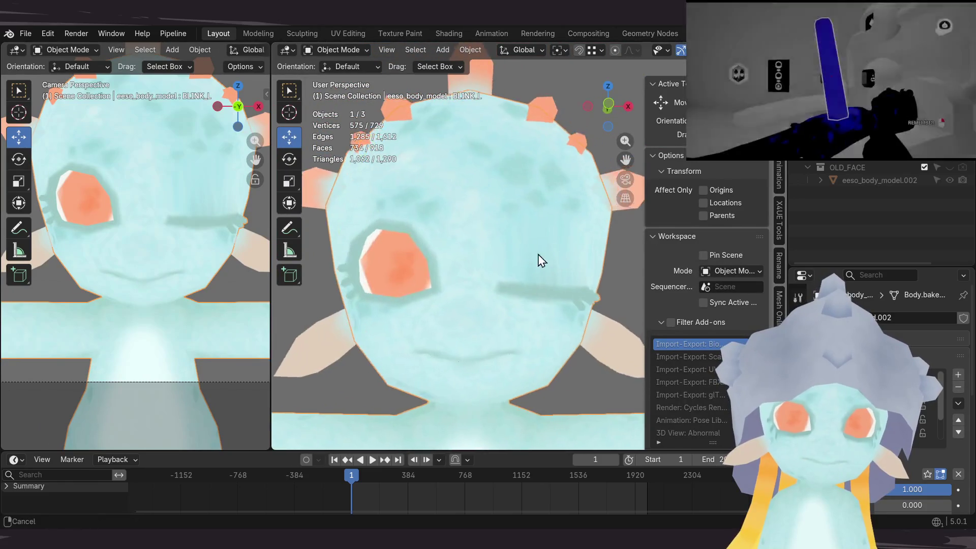
pyautogui.hotkey('ctrl', 's')
pyautogui.scroll(-3, 496, 233)
pyautogui.moveTo(496, 234)
pyautogui.mouseDown(button='middle')
pyautogui.moveTo(509, 235)
pyautogui.moveTo(500, 234)
pyautogui.mouseUp(button='middle')
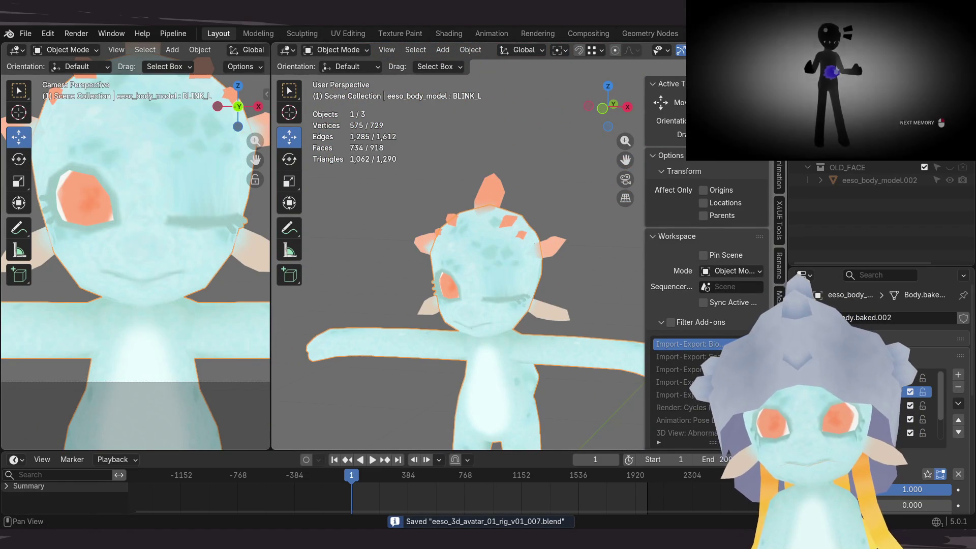
# Step: Make the last shape key active and enlarge the properties area upward
pyautogui.click(959, 432)
pyautogui.click(958, 432)
pyautogui.click(959, 432)
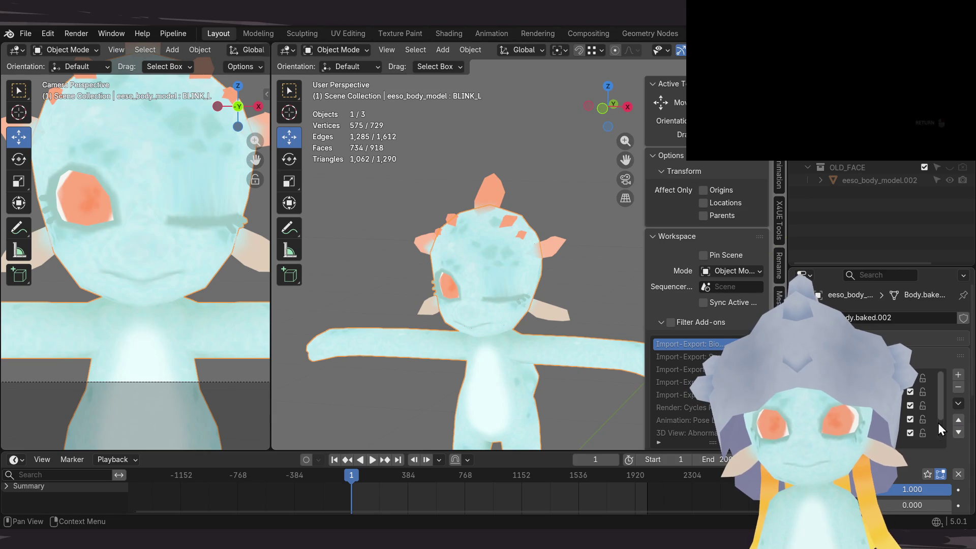
pyautogui.scroll(-3, 939, 429)
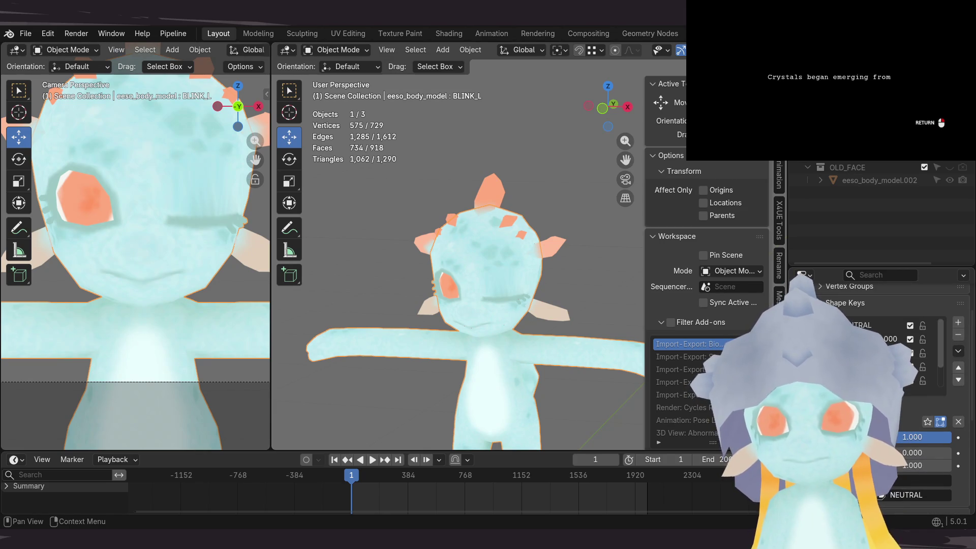
pyautogui.moveTo(885, 264); pyautogui.dragTo(885, 184)
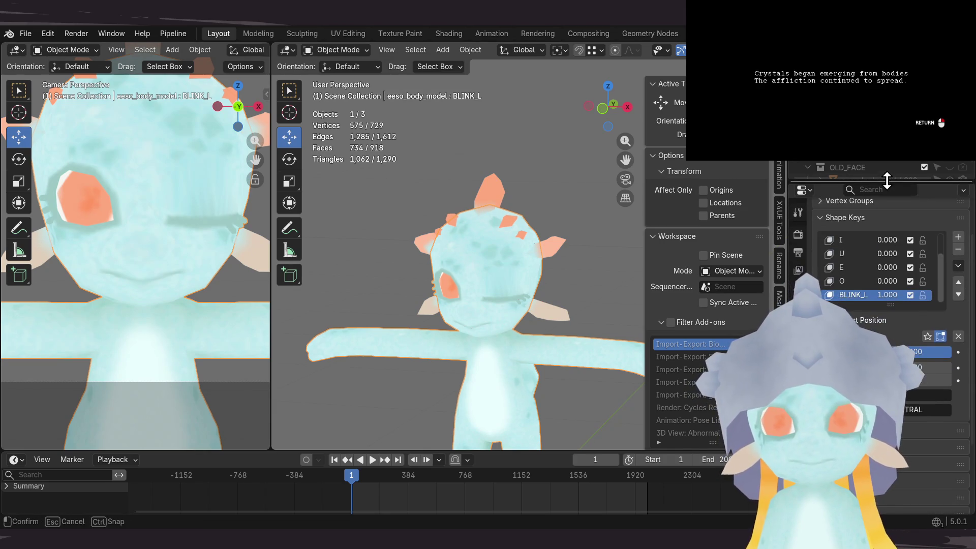
# Step: Solo the shape key, compare O against BLINK_L, then deselect and save eeso_3d_avatar_01_rig_v01_007.blend
pyautogui.click(926, 333)
pyautogui.click(869, 281)
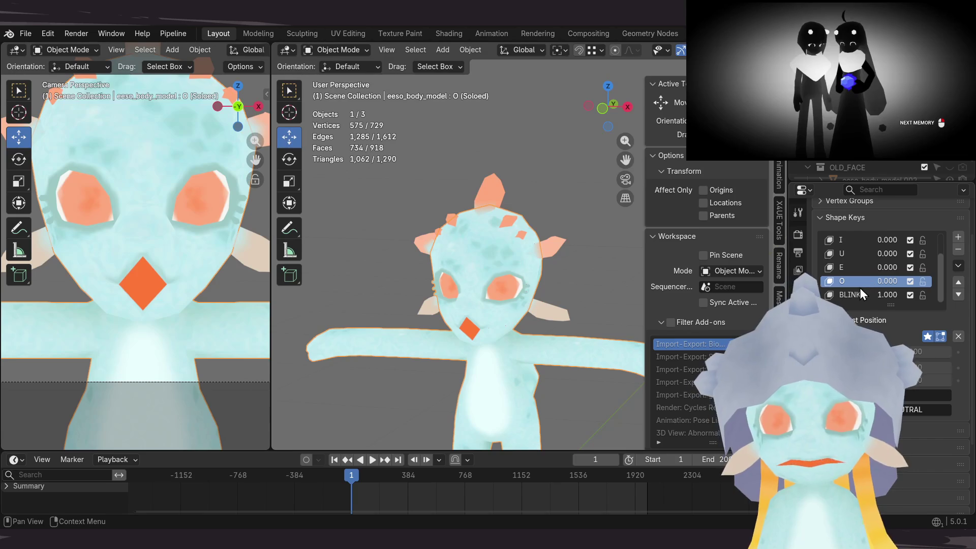
pyautogui.click(854, 296)
pyautogui.click(854, 283)
pyautogui.click(854, 296)
pyautogui.click(858, 281)
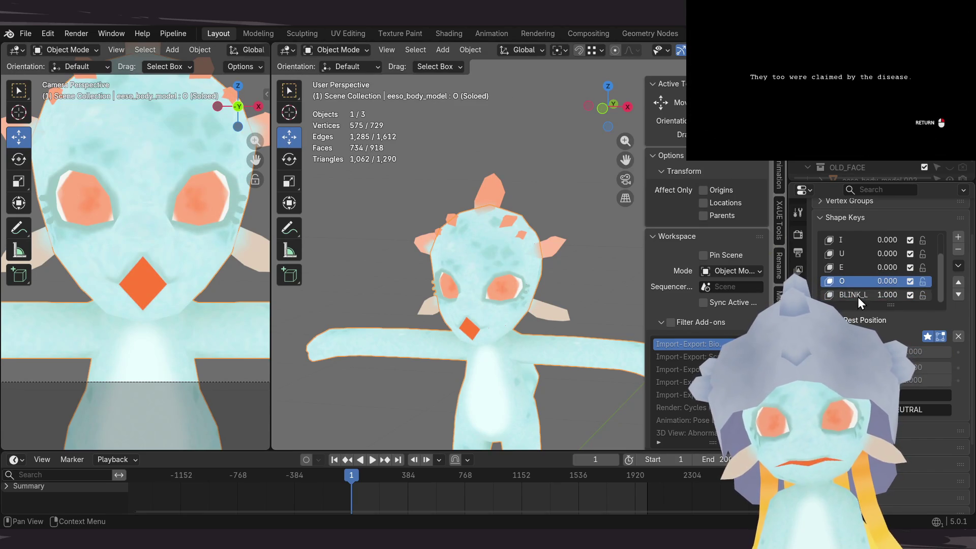
pyautogui.click(858, 296)
pyautogui.click(859, 281)
pyautogui.click(857, 296)
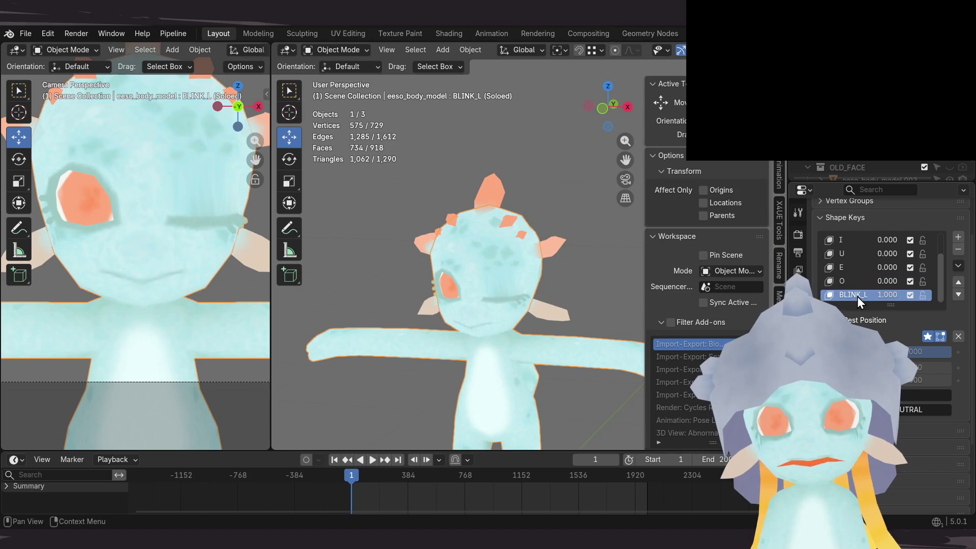
pyautogui.click(857, 284)
pyautogui.click(855, 294)
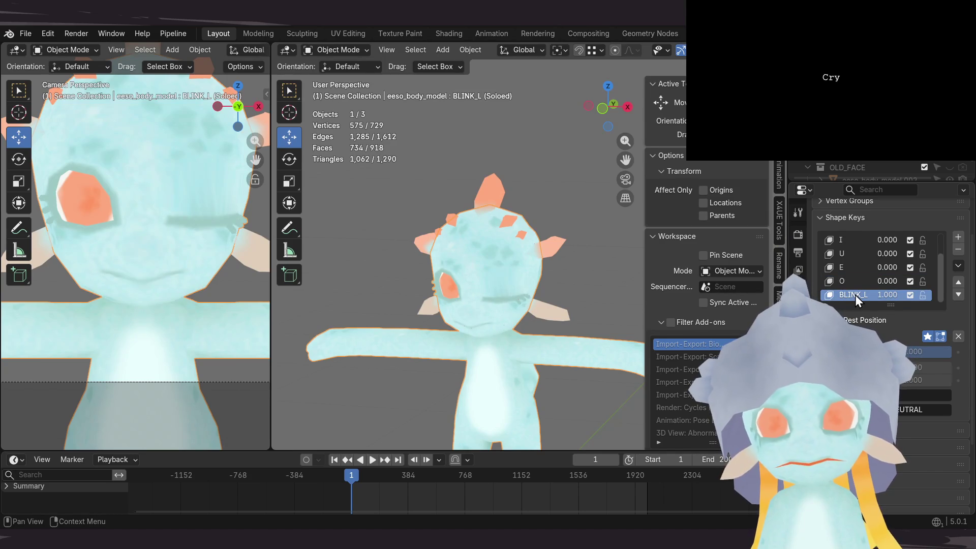
pyautogui.click(855, 282)
pyautogui.click(854, 293)
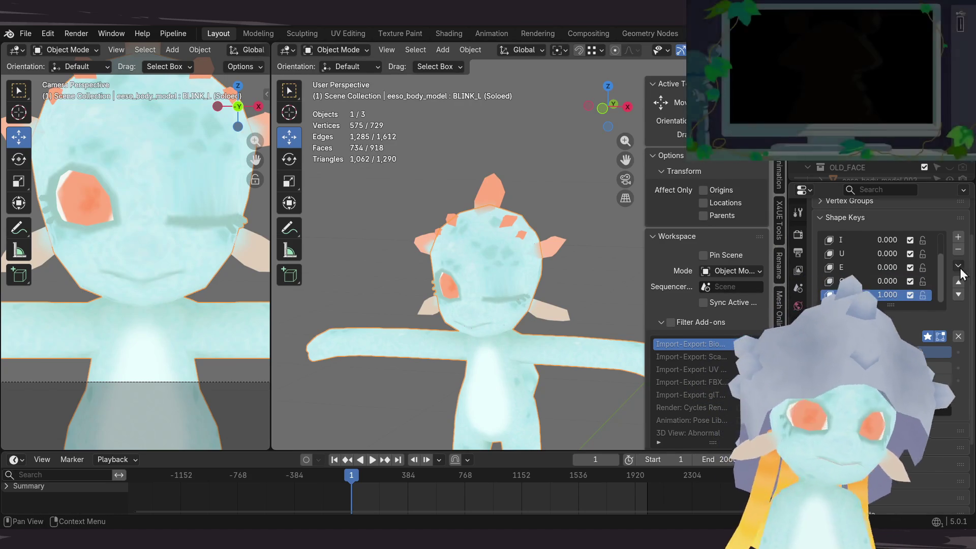
pyautogui.click(572, 216)
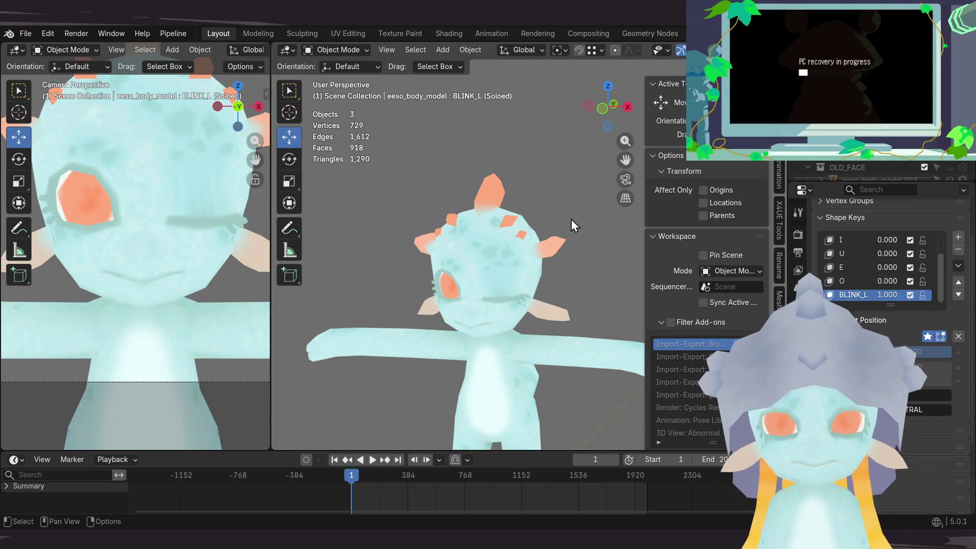
pyautogui.hotkey('ctrl', 's')
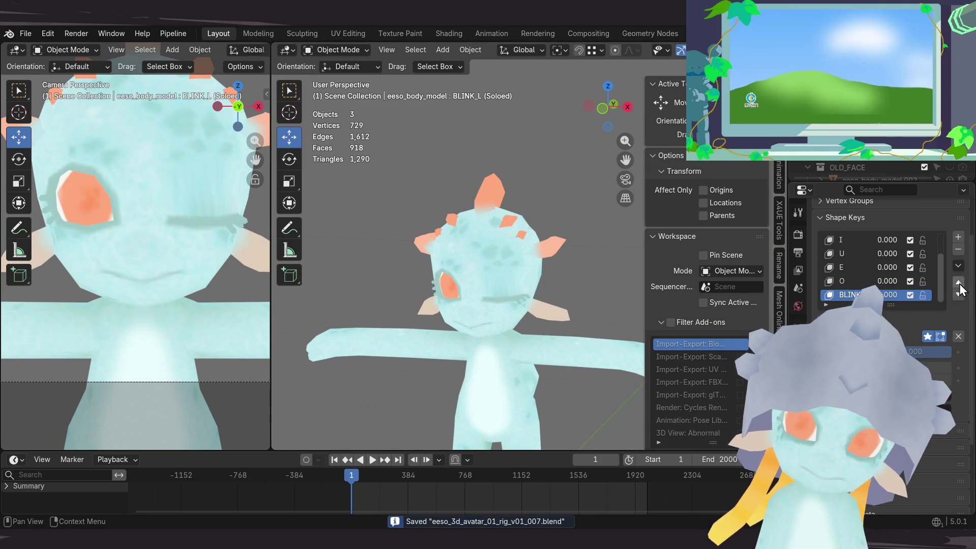
# Step: Duplicate the BLINK_L shape key and mirror the copy to the other eye
pyautogui.click(957, 266)
pyautogui.click(884, 294)
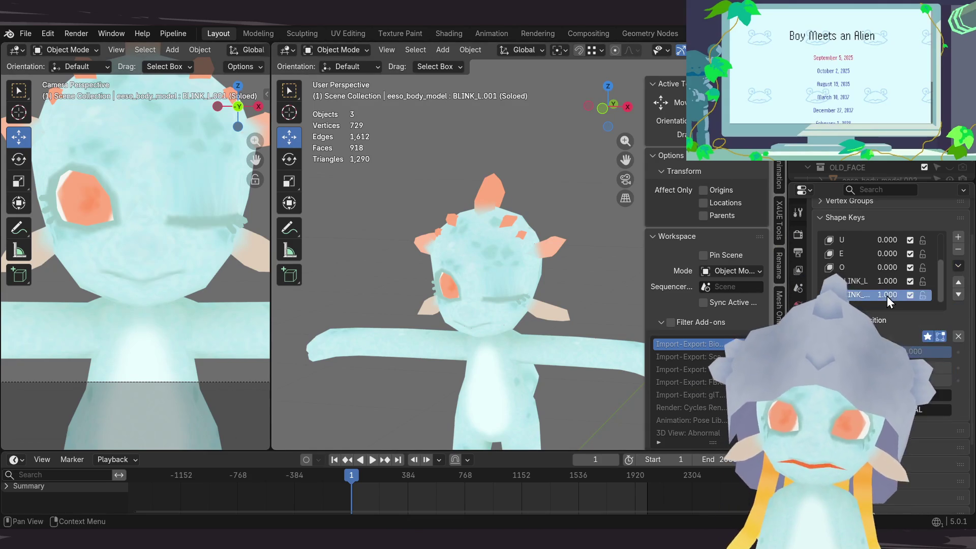
pyautogui.click(957, 265)
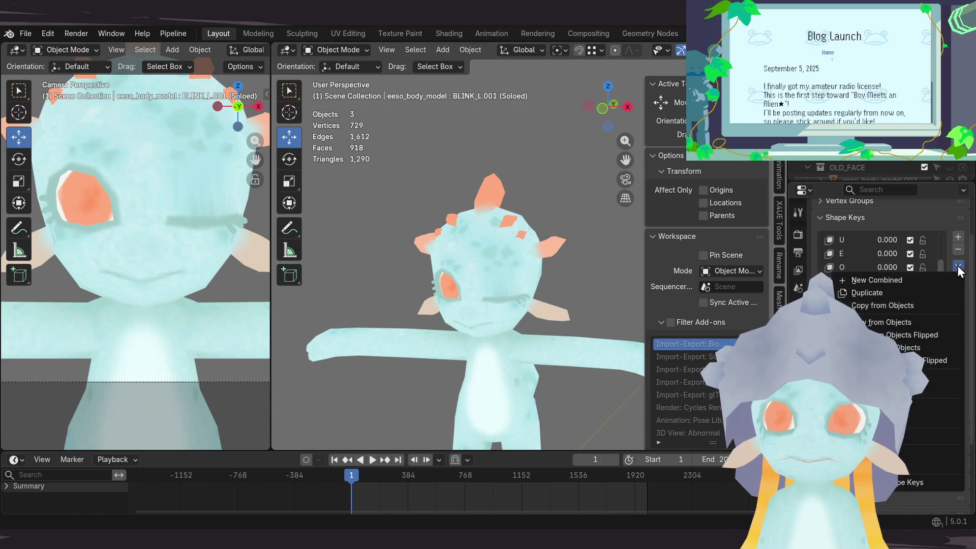
pyautogui.click(890, 389)
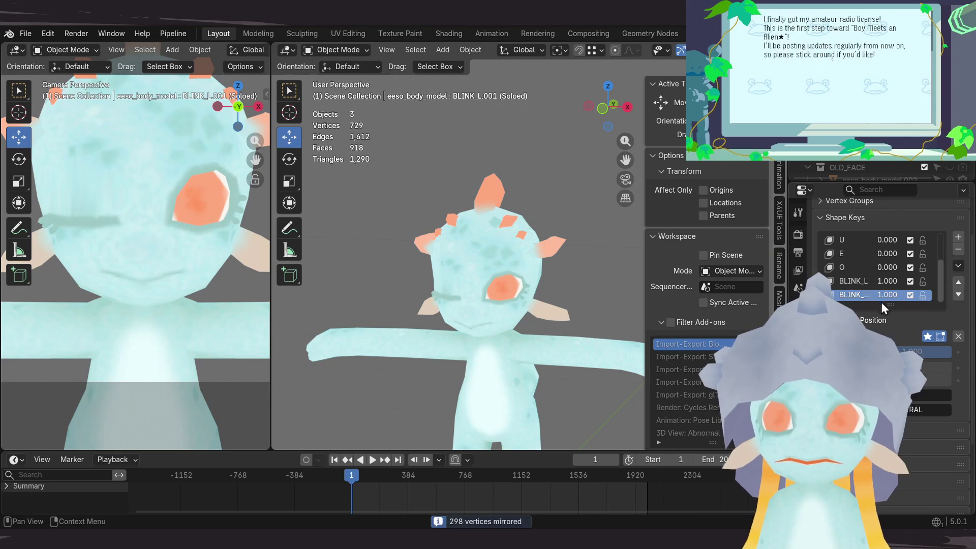
# Step: Rename the copied key to BLINK_R and reselect BLINK_L
pyautogui.doubleClick(861, 297)
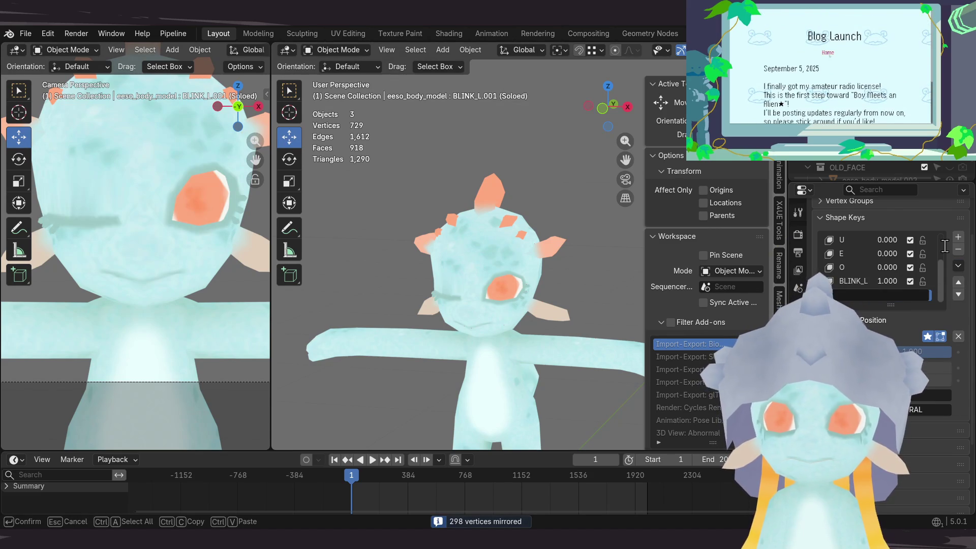
pyautogui.write('0')
pyautogui.press('BackSpace')
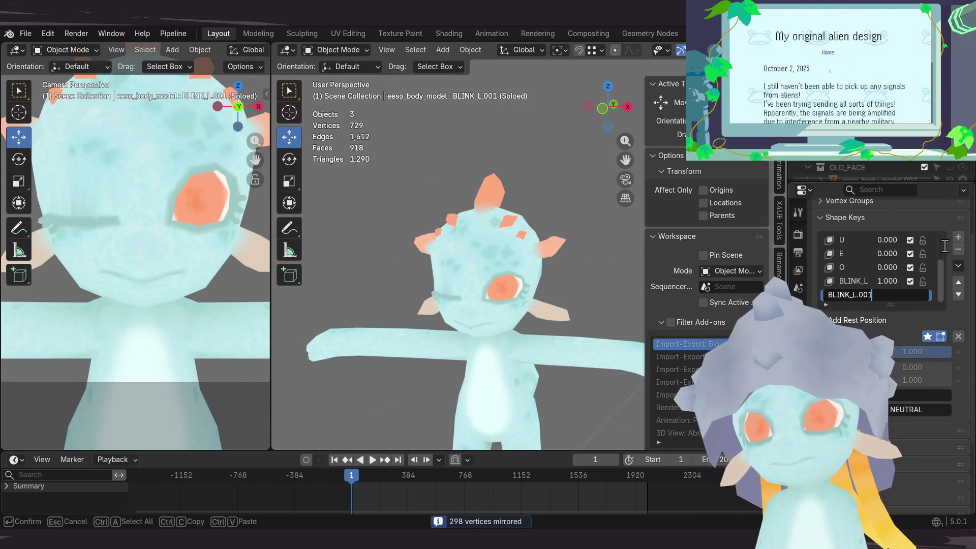
pyautogui.press('BackSpace')
pyautogui.press('BackSpace')
pyautogui.press('BackSpace')
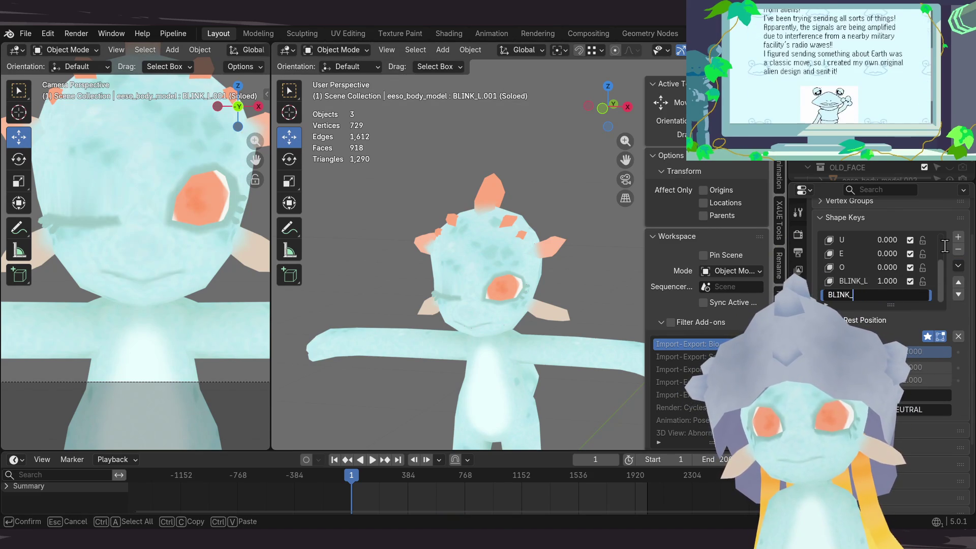
pyautogui.write('R')
pyautogui.press('Return')
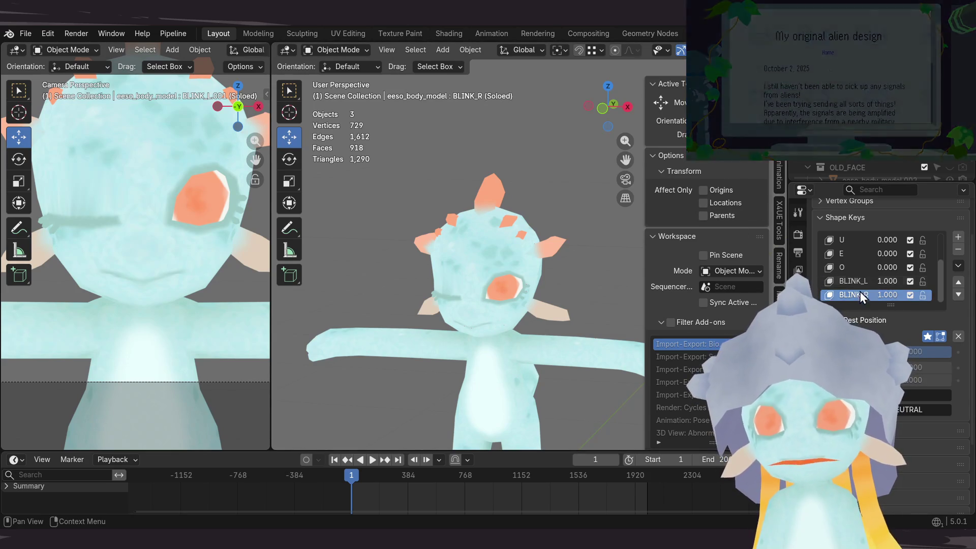
pyautogui.click(859, 281)
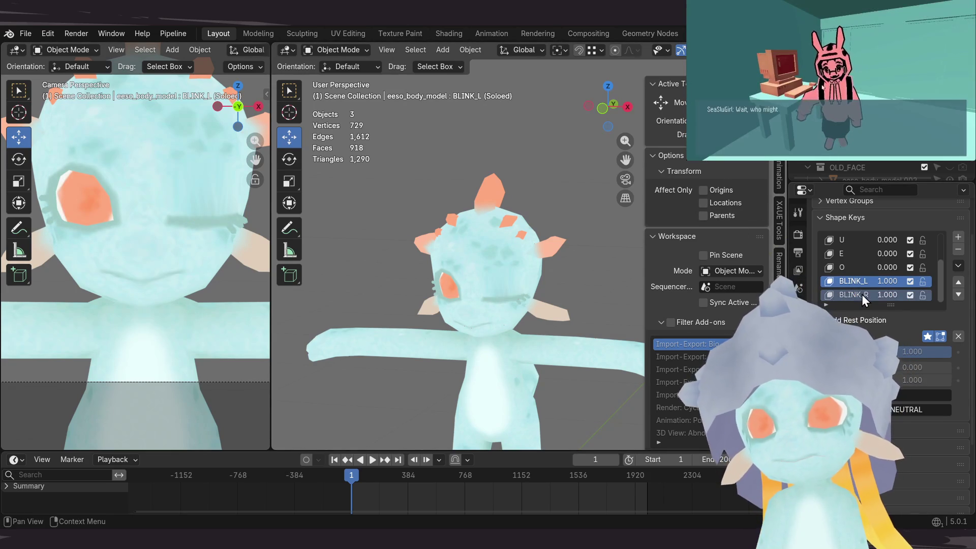
pyautogui.click(958, 266)
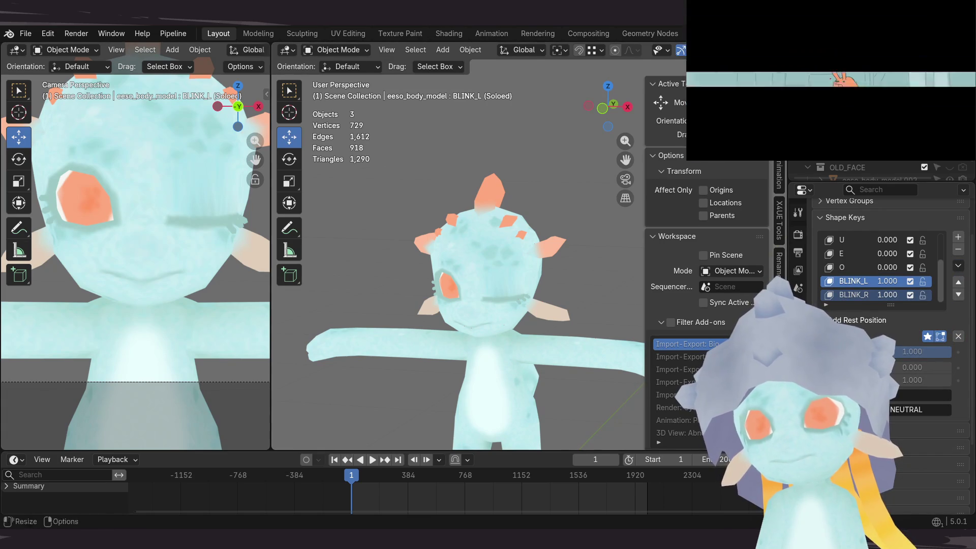
# Step: Turn off Solo, create a New Combined shape key, and set BLINK_R and BLINK_L to 0
pyautogui.click(928, 336)
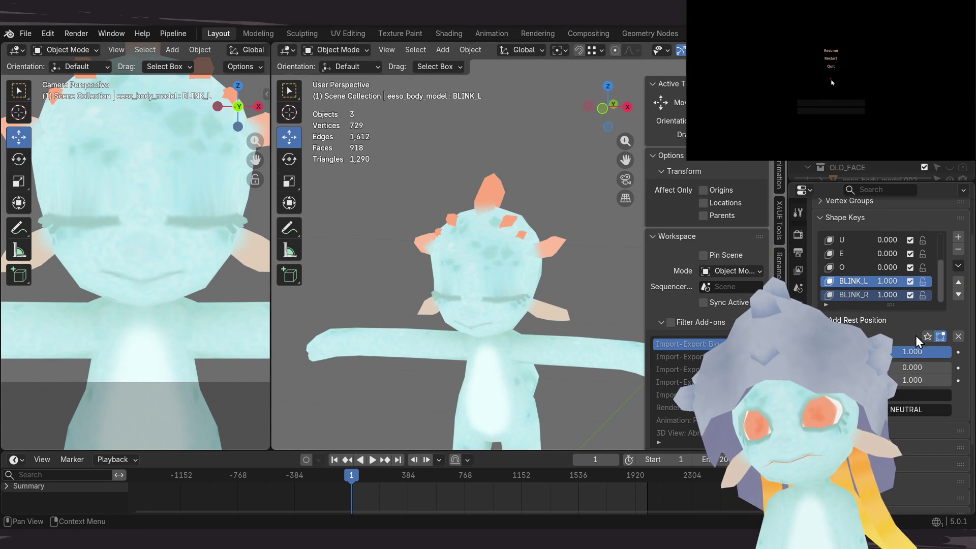
pyautogui.click(958, 266)
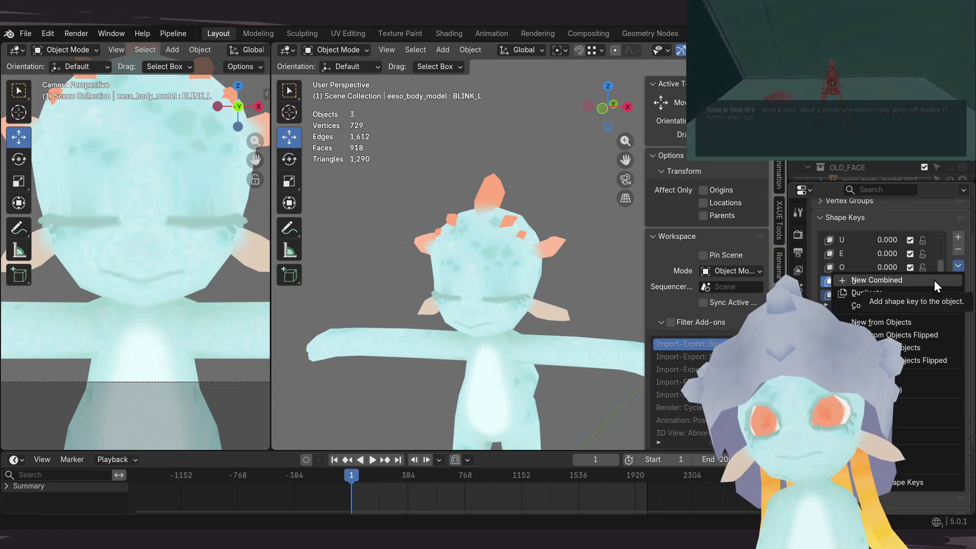
pyautogui.click(932, 281)
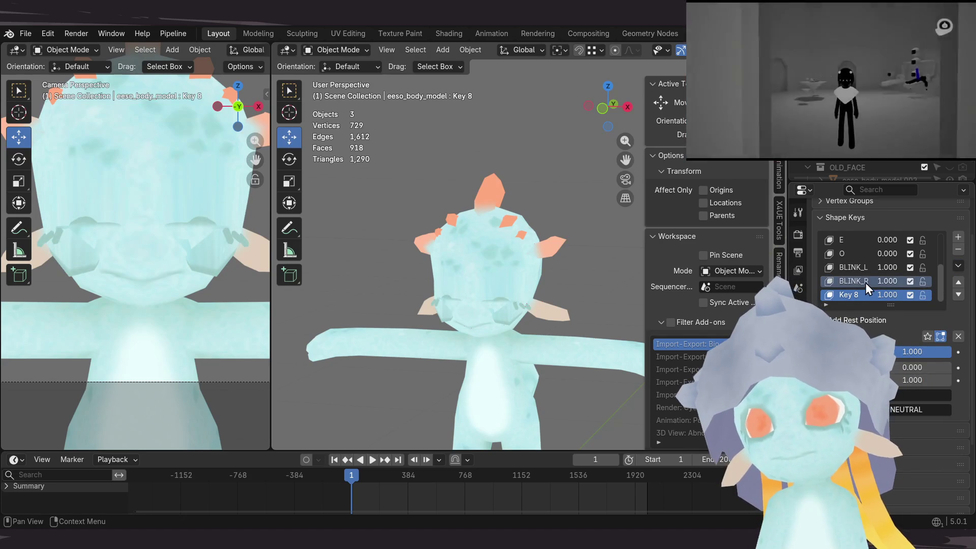
pyautogui.click(866, 282)
pyautogui.moveTo(920, 352); pyautogui.dragTo(865, 353)
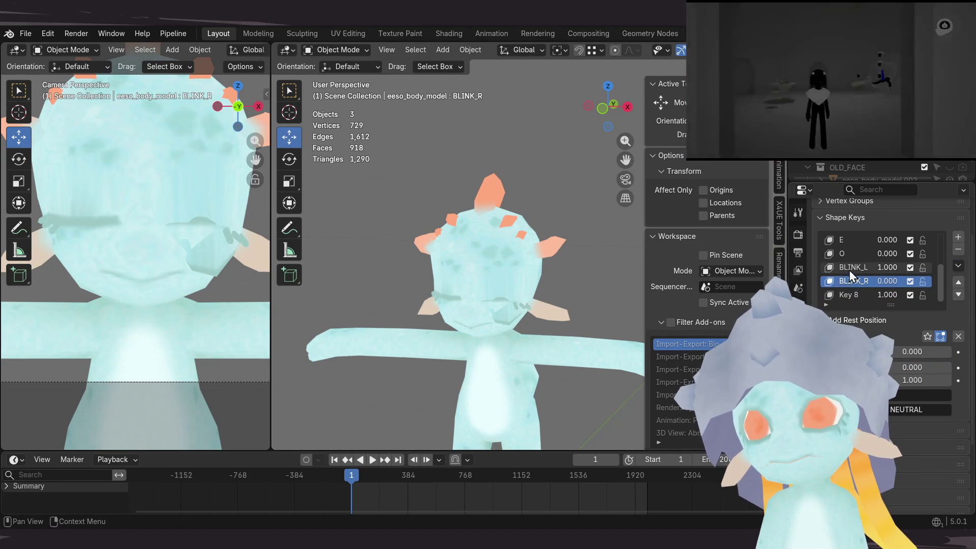
pyautogui.click(848, 272)
pyautogui.moveTo(941, 353); pyautogui.dragTo(864, 354)
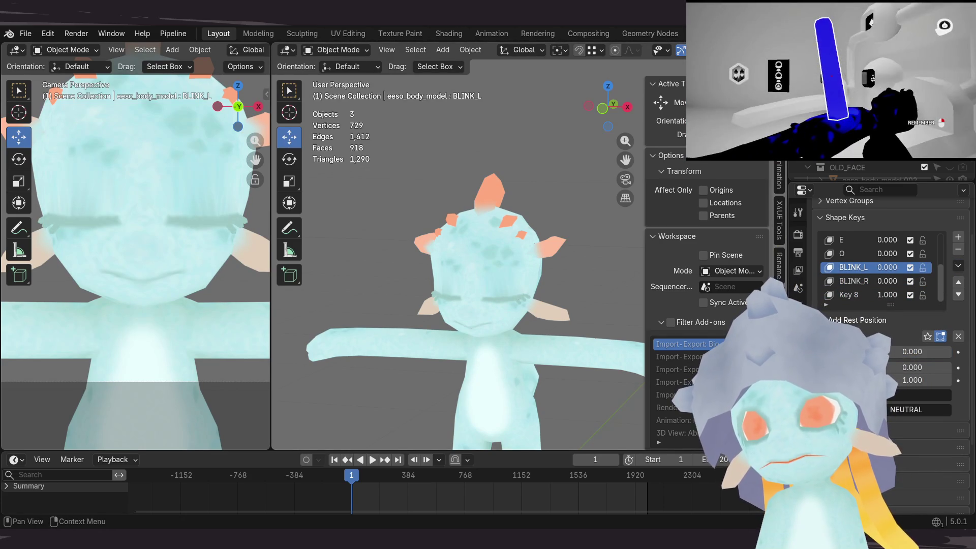
# Step: Test the new Key 8, rename it BLINK, and save the file
pyautogui.click(859, 295)
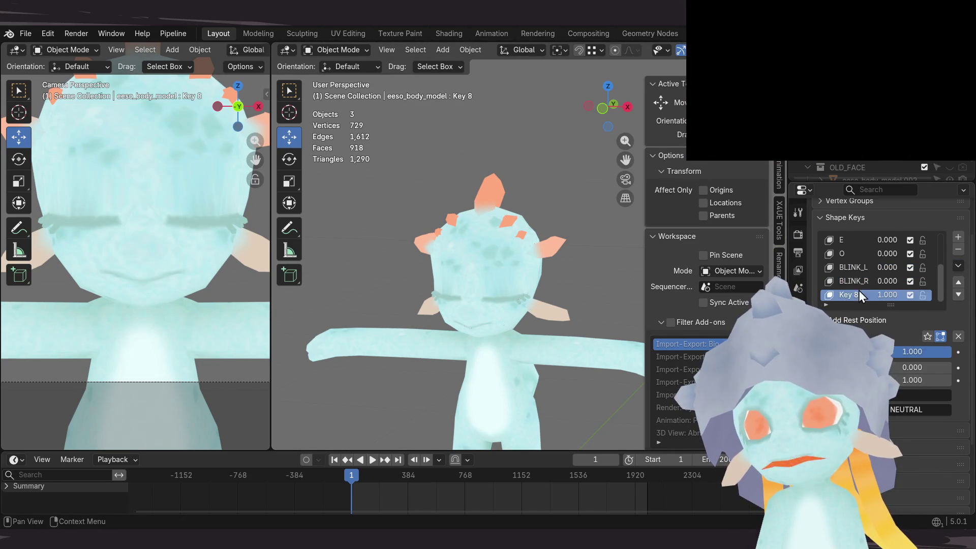
pyautogui.moveTo(903, 356)
pyautogui.mouseDown()
pyautogui.moveTo(859, 356)
pyautogui.moveTo(968, 344)
pyautogui.mouseUp()
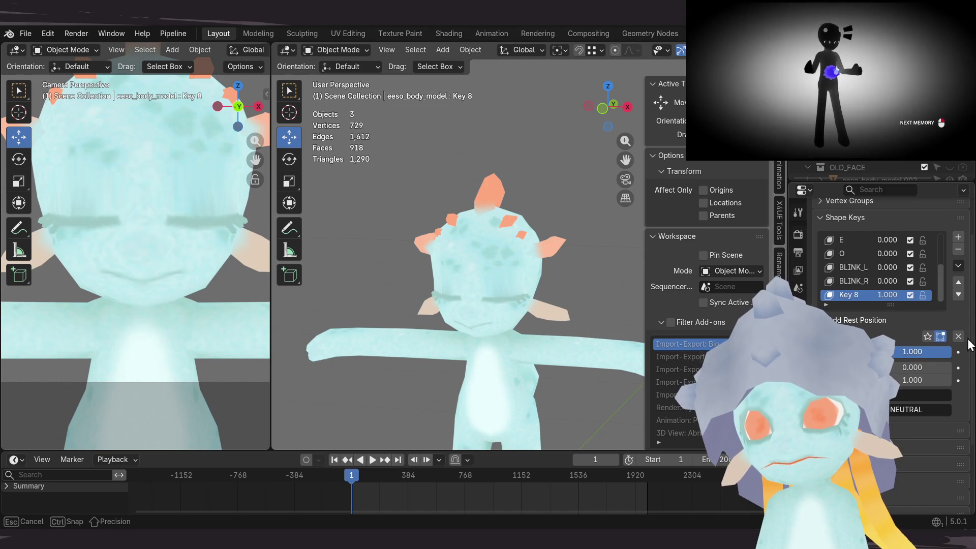
pyautogui.doubleClick(871, 295)
pyautogui.write('B')
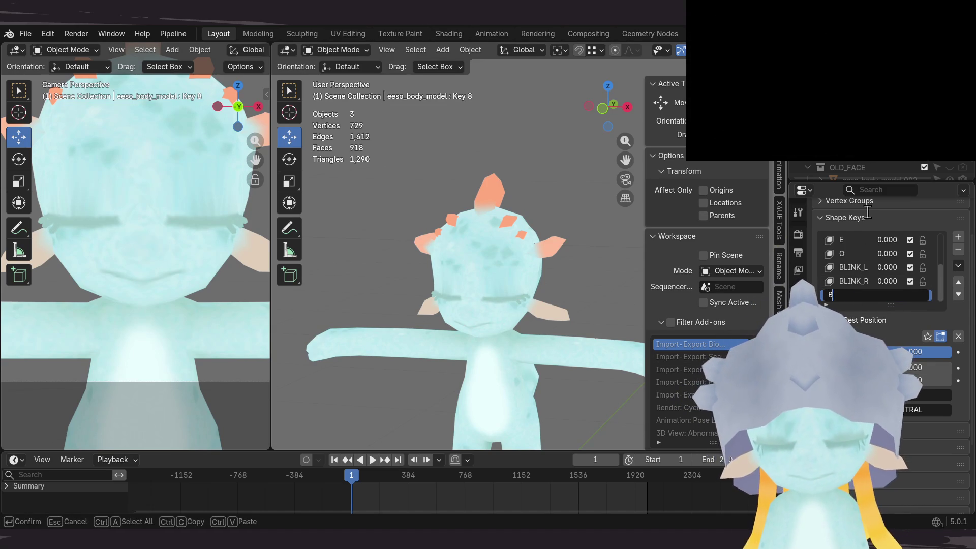
pyautogui.press('Return')
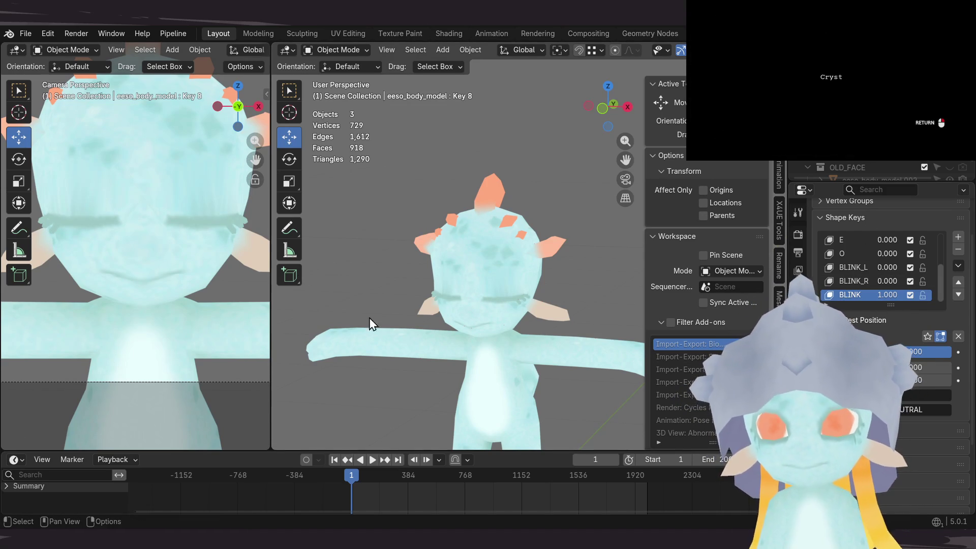
pyautogui.keyDown('shift'); pyautogui.moveTo(364, 307); pyautogui.dragTo(354, 312, button='middle'); pyautogui.keyUp('shift')
pyautogui.hotkey('ctrl', 's')
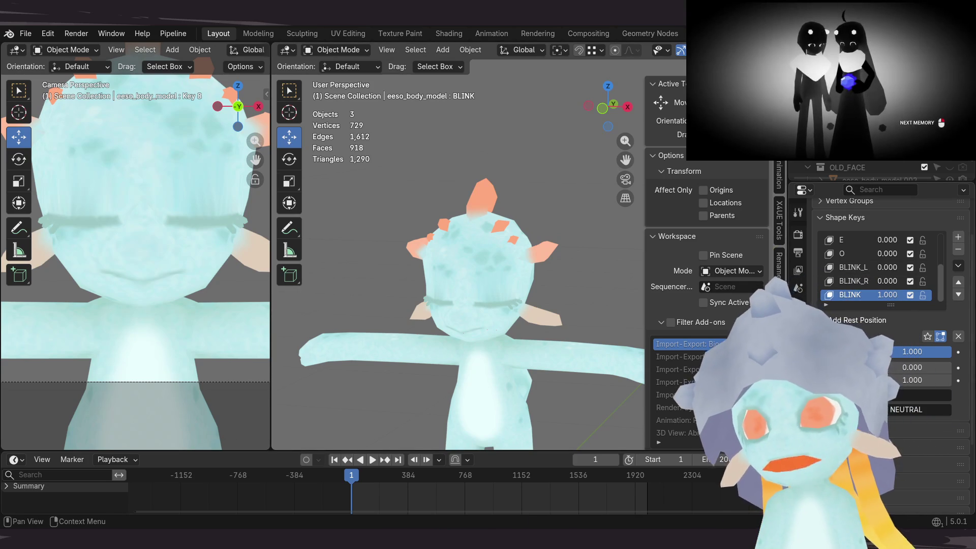
pyautogui.moveTo(890, 304); pyautogui.dragTo(891, 386)
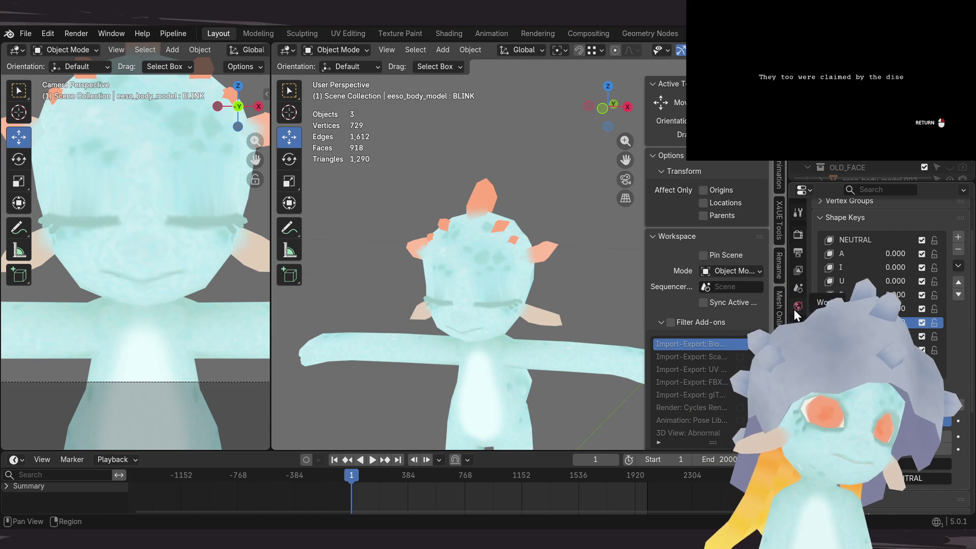
pyautogui.moveTo(526, 320)
pyautogui.mouseDown(button='middle')
pyautogui.moveTo(516, 270)
pyautogui.moveTo(607, 251)
pyautogui.moveTo(503, 287)
pyautogui.moveTo(527, 305)
pyautogui.mouseUp(button='middle')
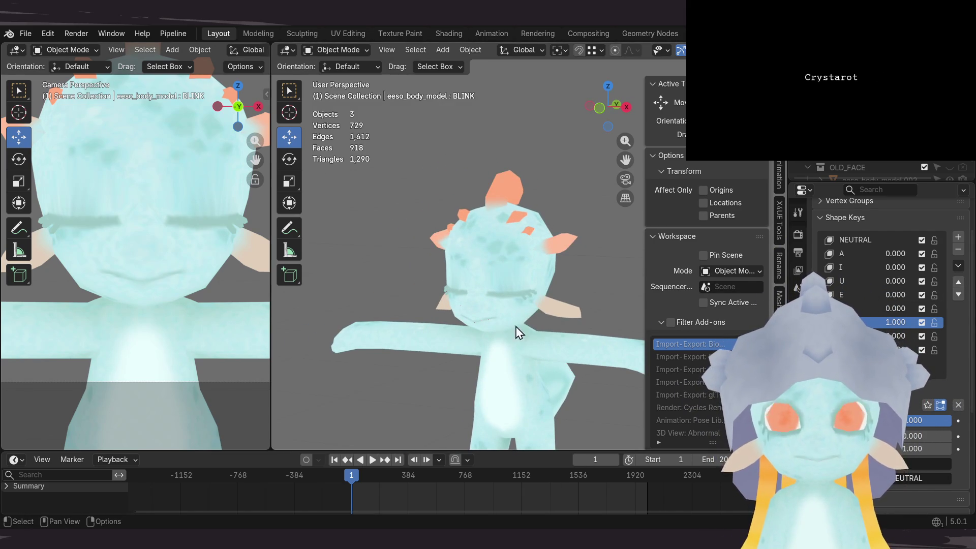
# Step: Select the BLINK shape key, set its value to 0, and solo it
pyautogui.scroll(3, 517, 329)
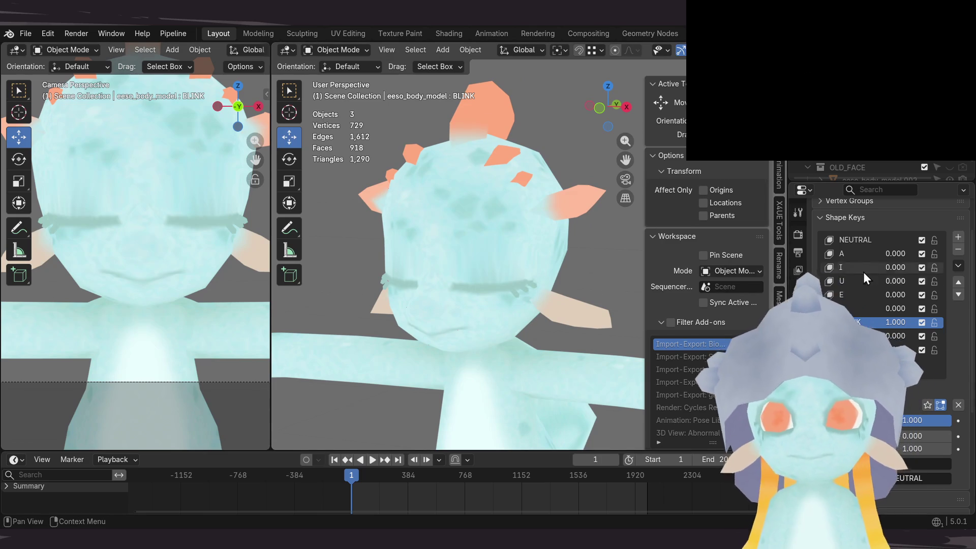
pyautogui.click(845, 243)
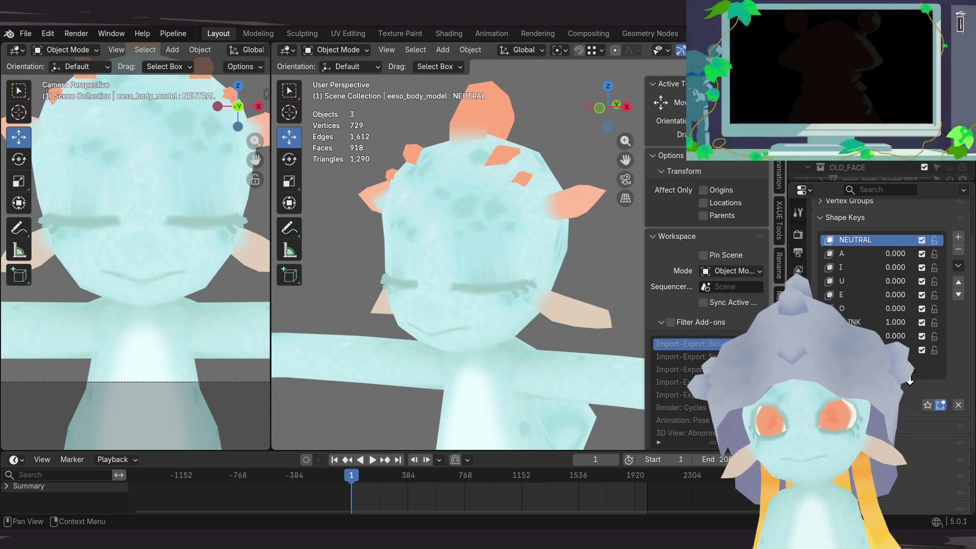
pyautogui.click(867, 324)
pyautogui.moveTo(923, 425); pyautogui.dragTo(890, 425)
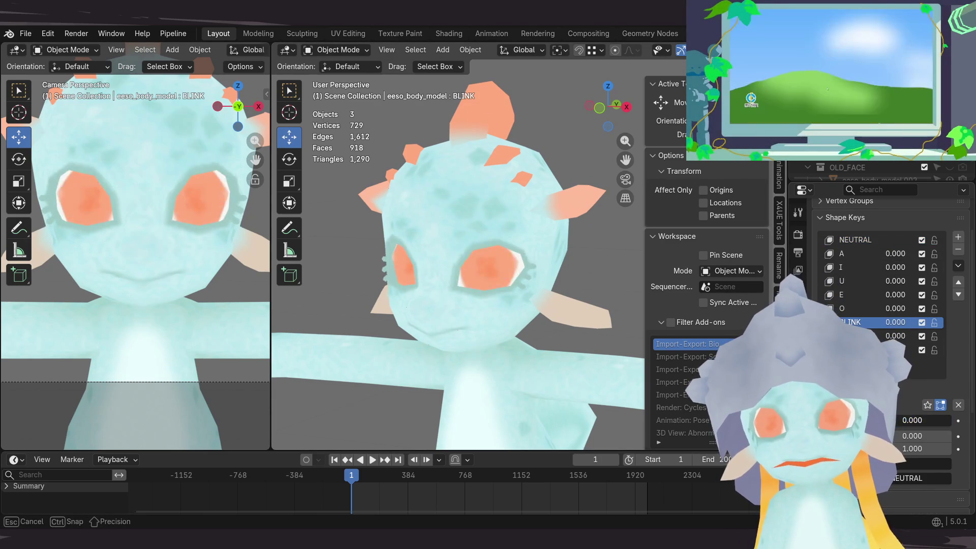
pyautogui.click(926, 404)
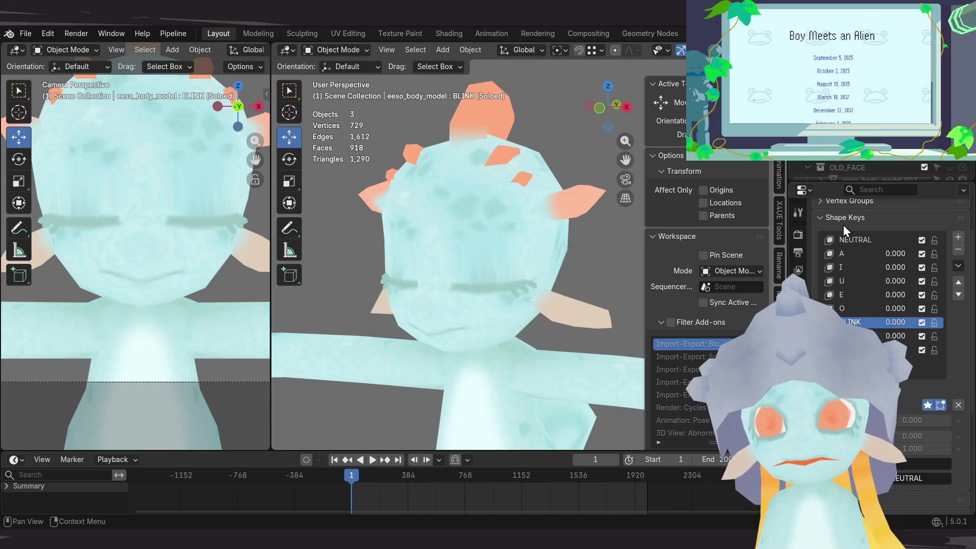
# Step: Alternate between NEUTRAL and BLINK to compare open and closed eyes, ending on BLINK
pyautogui.click(852, 245)
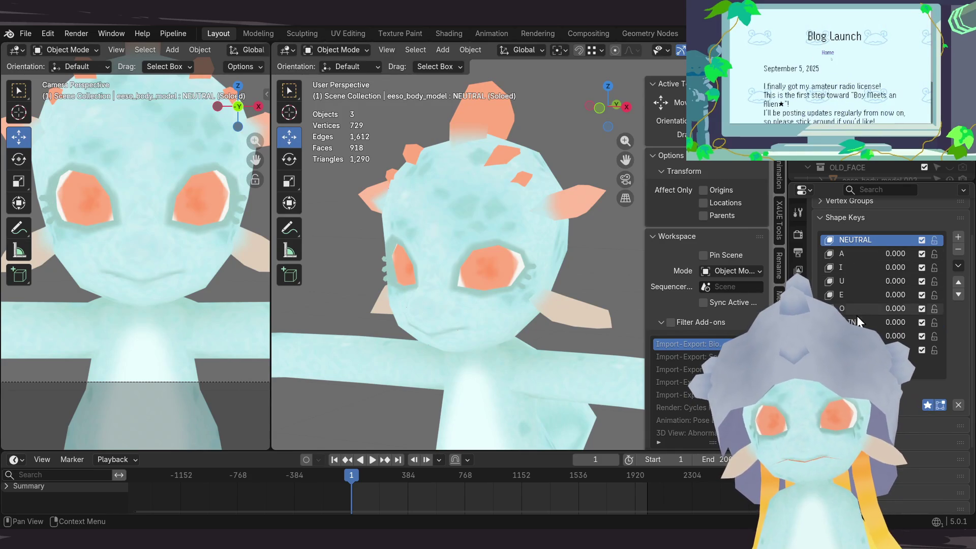
pyautogui.click(857, 321)
pyautogui.click(859, 245)
pyautogui.click(858, 323)
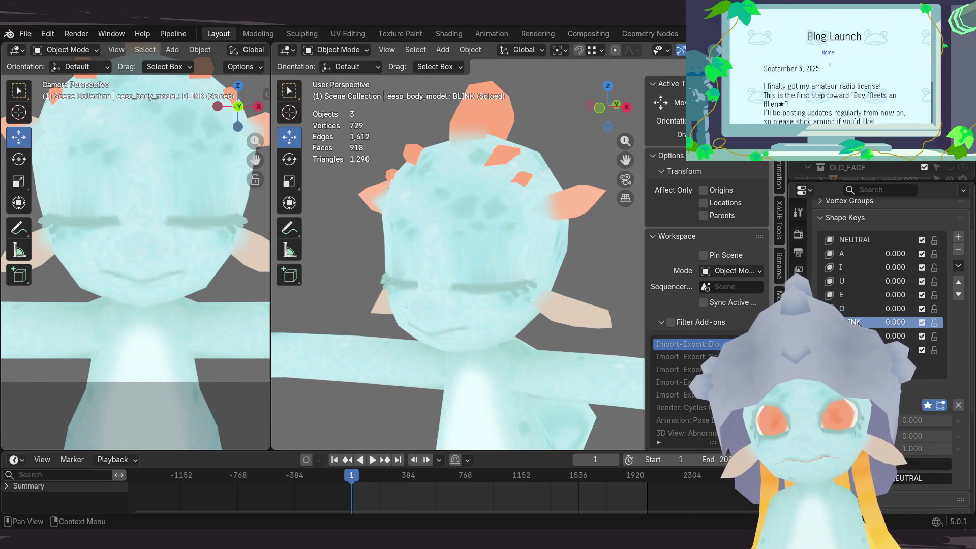
pyautogui.click(843, 239)
pyautogui.click(853, 320)
pyautogui.click(855, 240)
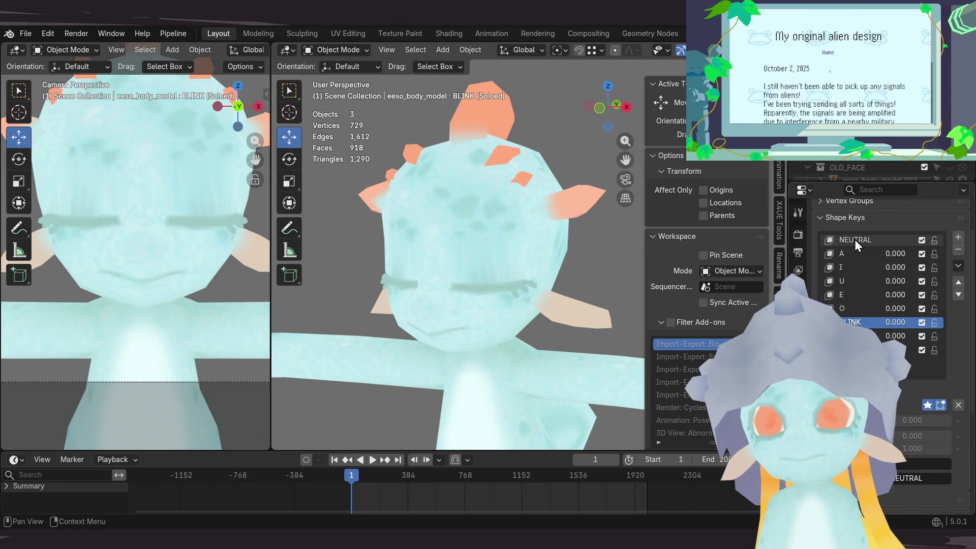
pyautogui.click(863, 321)
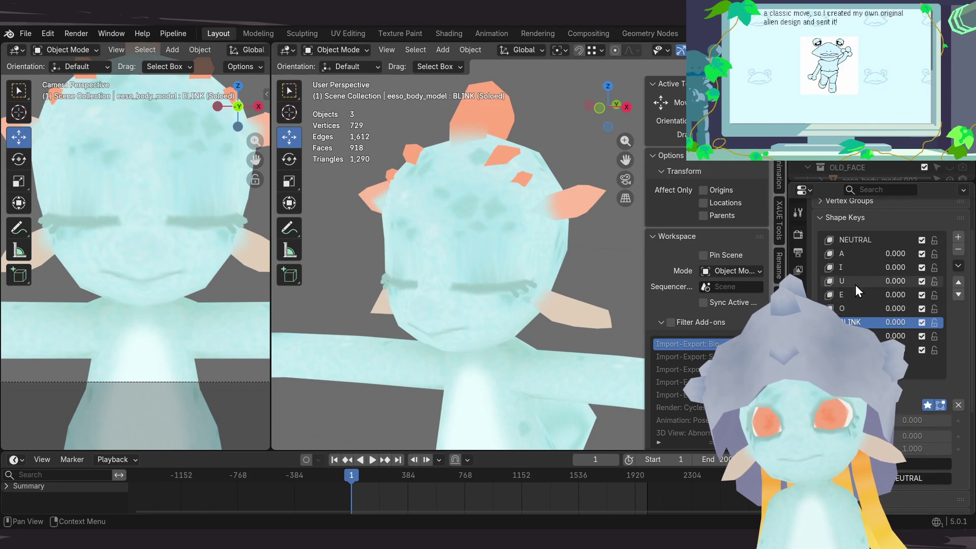
pyautogui.click(852, 240)
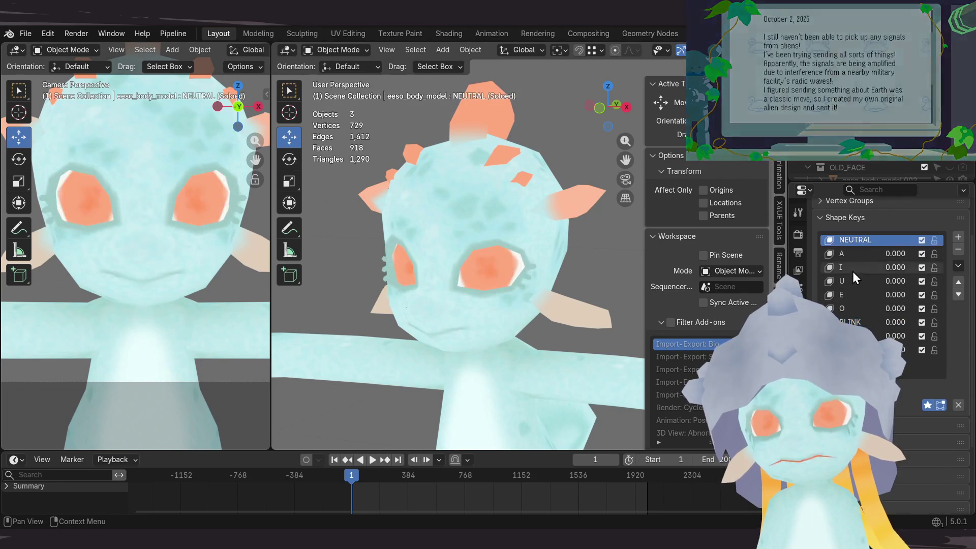
pyautogui.click(855, 322)
pyautogui.scroll(-5, 469, 270)
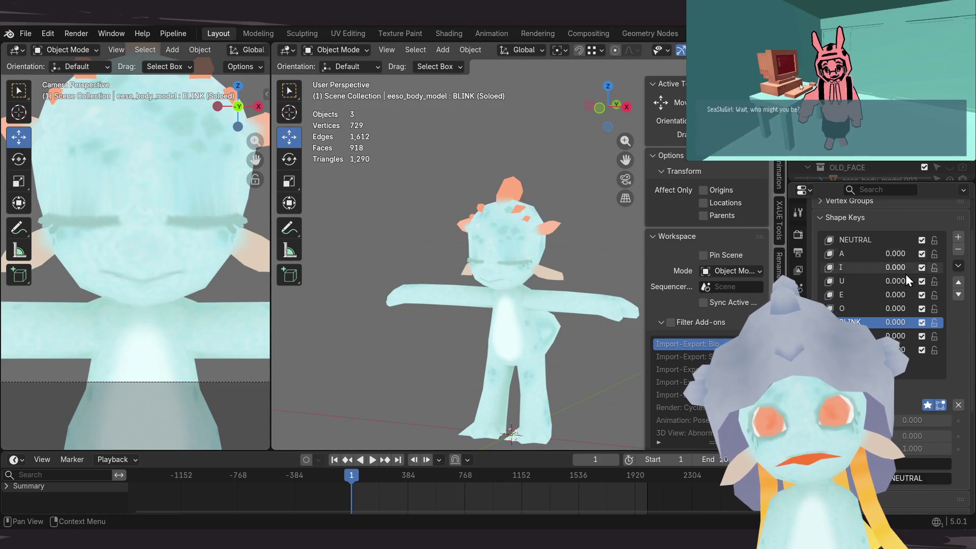
pyautogui.click(850, 241)
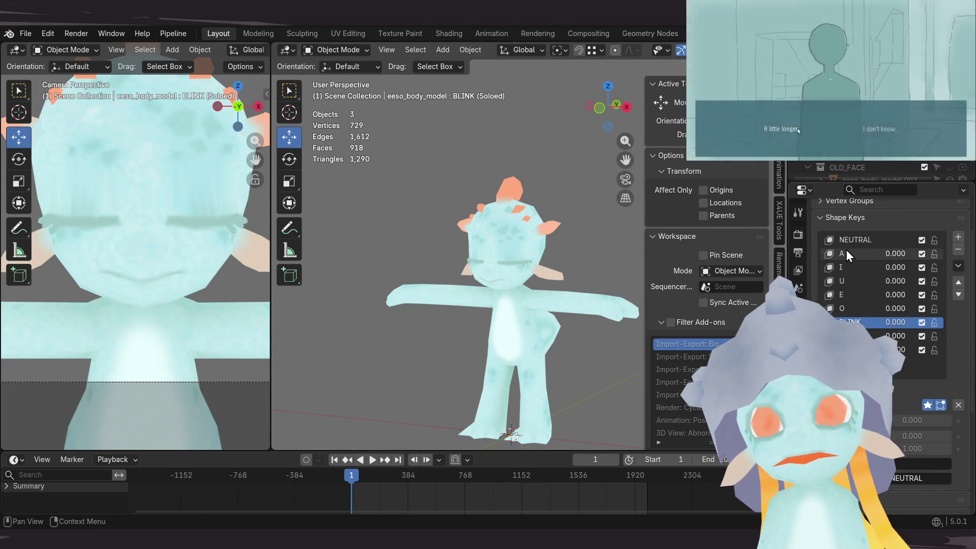
pyautogui.click(846, 322)
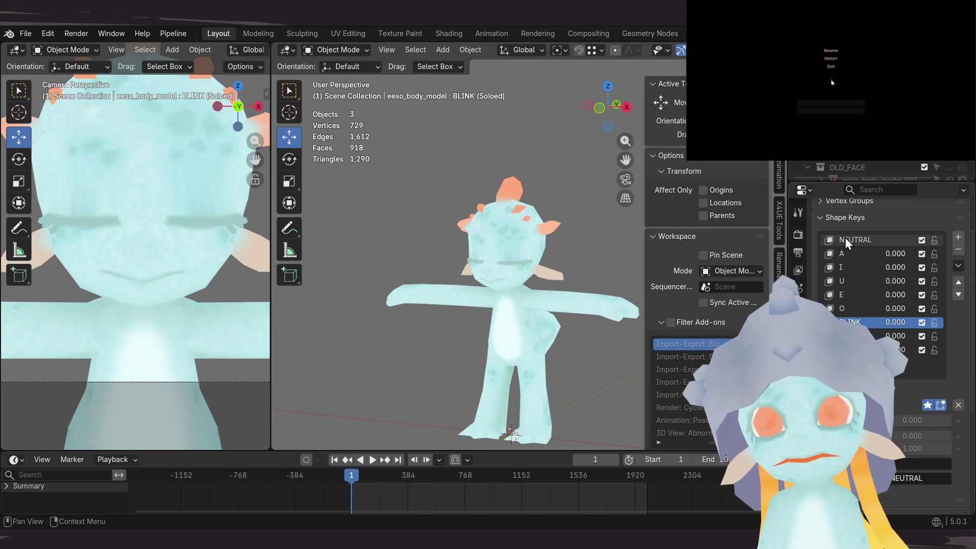
pyautogui.click(846, 239)
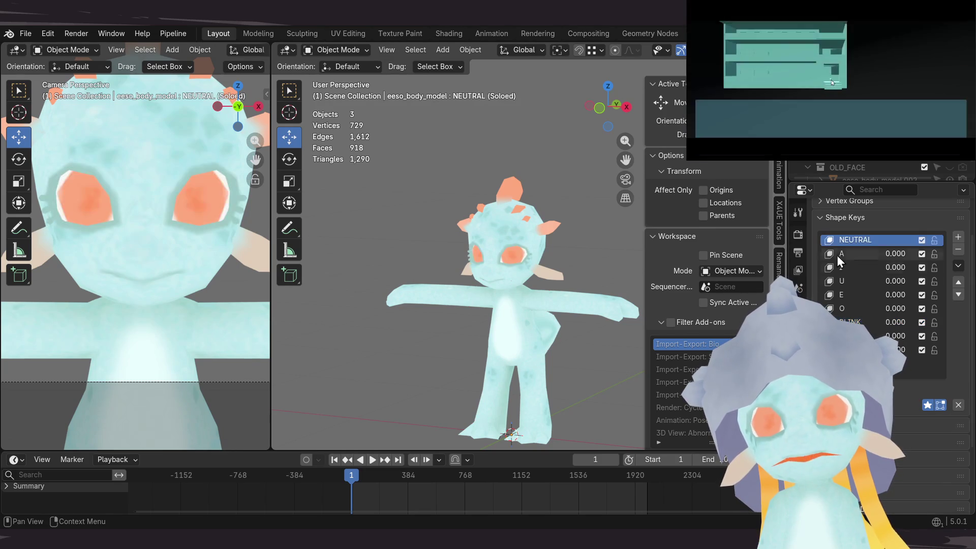
pyautogui.click(865, 322)
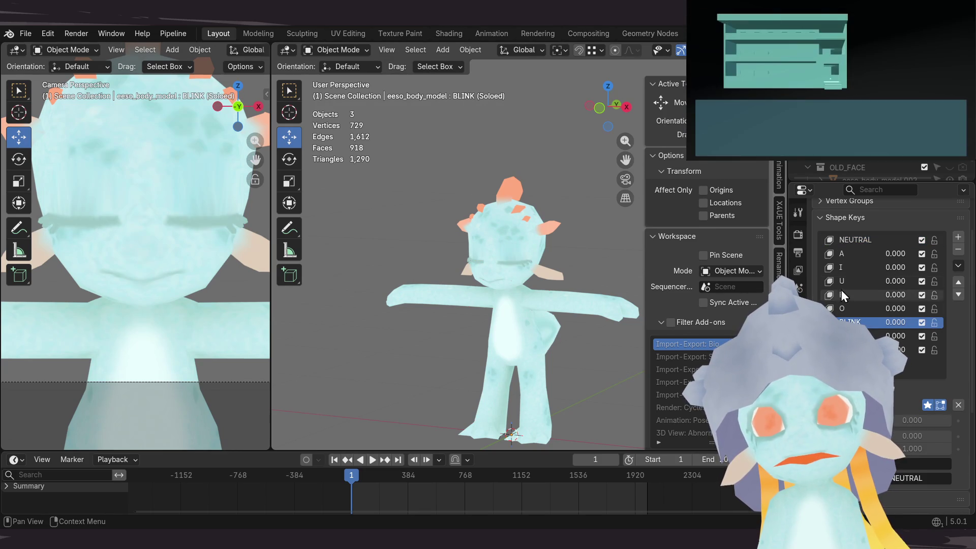
pyautogui.click(846, 241)
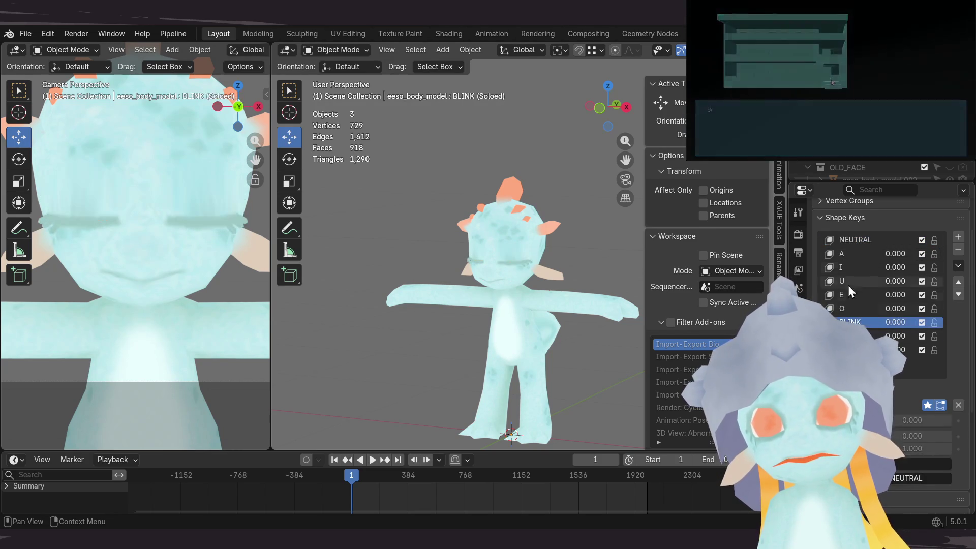
pyautogui.click(864, 322)
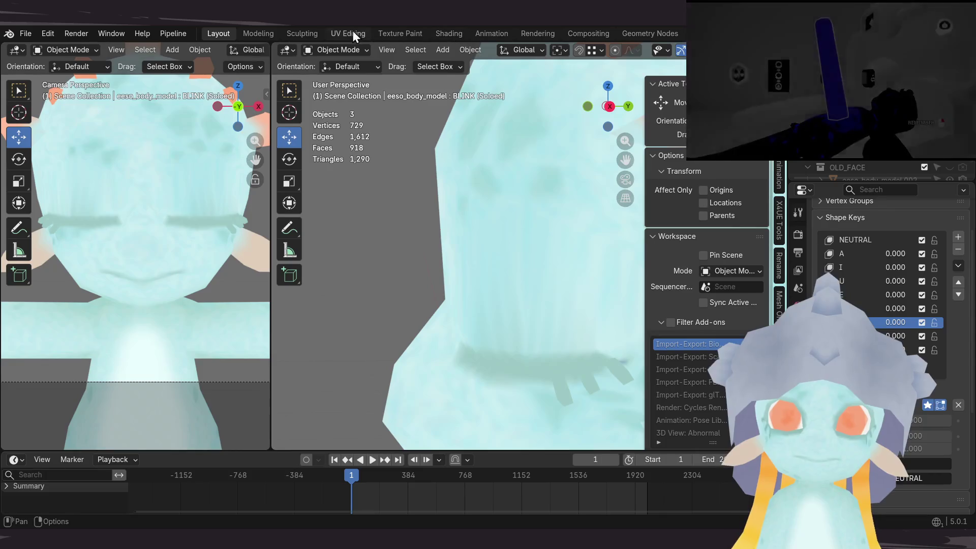
# Step: Switch to the UV Editing workspace and set the viewport to Material Preview
pyautogui.click(348, 33)
pyautogui.scroll(8, 597, 257)
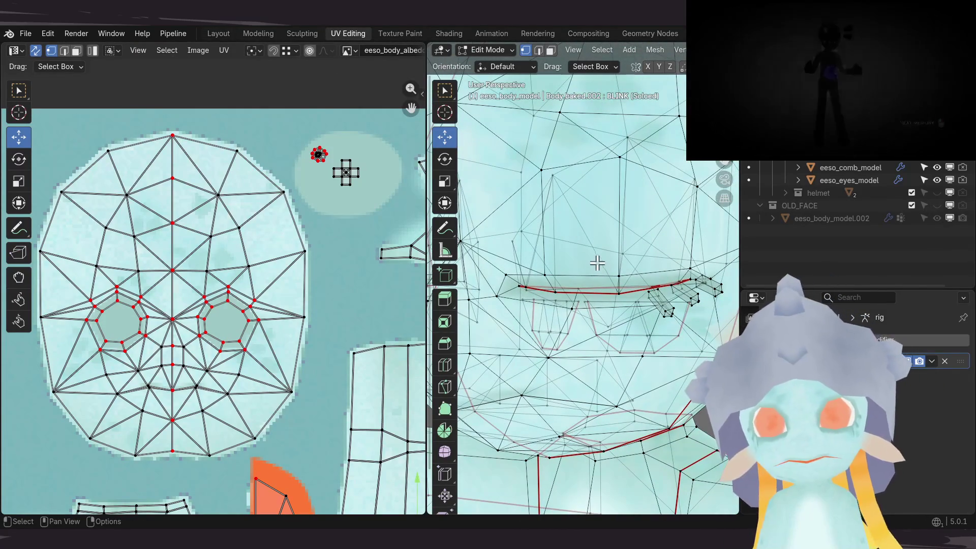
pyautogui.press('z')
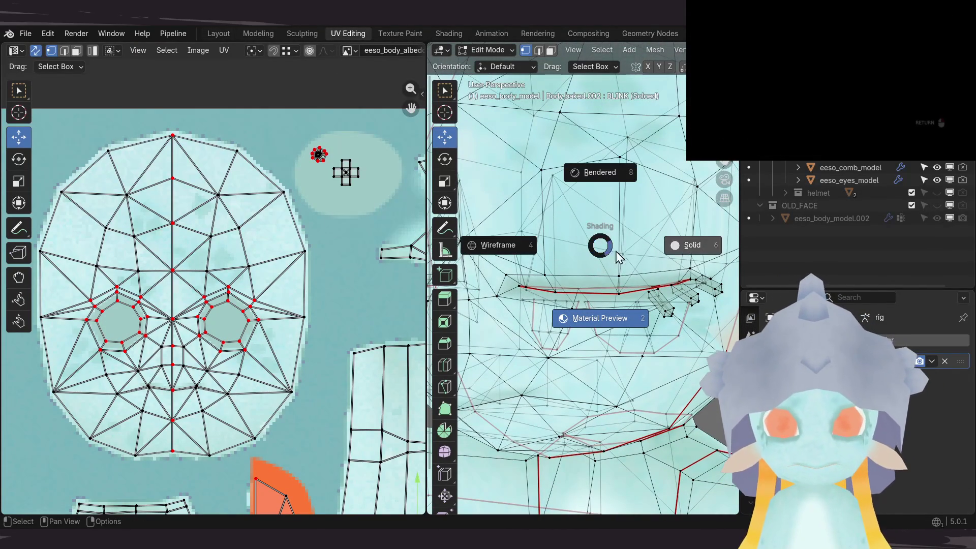
pyautogui.click(609, 312)
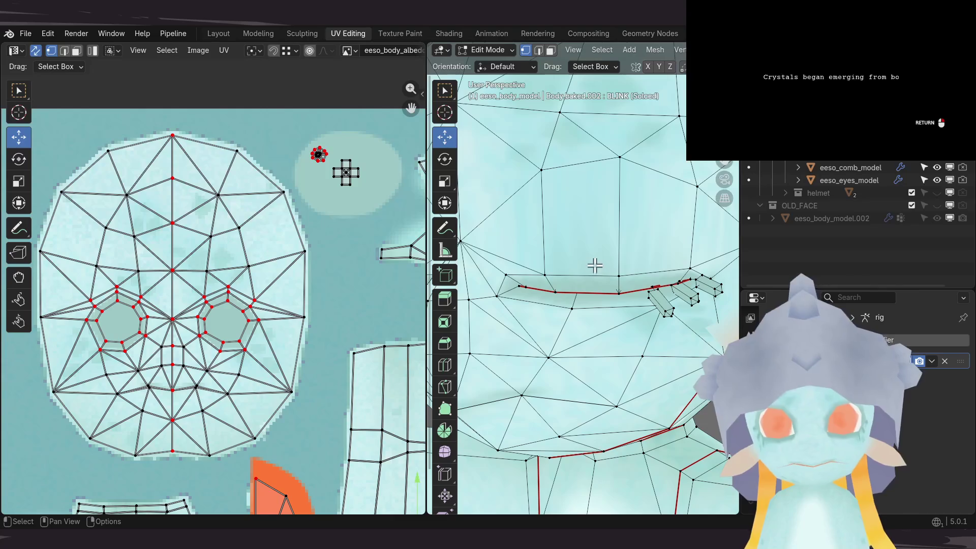
# Step: Nudge the eye-corner UV vertices slightly upward, undoing unwanted moves, leaving one vertex moved 0.001709 m in Y
pyautogui.scroll(8, 207, 323)
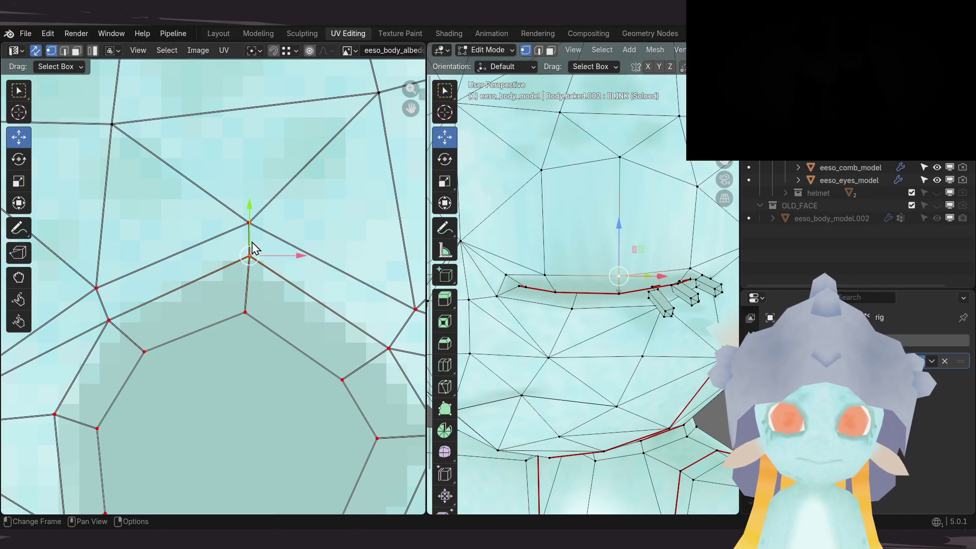
pyautogui.moveTo(249, 208); pyautogui.dragTo(244, 196)
pyautogui.scroll(-8, 213, 229)
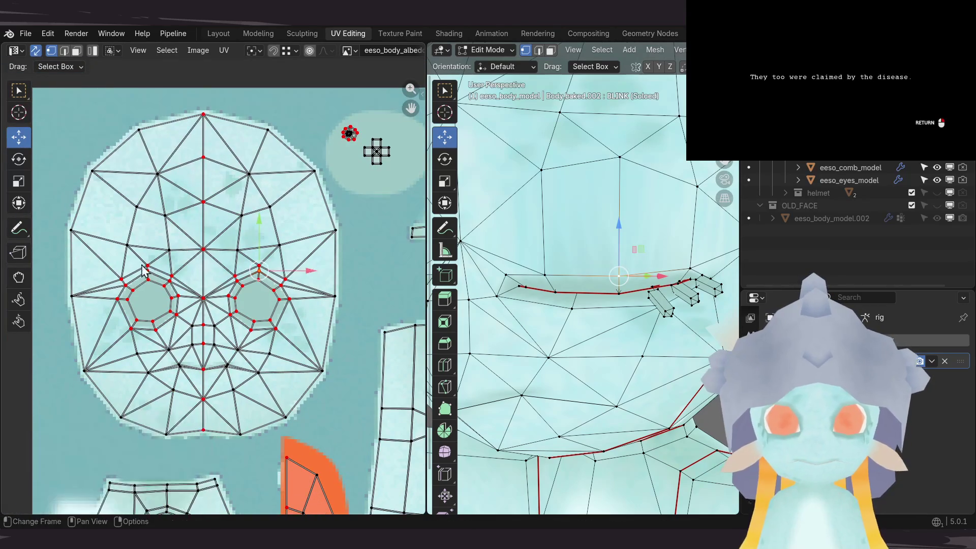
pyautogui.scroll(6, 196, 273)
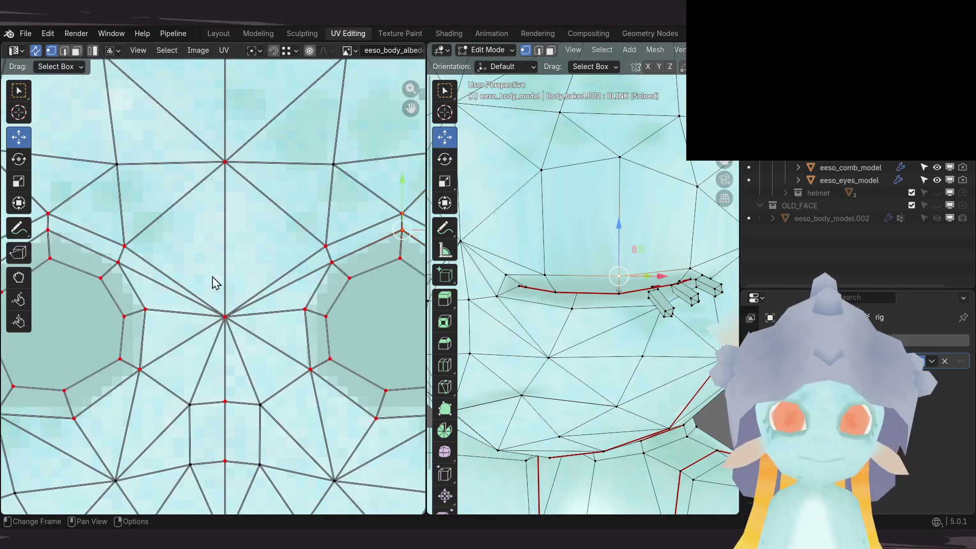
pyautogui.scroll(-1, 303, 311)
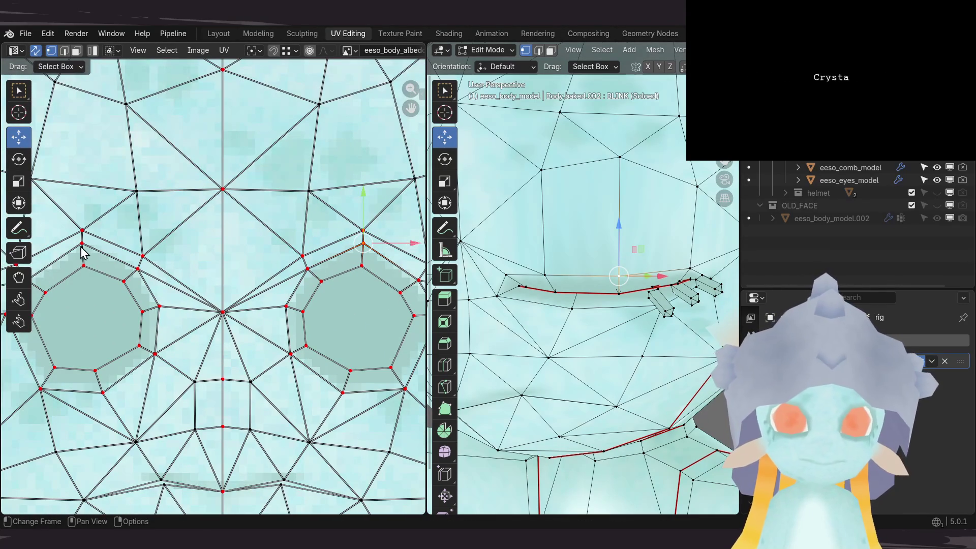
pyautogui.moveTo(225, 193); pyautogui.dragTo(224, 182)
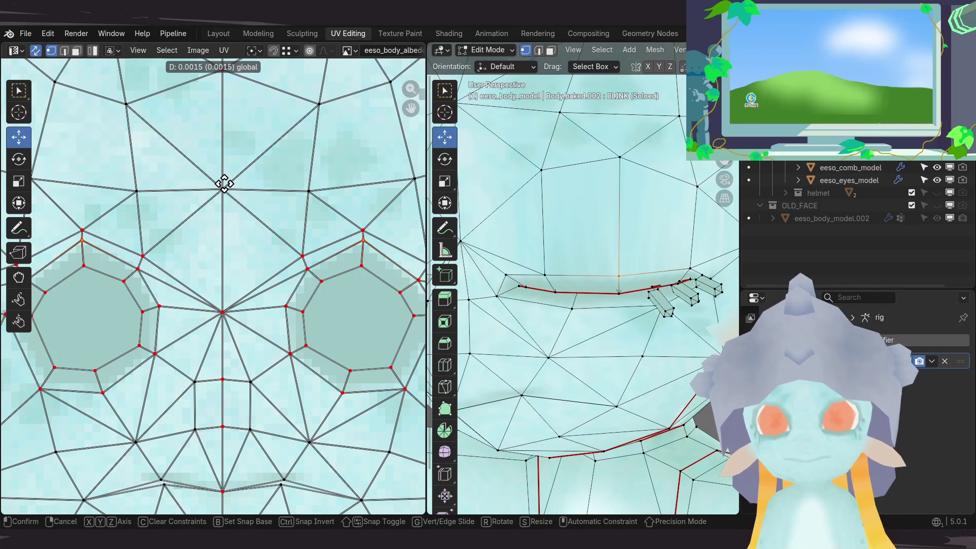
pyautogui.moveTo(225, 183); pyautogui.dragTo(225, 185)
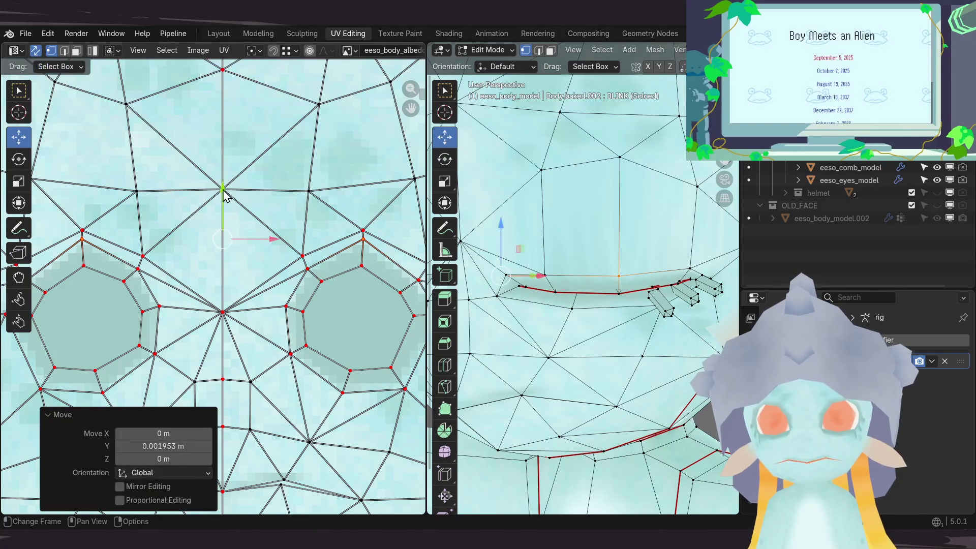
pyautogui.hotkey('ctrl', 'z')
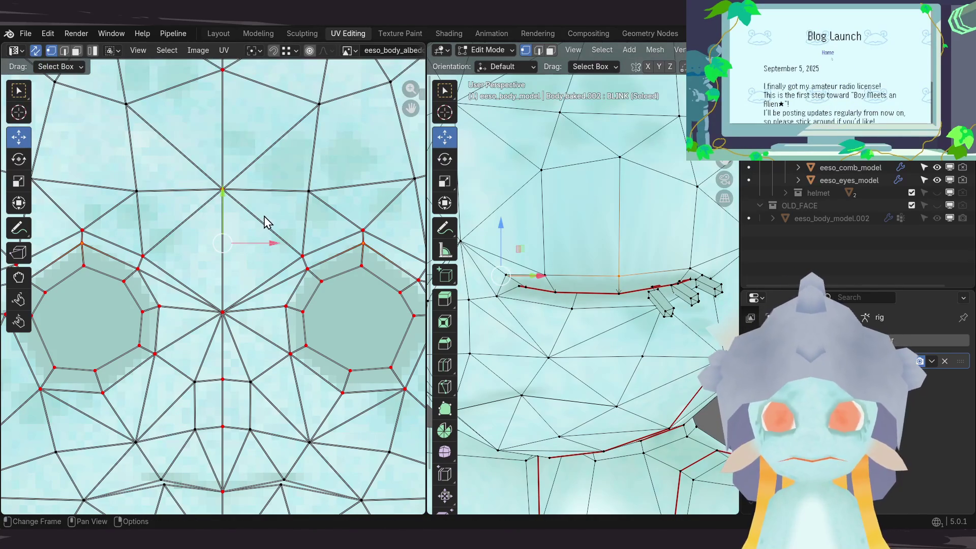
pyautogui.moveTo(224, 199); pyautogui.dragTo(224, 196)
pyautogui.moveTo(314, 254); pyautogui.dragTo(248, 219, button='middle')
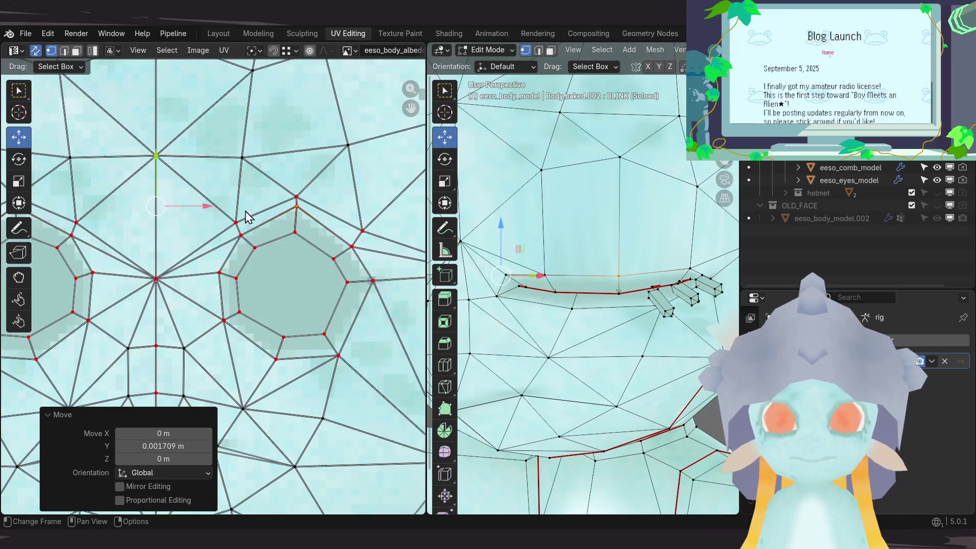
pyautogui.hotkey('ctrl', 'z')
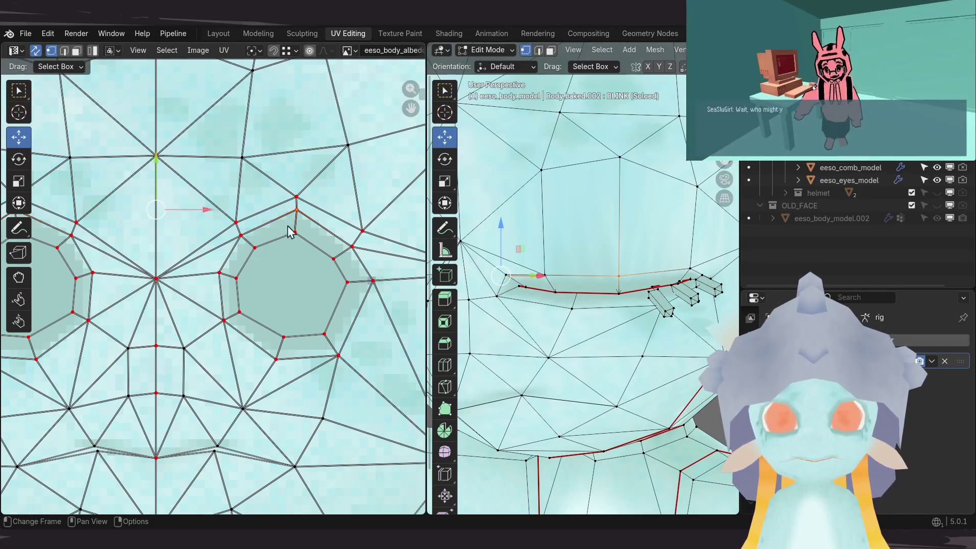
# Step: Show the UV wireframe layer over the face texture and select the eye-shape layer
pyautogui.scroll(5, 397, 237)
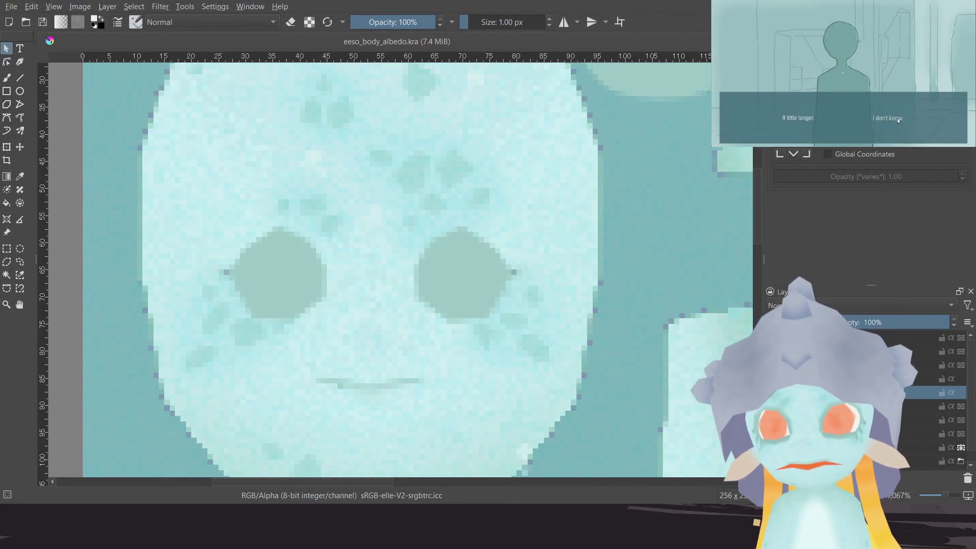
pyautogui.hotkey('ctrl', 'v')
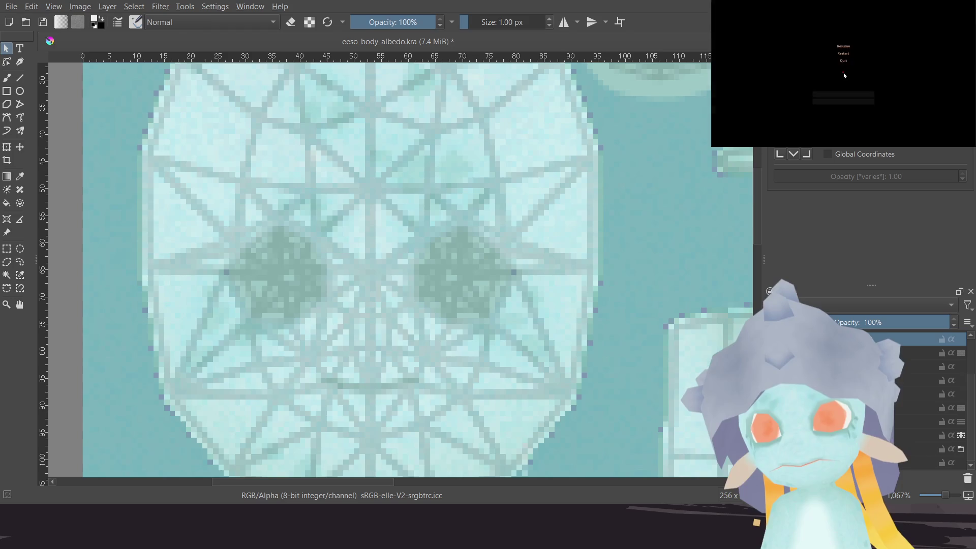
pyautogui.click(914, 380)
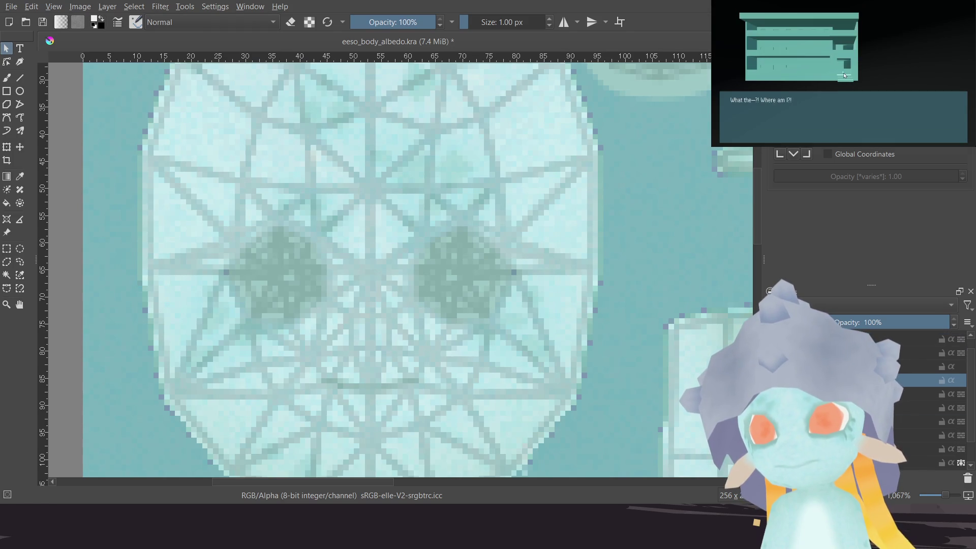
pyautogui.keyDown('ctrl'); pyautogui.scroll(3, 490, 277); pyautogui.keyUp('ctrl')
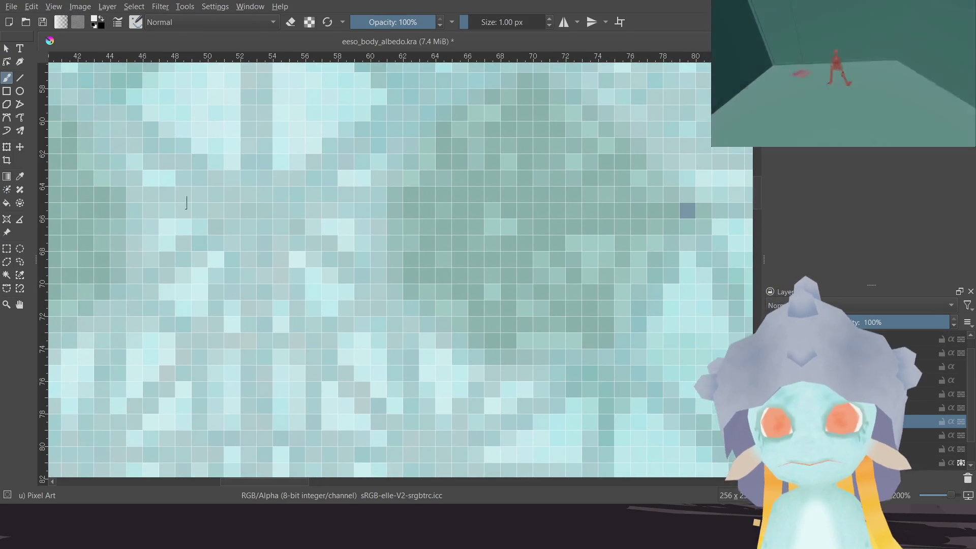
pyautogui.keyDown('ctrl'); pyautogui.scroll(-5, 503, 235); pyautogui.keyUp('ctrl')
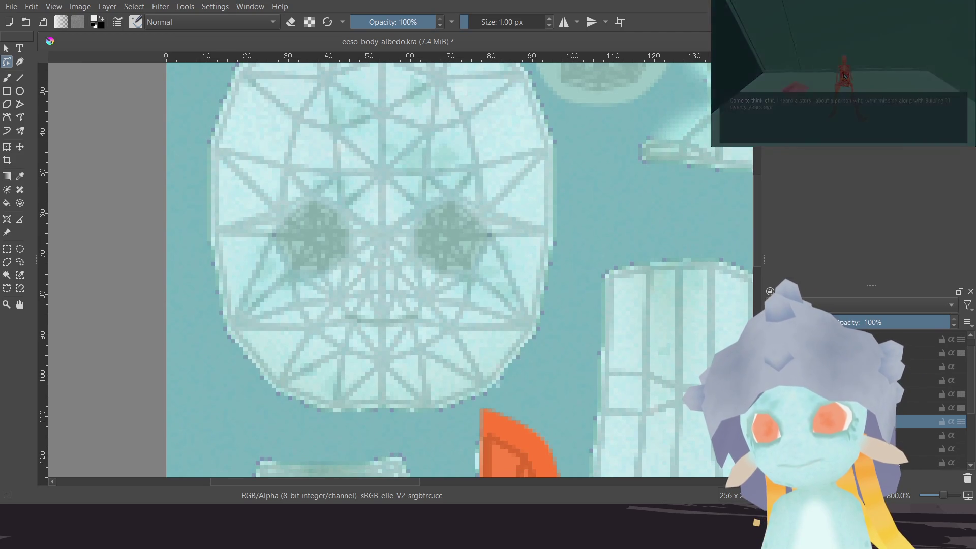
pyautogui.click(935, 362)
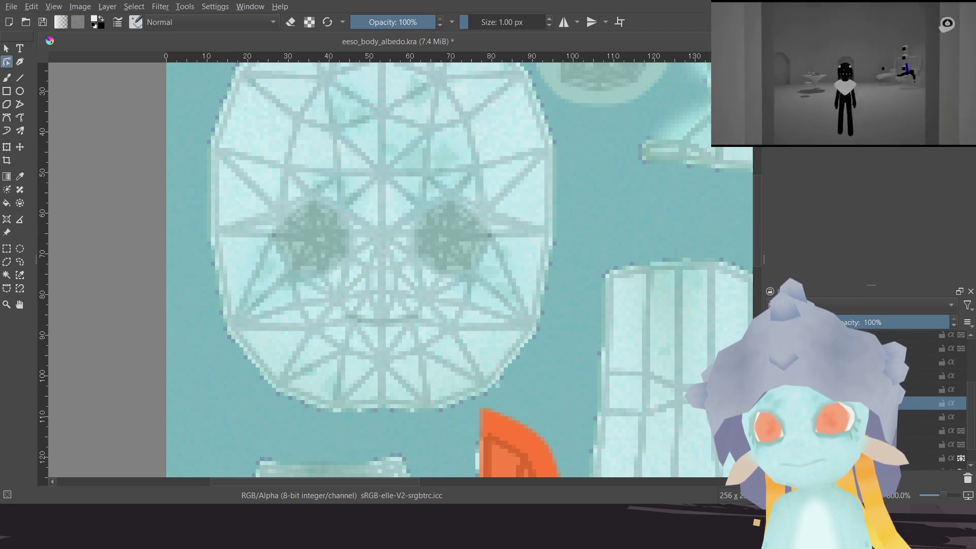
pyautogui.click(935, 403)
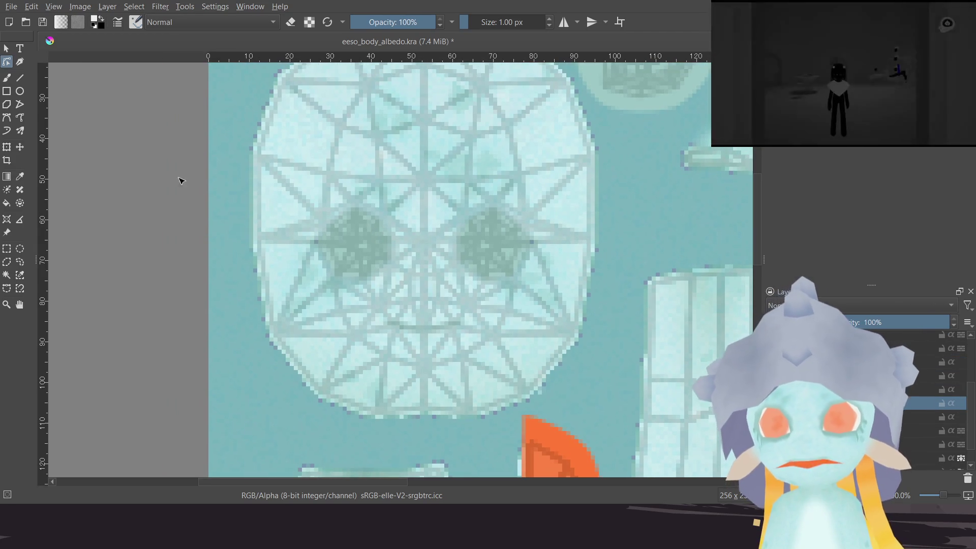
# Step: Move the right eye polygon's nodes to fit the UV eye hole and save eeso_body_albedo.kra
pyautogui.keyDown('ctrl'); pyautogui.scroll(3, 501, 233); pyautogui.keyUp('ctrl')
pyautogui.keyDown('ctrl'); pyautogui.scroll(2, 487, 192); pyautogui.keyUp('ctrl')
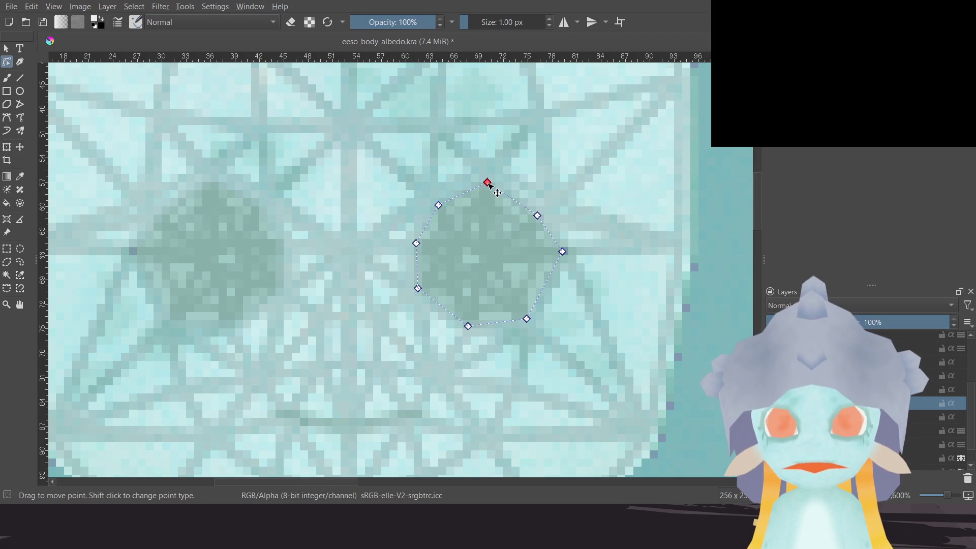
pyautogui.moveTo(489, 188); pyautogui.dragTo(440, 208)
pyautogui.click(537, 215)
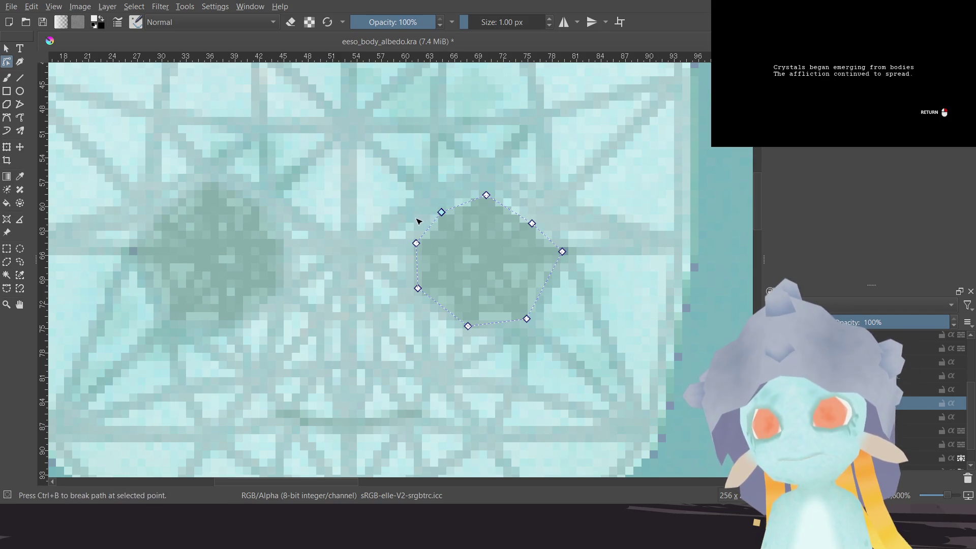
pyautogui.scroll(-3, 419, 221)
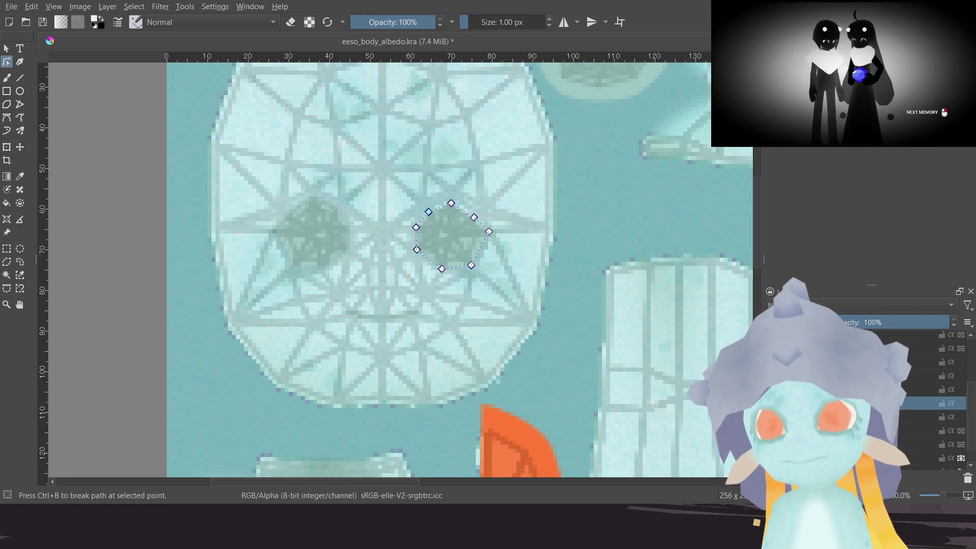
pyautogui.press('pageup')
pyautogui.click(968, 480)
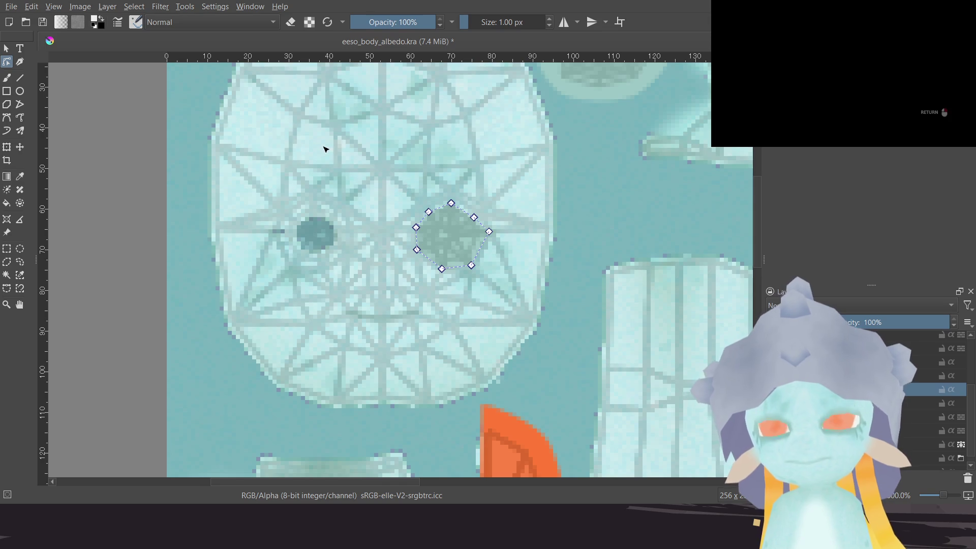
pyautogui.hotkey('ctrl', 's')
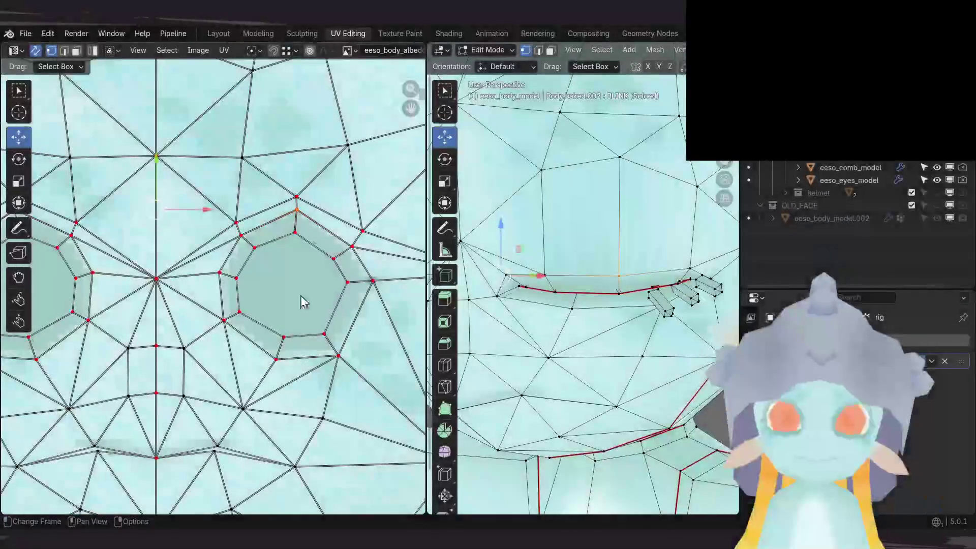
# Step: Check the Shading and Layout workspaces, then come back to UV Editing
pyautogui.click(448, 33)
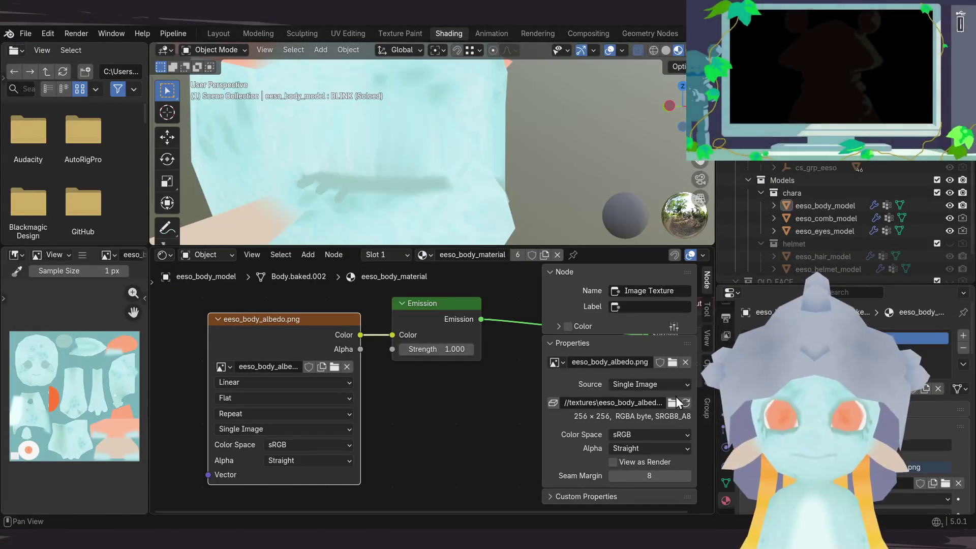
pyautogui.click(231, 33)
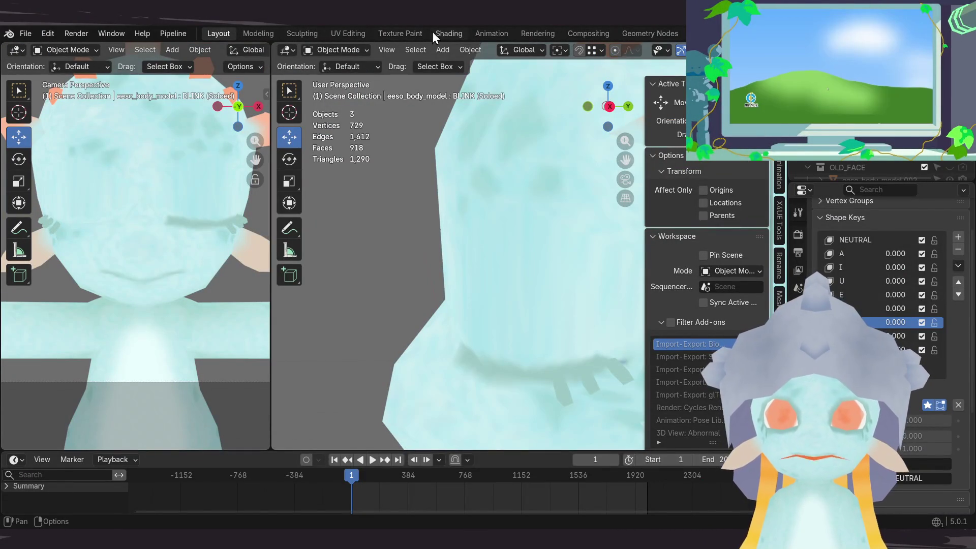
pyautogui.click(362, 34)
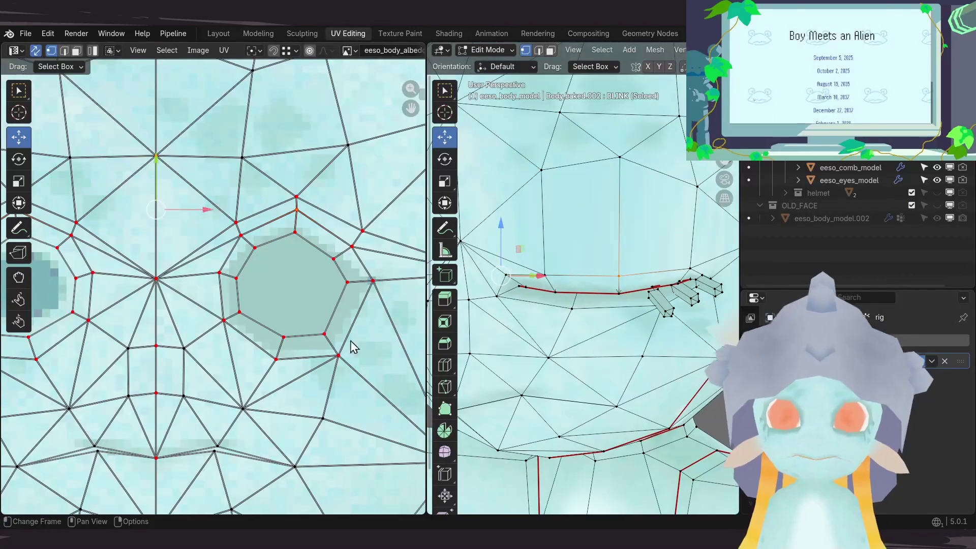
pyautogui.scroll(2, 300, 244)
# Step: Select eye-rim UV vertices and lower them slightly, undoing one misplaced move
pyautogui.click(264, 235)
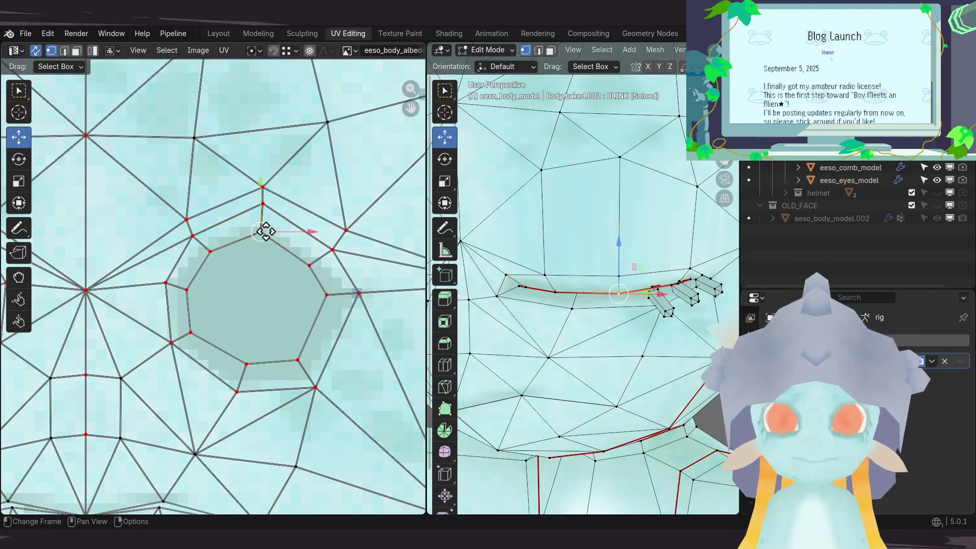
pyautogui.moveTo(262, 205); pyautogui.dragTo(208, 230)
pyautogui.click(211, 253)
pyautogui.hotkey('ctrl', 'z')
pyautogui.hotkey('ctrl', 'z')
pyautogui.hotkey('ctrl', 'z')
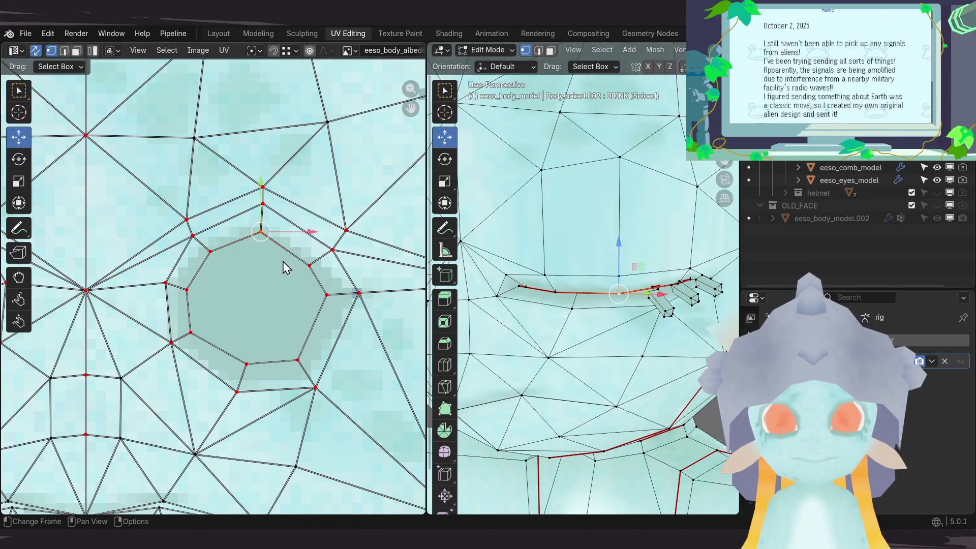
pyautogui.scroll(-4, 282, 261)
pyautogui.scroll(1, 264, 300)
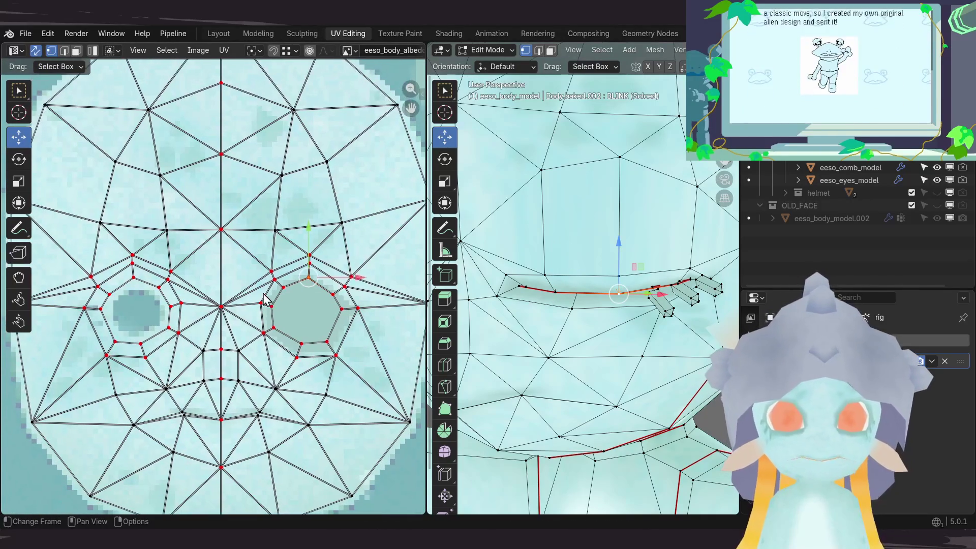
pyautogui.keyDown('shift'); pyautogui.click(134, 278); pyautogui.keyUp('shift')
pyautogui.moveTo(224, 239); pyautogui.dragTo(219, 247)
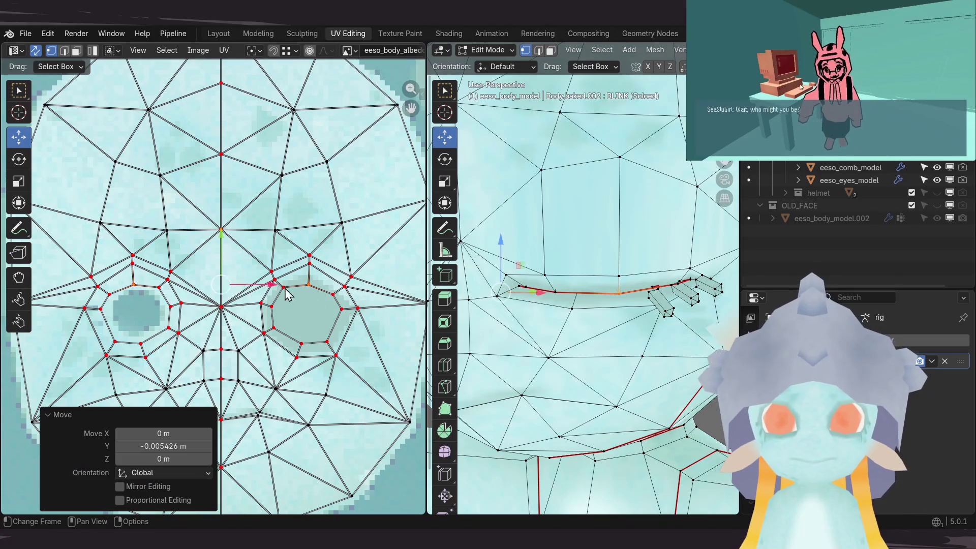
# Step: Lower matching eye-rim vertices and upper-rim edges on both eyes vertically along Y
pyautogui.click(333, 294)
pyautogui.keyDown('shift'); pyautogui.click(159, 288); pyautogui.keyUp('shift')
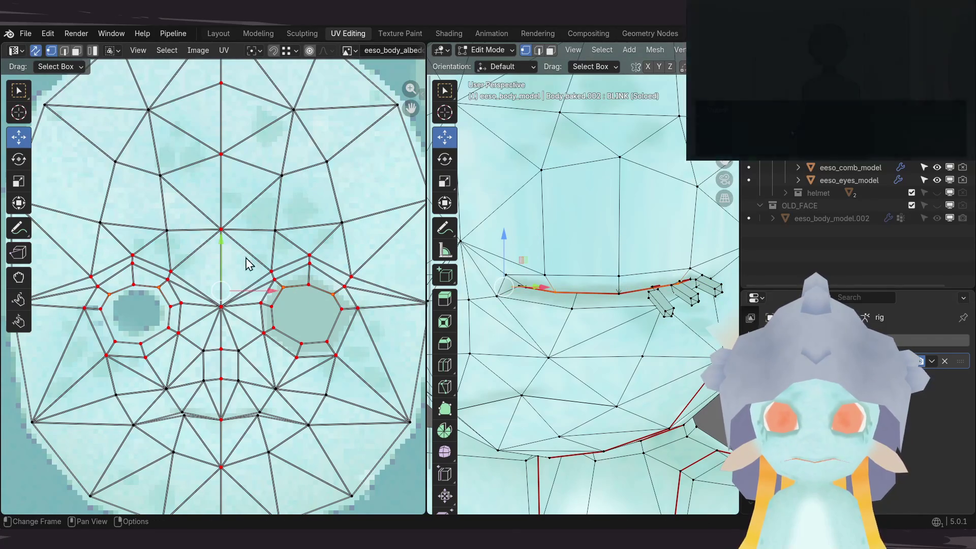
pyautogui.press('g')
pyautogui.press('y')
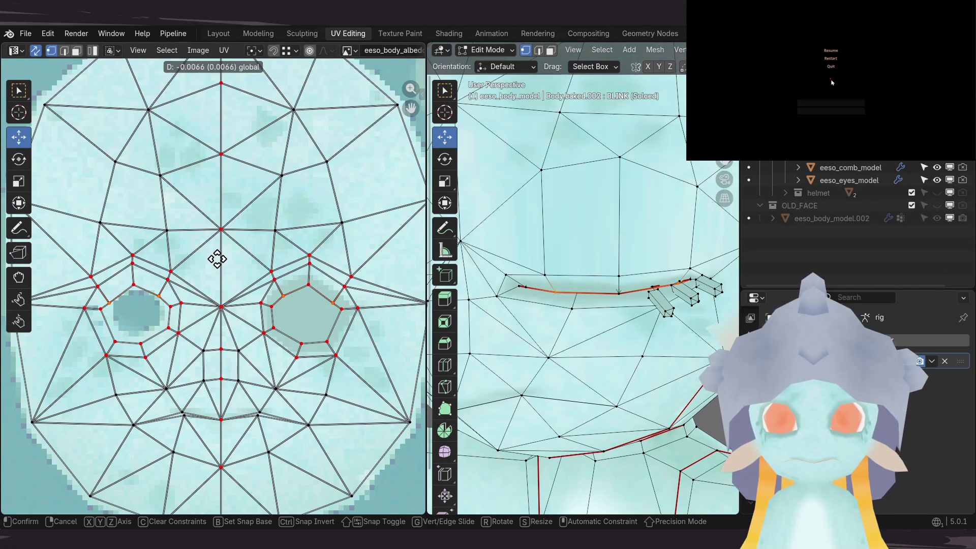
pyautogui.click(217, 260)
pyautogui.click(339, 283)
pyautogui.keyDown('shift'); pyautogui.click(140, 271); pyautogui.keyUp('shift')
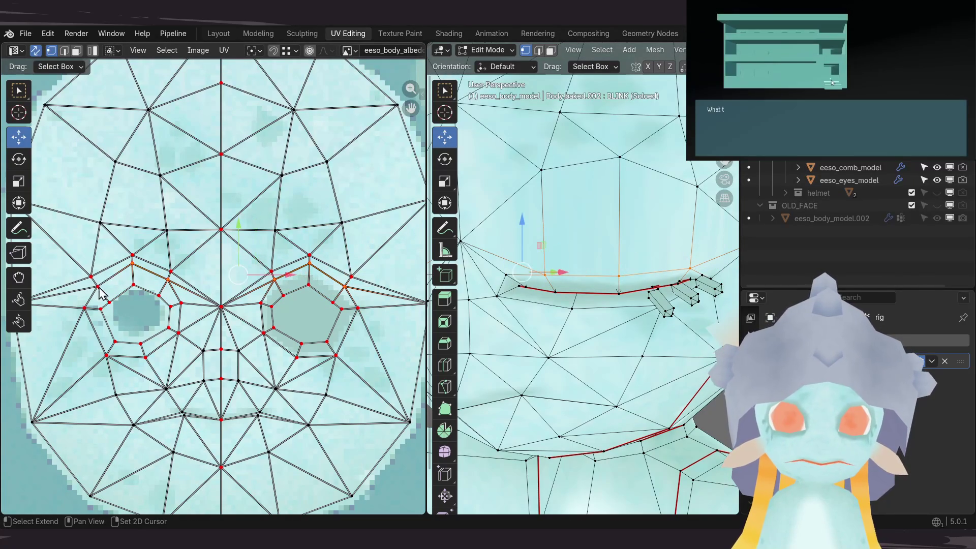
pyautogui.moveTo(219, 235); pyautogui.dragTo(217, 235)
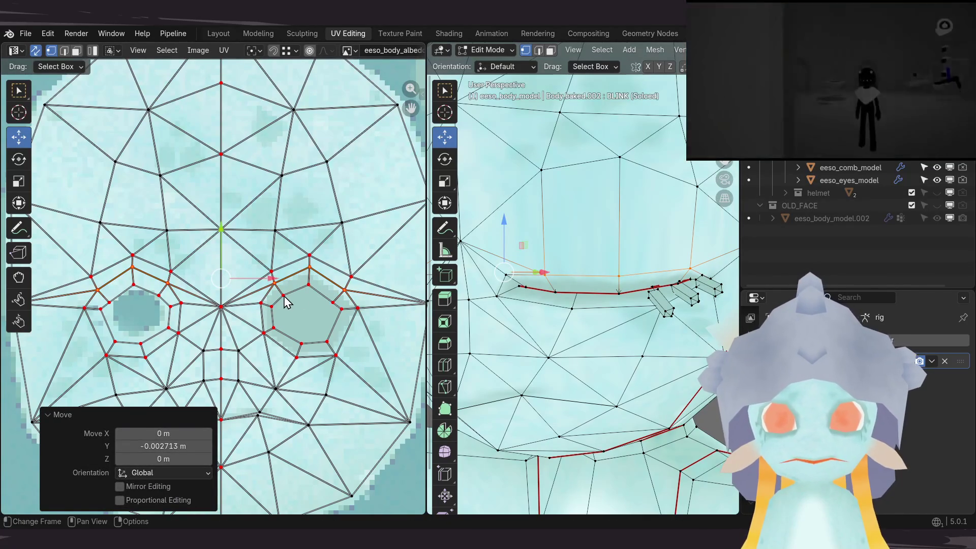
pyautogui.hotkey('ctrl', 'z')
pyautogui.hotkey('ctrl', 'z')
pyautogui.hotkey('ctrl', 'z')
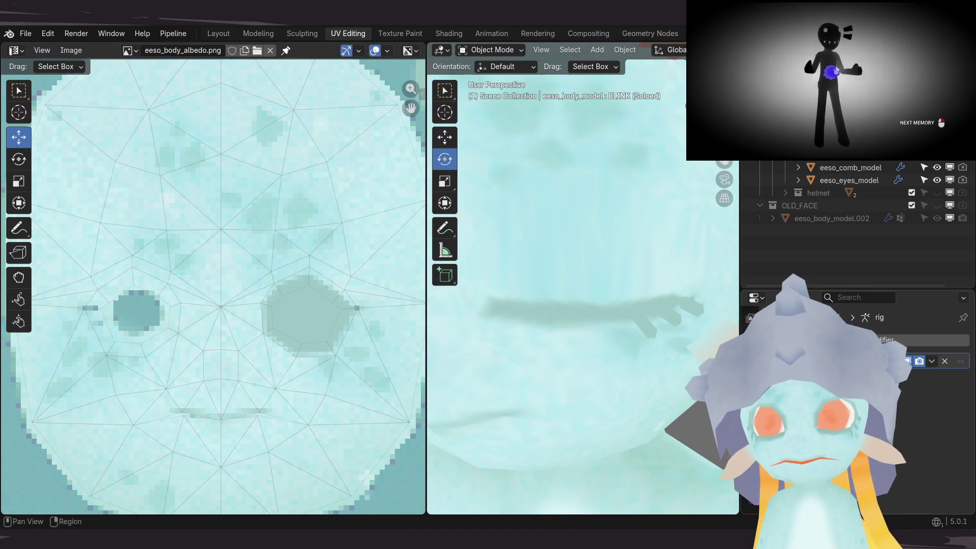
# Step: In Object Data properties, solo the BLINK shape key on and off to watch the eyes close and reopen
pyautogui.click(750, 422)
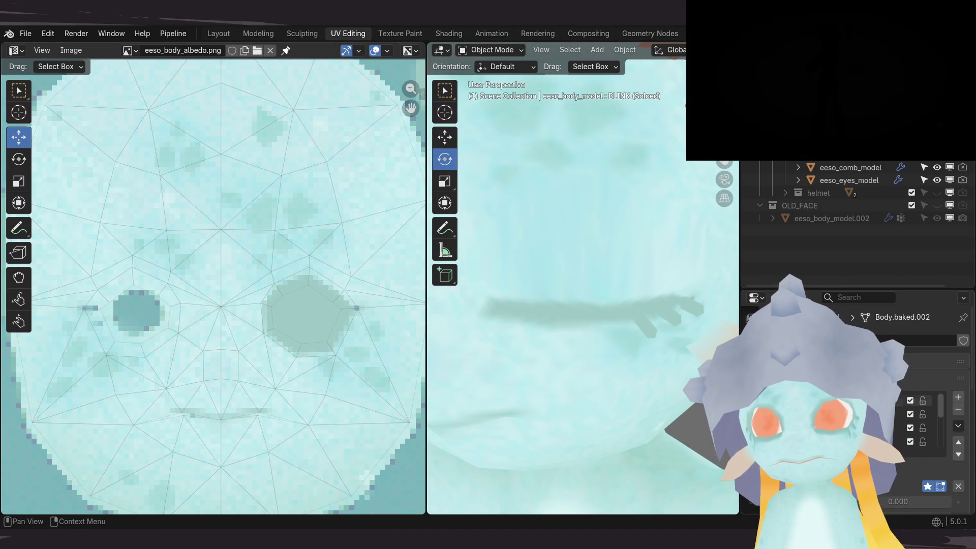
pyautogui.click(926, 486)
pyautogui.click(928, 487)
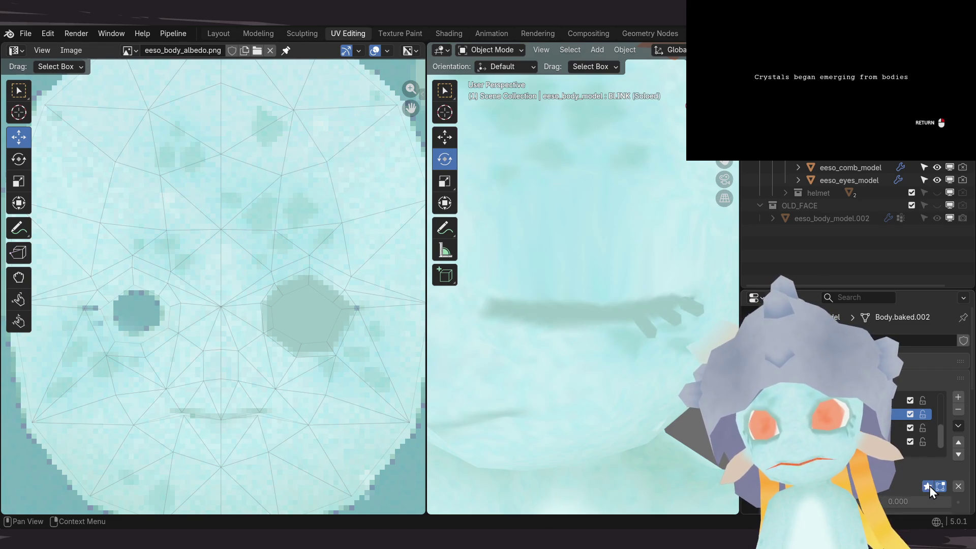
pyautogui.click(928, 487)
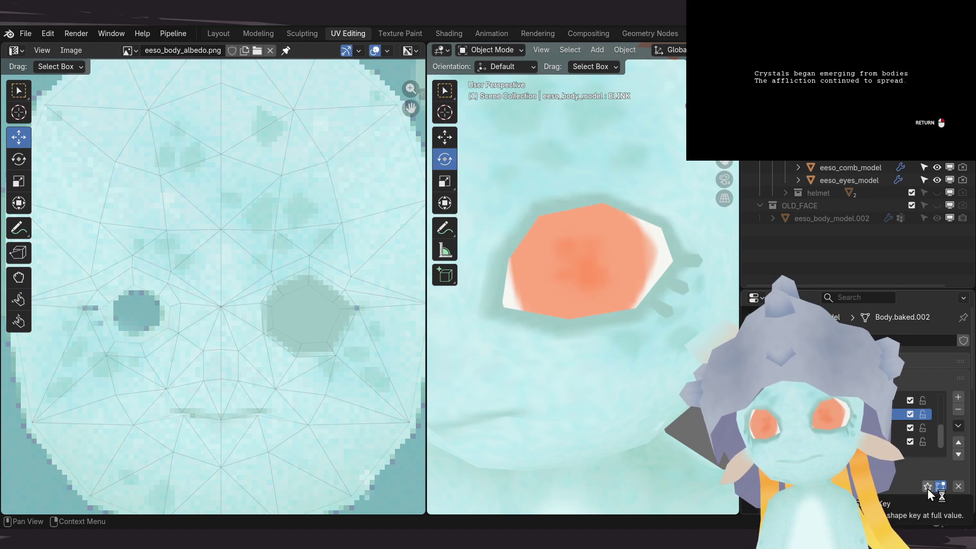
pyautogui.click(926, 489)
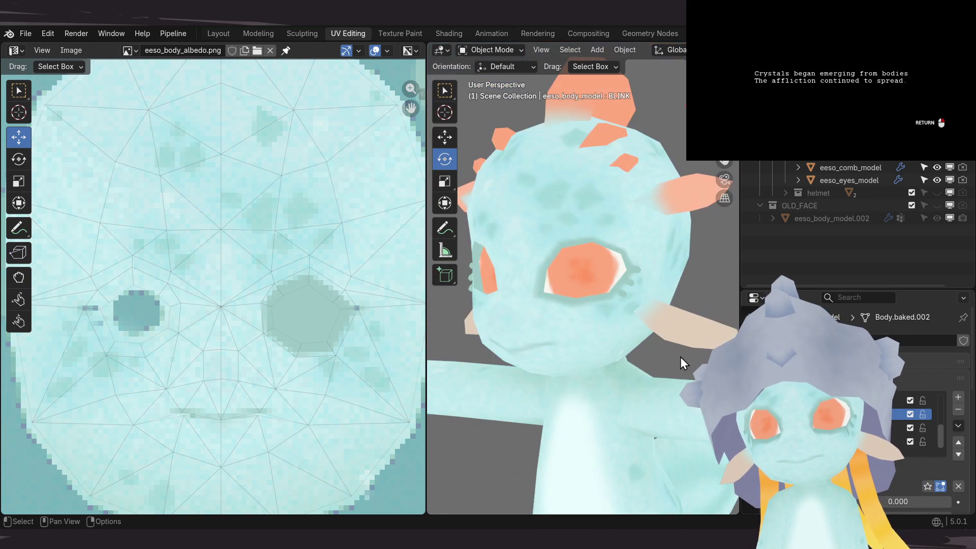
pyautogui.click(926, 486)
pyautogui.doubleClick(929, 486)
pyautogui.click(931, 486)
pyautogui.click(931, 486)
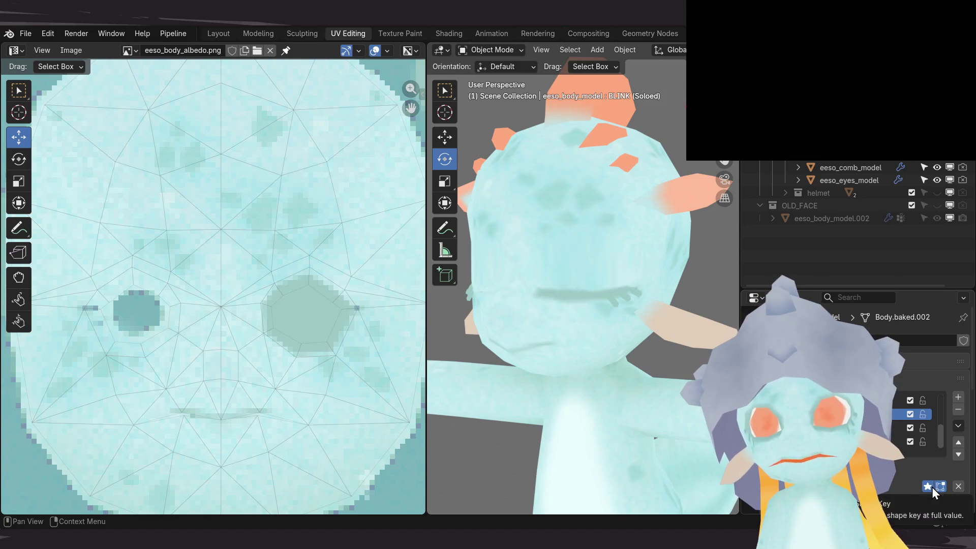
pyautogui.click(932, 487)
pyautogui.scroll(-2, 913, 481)
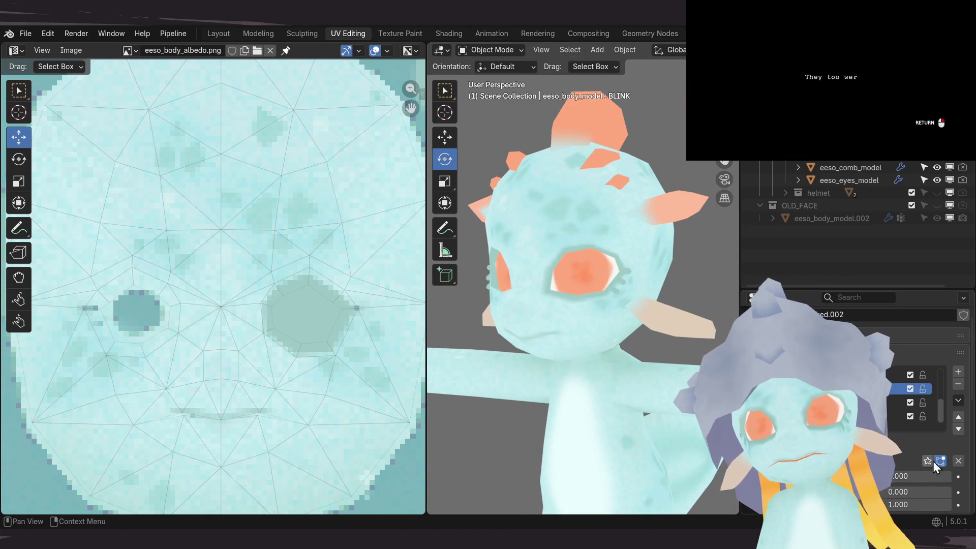
pyautogui.click(929, 459)
# Step: Orbit to a front view with the eyes open and save eeso_3d_avatar_01_rig_v01_007.blend
pyautogui.moveTo(661, 355)
pyautogui.mouseDown(button='middle')
pyautogui.moveTo(635, 355)
pyautogui.moveTo(647, 375)
pyautogui.moveTo(699, 362)
pyautogui.mouseUp(button='middle')
pyautogui.moveTo(674, 393); pyautogui.dragTo(636, 397, button='middle')
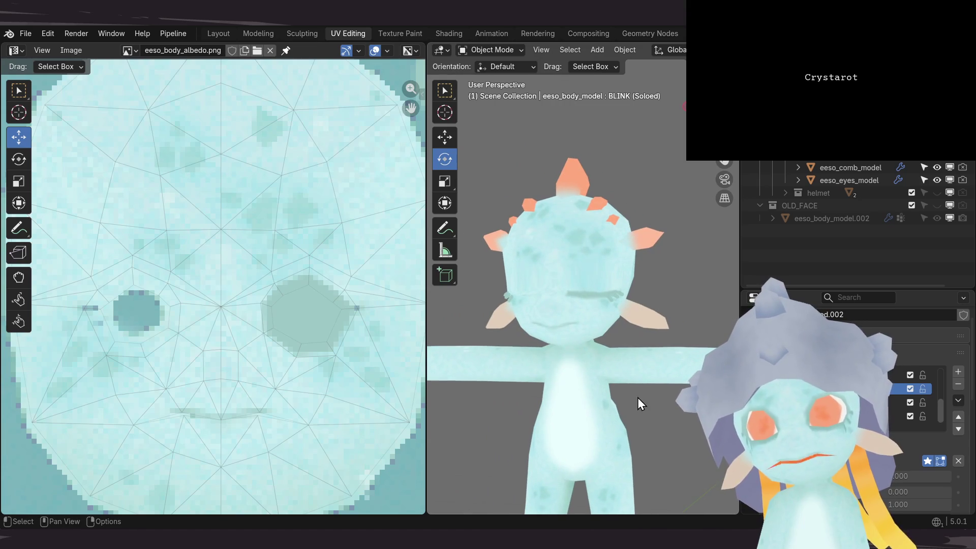
pyautogui.click(928, 460)
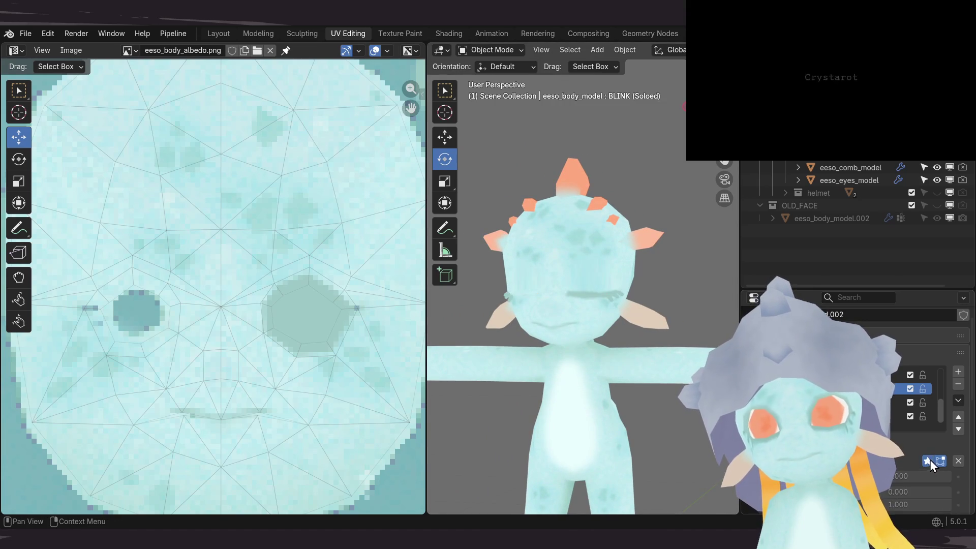
pyautogui.moveTo(528, 364); pyautogui.dragTo(540, 364, button='middle')
pyautogui.hotkey('ctrl', 's')
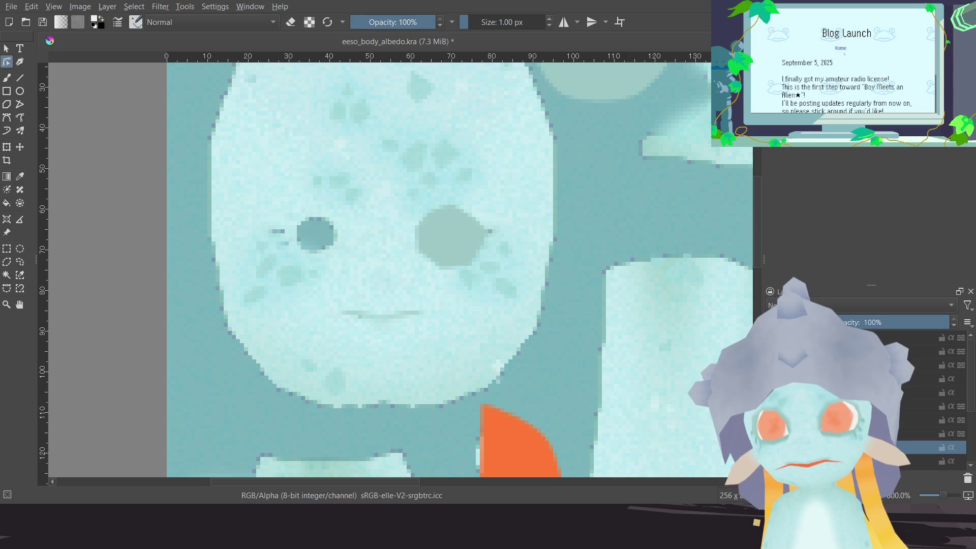
# Step: Drag the larger eye shape's three top nodes down into a rounder outline and save eeso_body_albedo.kra
pyautogui.keyDown('ctrl'); pyautogui.scroll(2, 446, 258); pyautogui.keyUp('ctrl')
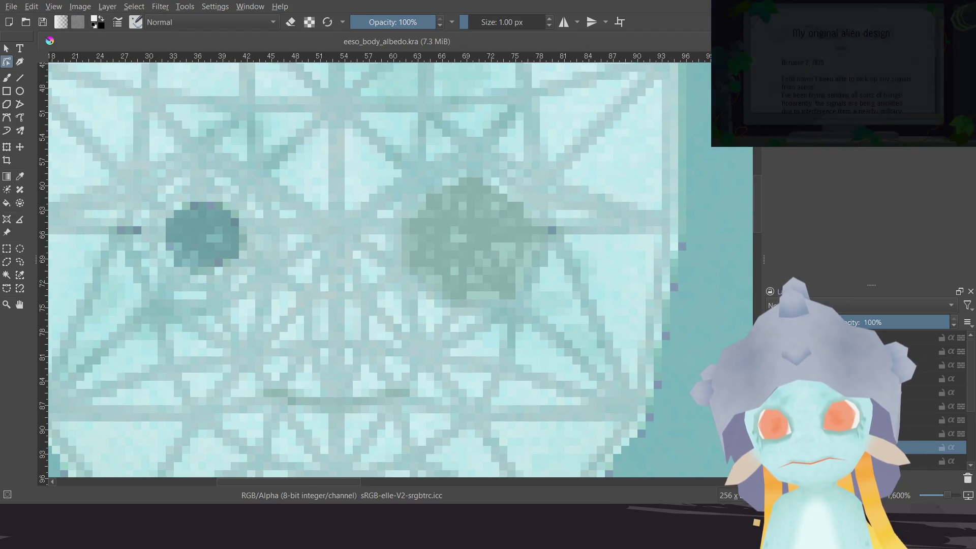
pyautogui.keyDown('ctrl'); pyautogui.scroll(3, 444, 249); pyautogui.keyUp('ctrl')
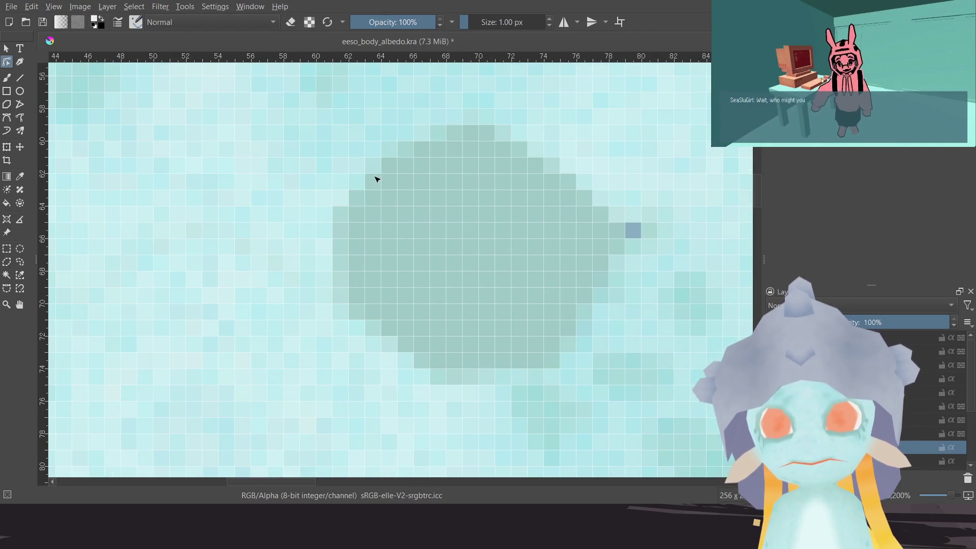
pyautogui.click(499, 298)
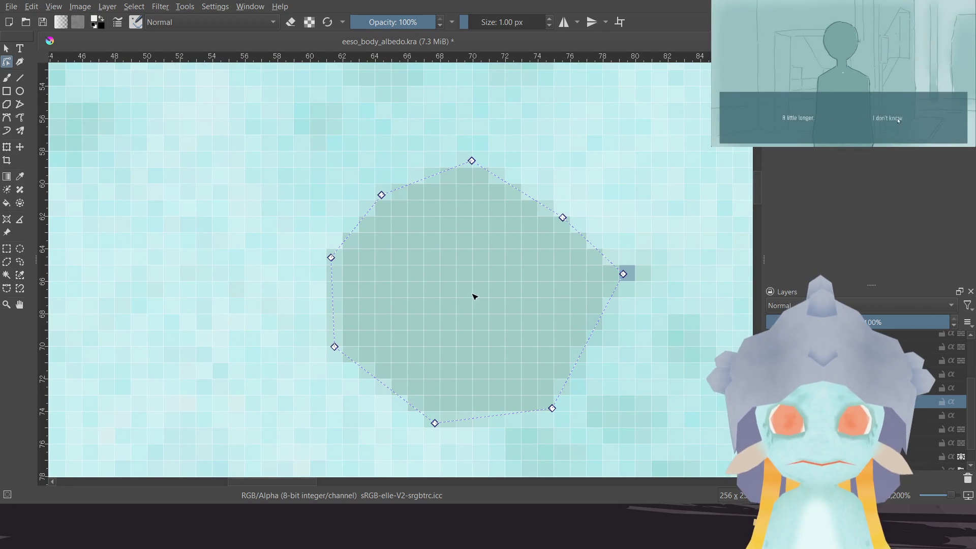
pyautogui.moveTo(563, 218); pyautogui.dragTo(563, 235)
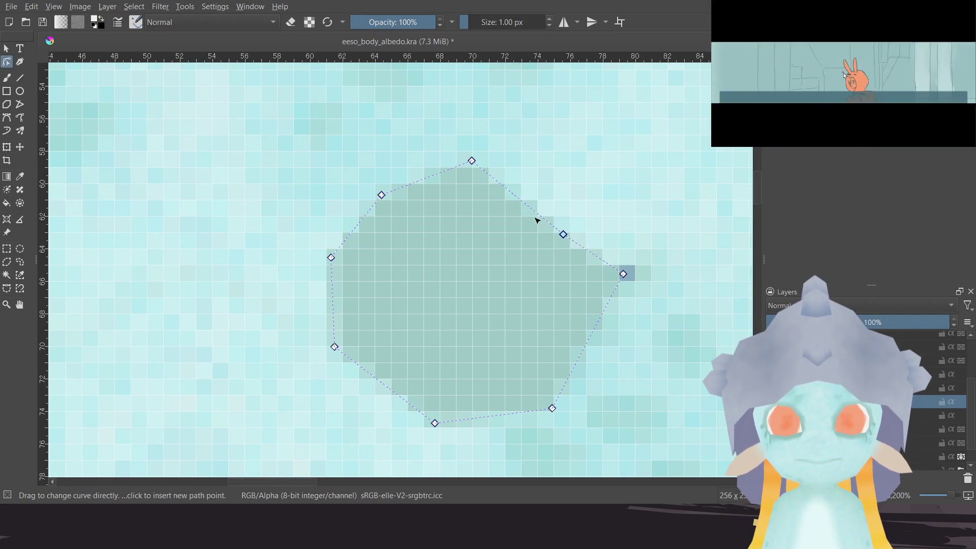
pyautogui.moveTo(473, 172); pyautogui.dragTo(480, 212)
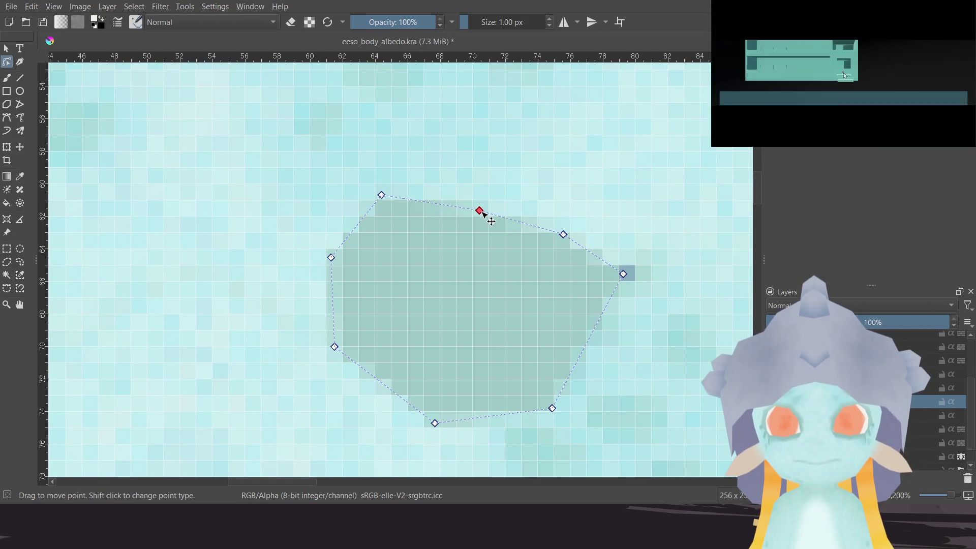
pyautogui.moveTo(385, 198); pyautogui.dragTo(387, 231)
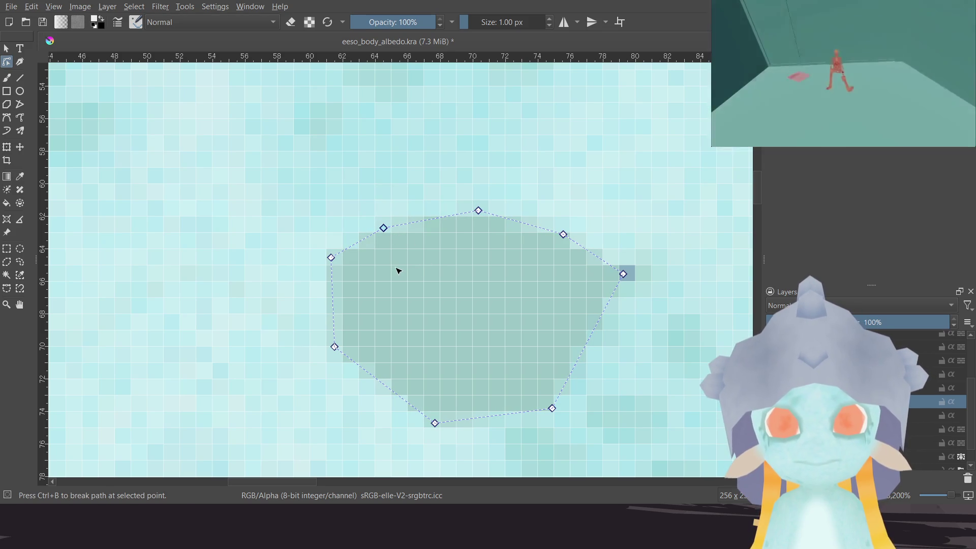
pyautogui.keyDown('ctrl'); pyautogui.scroll(-4, 405, 268); pyautogui.keyUp('ctrl')
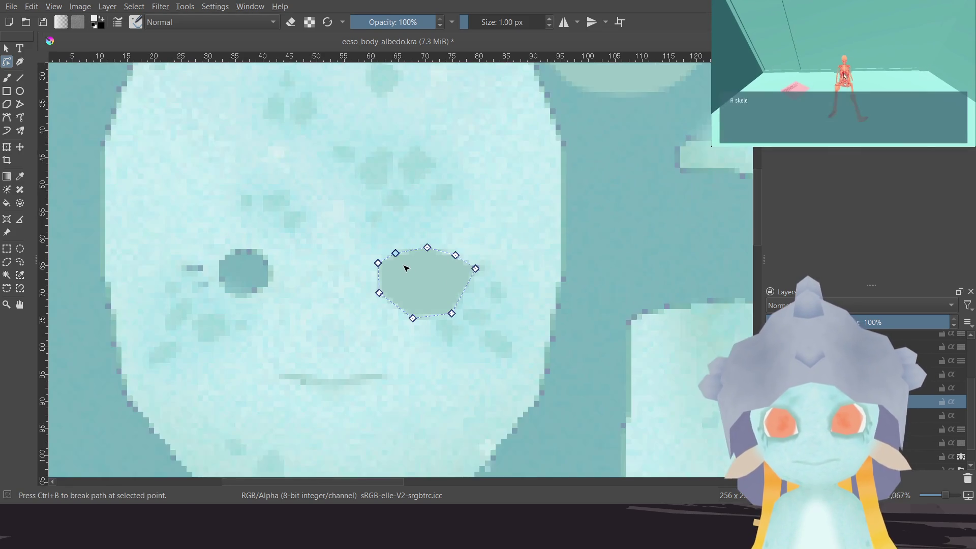
pyautogui.keyDown('ctrl'); pyautogui.scroll(3, 406, 267); pyautogui.keyUp('ctrl')
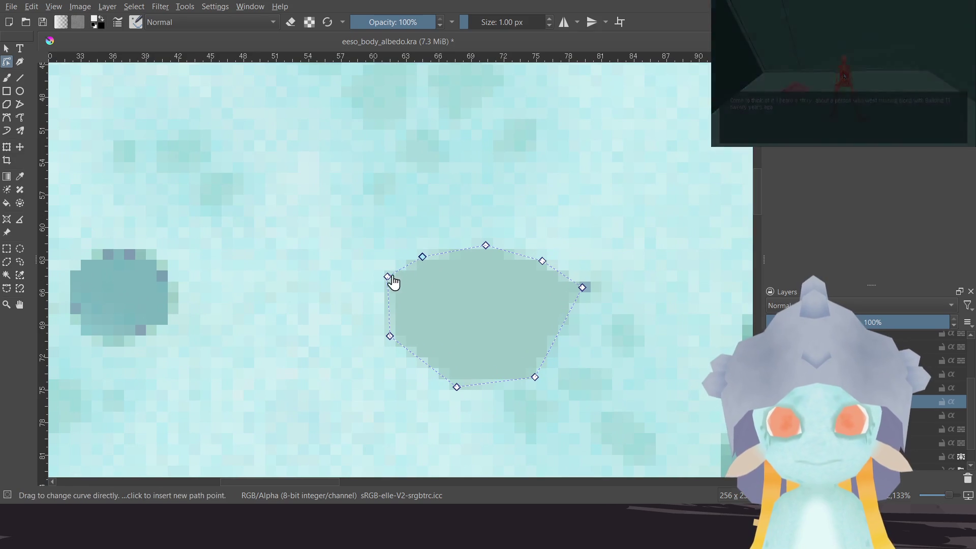
pyautogui.keyDown('ctrl'); pyautogui.scroll(-1, 399, 277); pyautogui.keyUp('ctrl')
pyautogui.keyDown('ctrl'); pyautogui.scroll(1, 405, 277); pyautogui.keyUp('ctrl')
pyautogui.keyDown('ctrl'); pyautogui.scroll(-2, 405, 278); pyautogui.keyUp('ctrl')
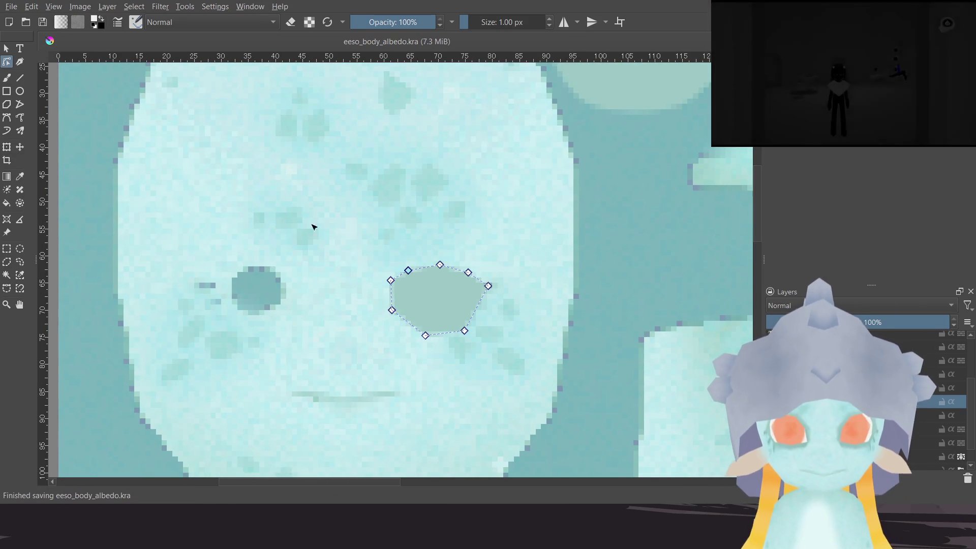
pyautogui.hotkey('ctrl', 's')
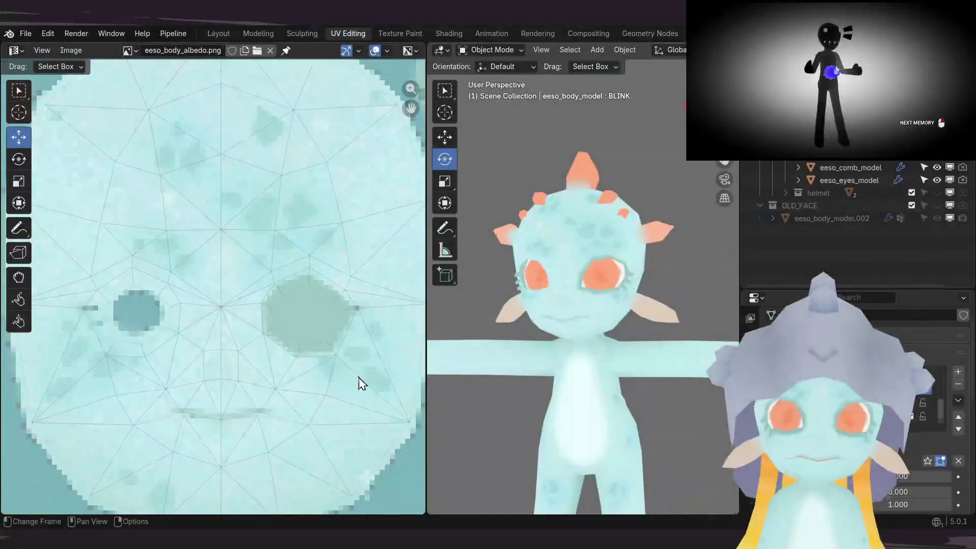
# Step: Inspect the eeso_body_albedo.png Image Texture in Shading, then go back to UV Editing
pyautogui.click(447, 35)
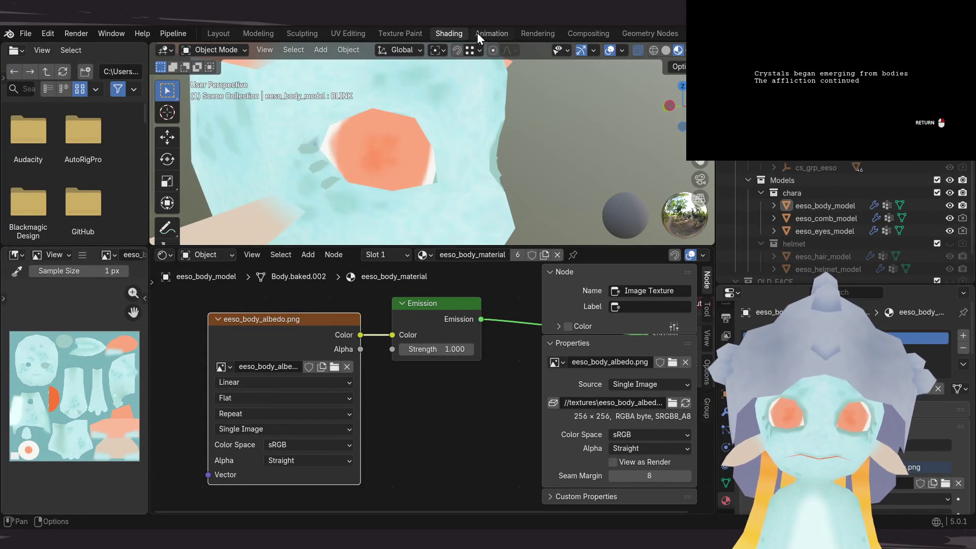
pyautogui.click(348, 34)
pyautogui.scroll(4, 227, 302)
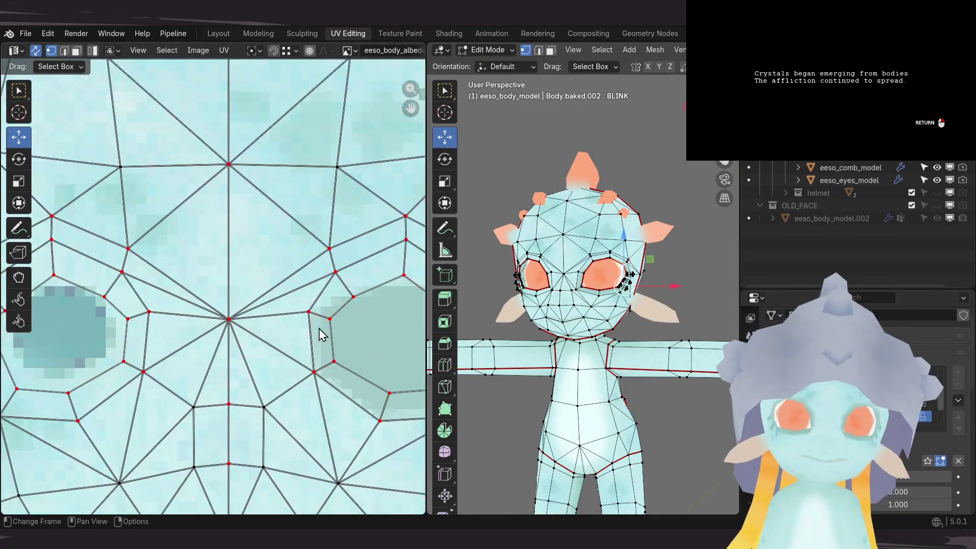
# Step: Lower the first two mirrored pairs of eye-outline UV vertices
pyautogui.hscroll(3, 227, 302)
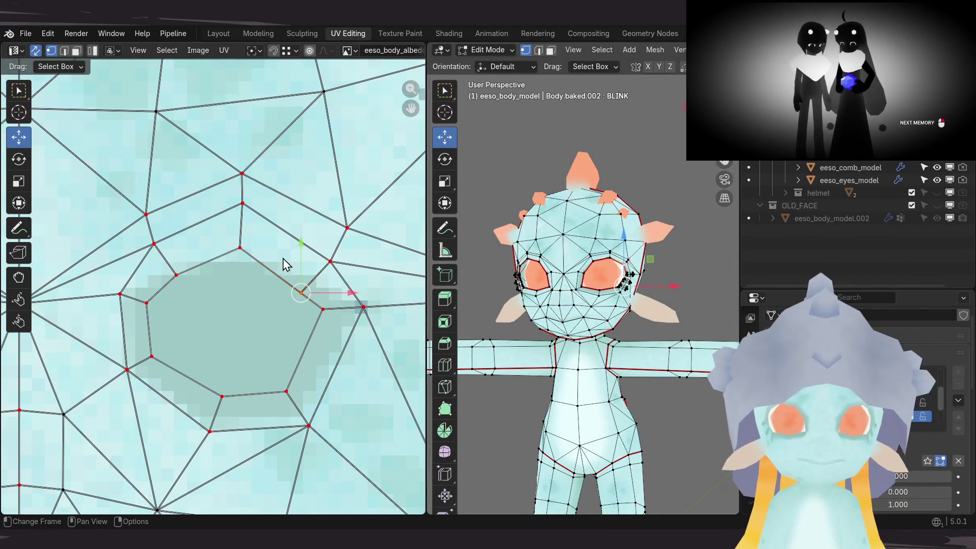
pyautogui.scroll(-4, 283, 270)
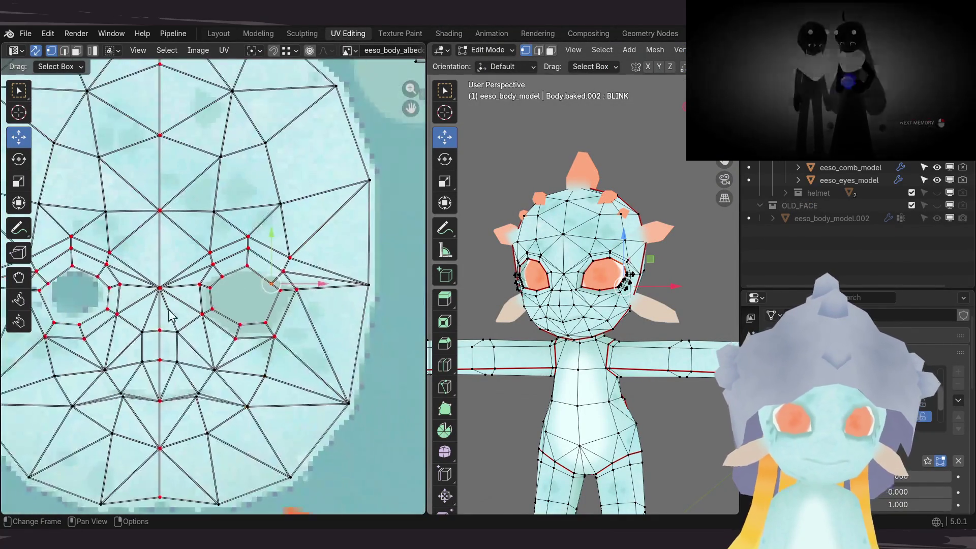
pyautogui.keyDown('shift'); pyautogui.click(142, 274); pyautogui.keyUp('shift')
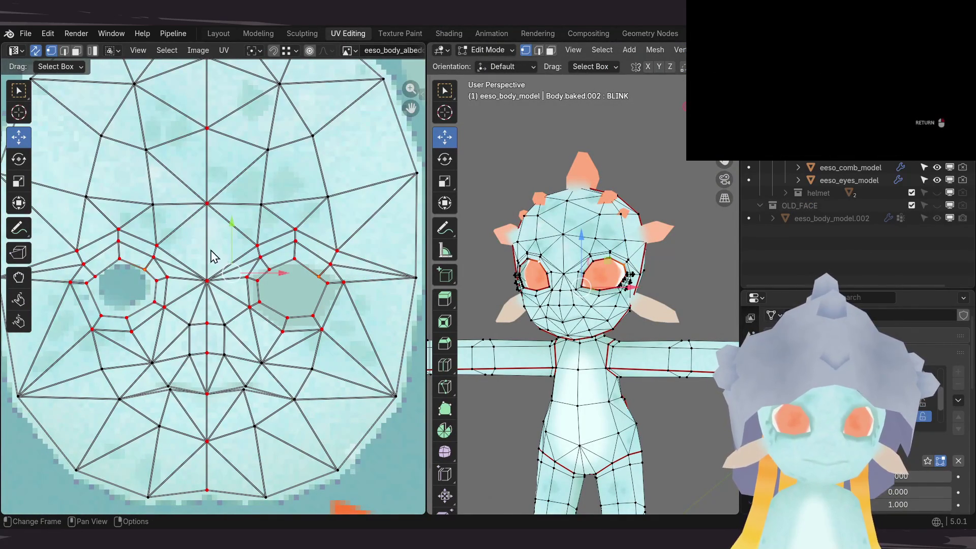
pyautogui.moveTo(228, 237); pyautogui.dragTo(230, 238)
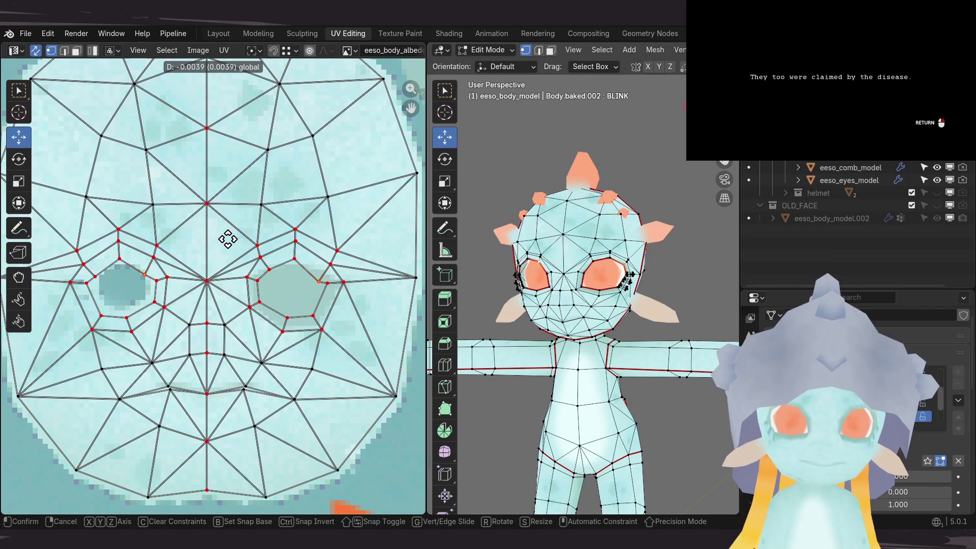
pyautogui.click(228, 239)
pyautogui.click(296, 261)
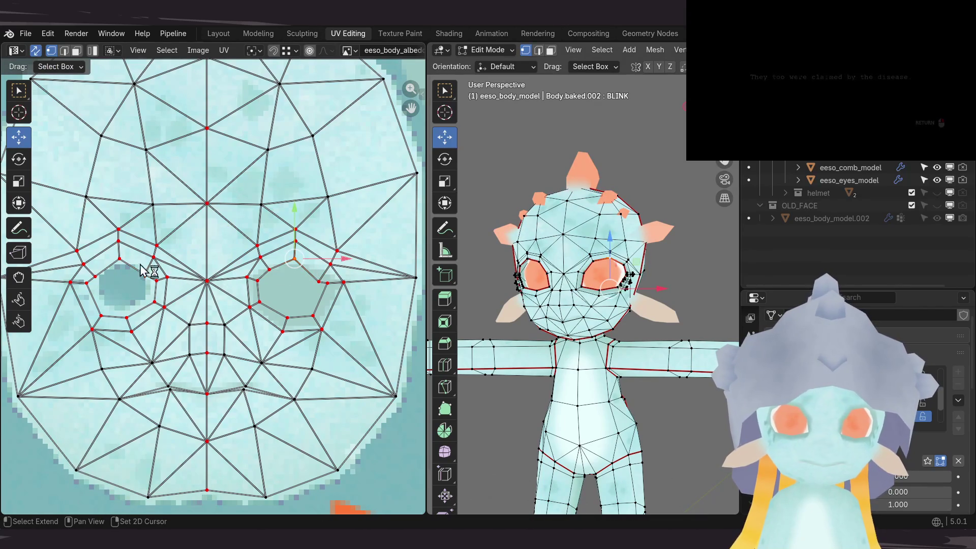
pyautogui.keyDown('shift'); pyautogui.click(118, 259); pyautogui.keyUp('shift')
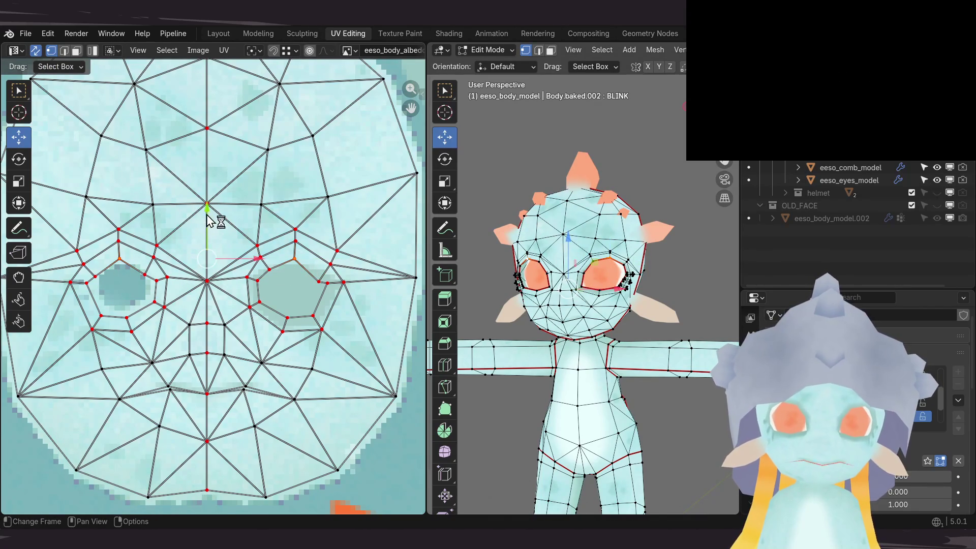
pyautogui.moveTo(208, 219); pyautogui.dragTo(206, 232)
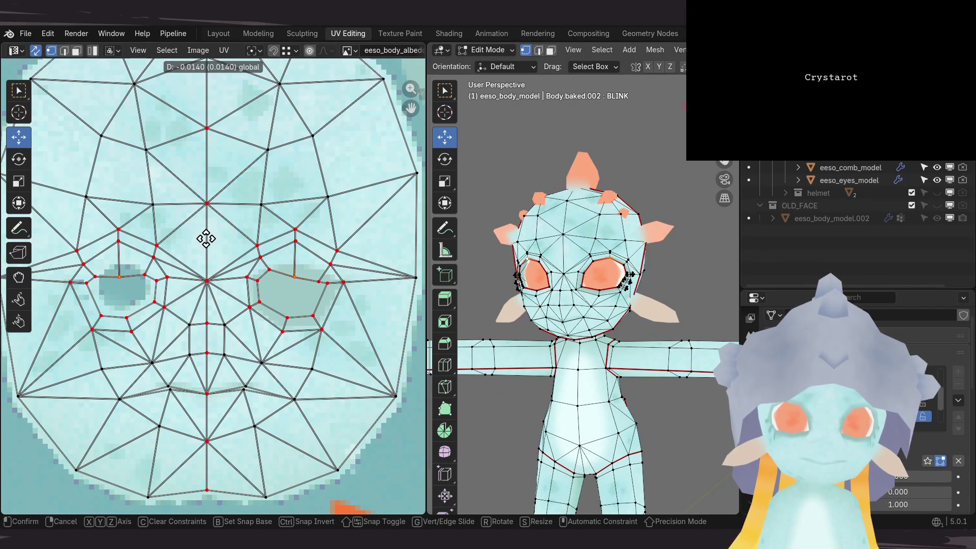
pyautogui.moveTo(203, 241); pyautogui.dragTo(205, 239)
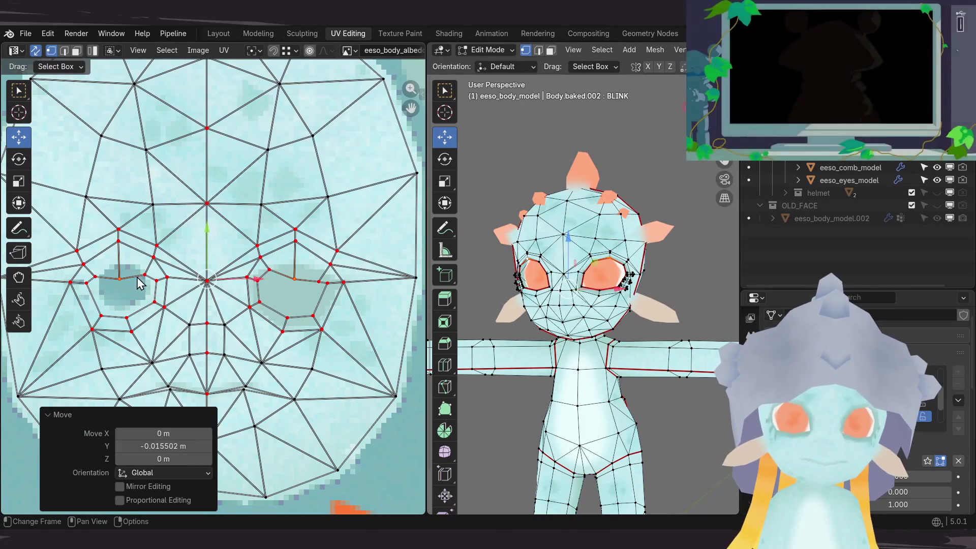
# Step: Move further eye-outline and eye-corner vertex pairs straight down to match the eye patches
pyautogui.click(97, 275)
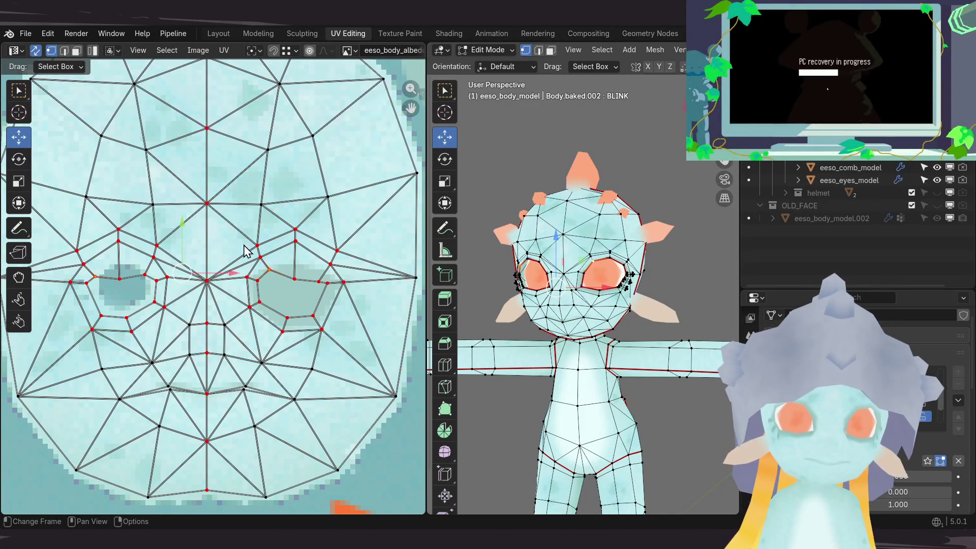
pyautogui.moveTo(183, 229); pyautogui.dragTo(182, 239)
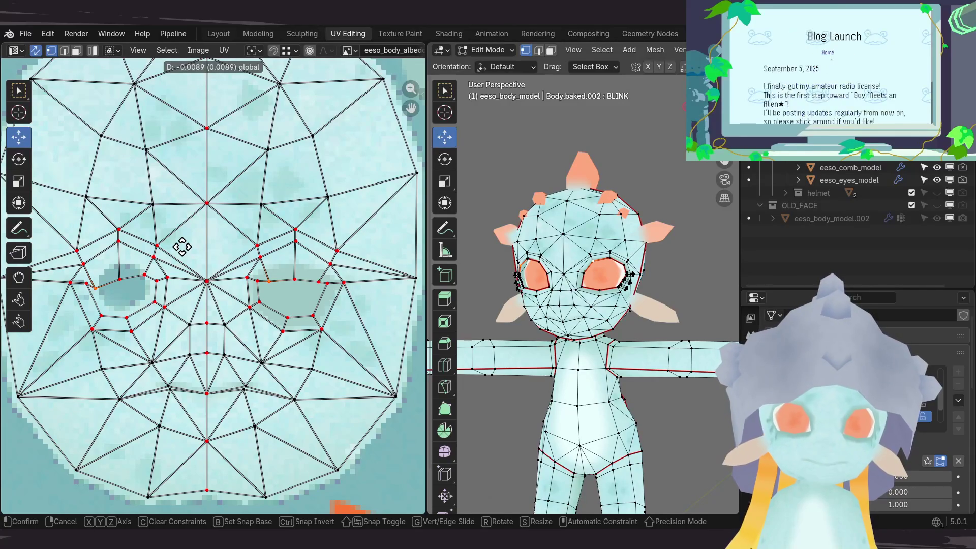
pyautogui.click(182, 246)
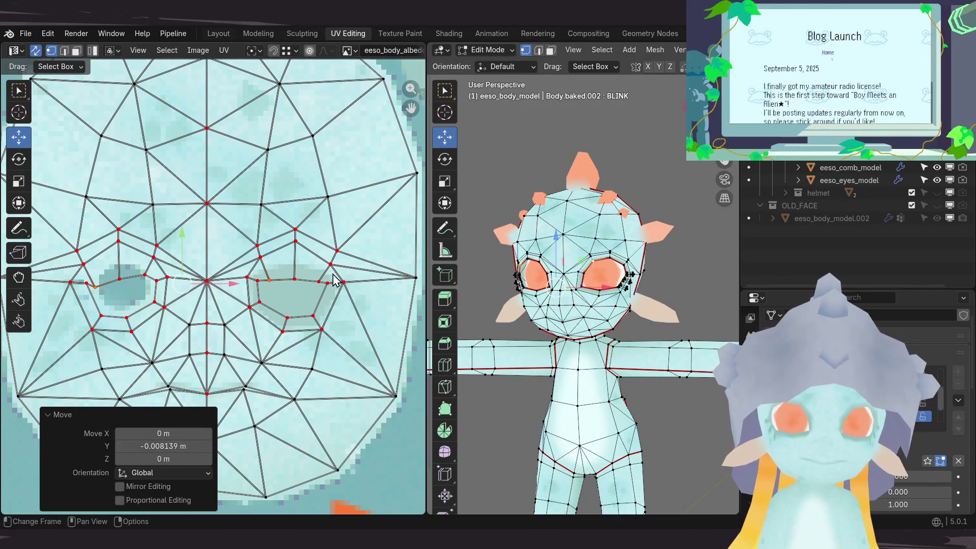
pyautogui.click(296, 240)
pyautogui.keyDown('shift'); pyautogui.click(118, 241); pyautogui.keyUp('shift')
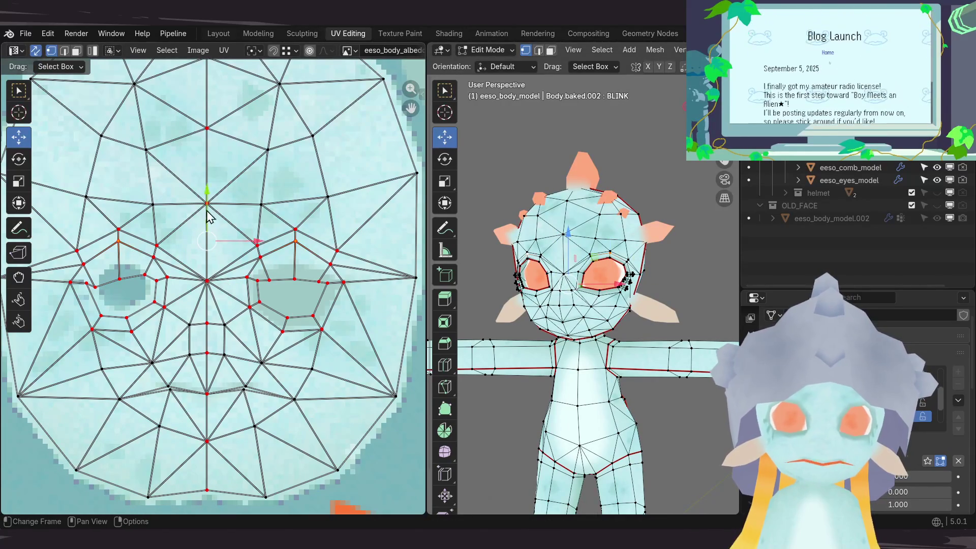
pyautogui.moveTo(206, 201); pyautogui.dragTo(206, 218)
pyautogui.click(331, 265)
pyautogui.keyDown('shift'); pyautogui.click(155, 259); pyautogui.keyUp('shift')
pyautogui.moveTo(241, 215); pyautogui.dragTo(238, 225)
pyautogui.click(260, 257)
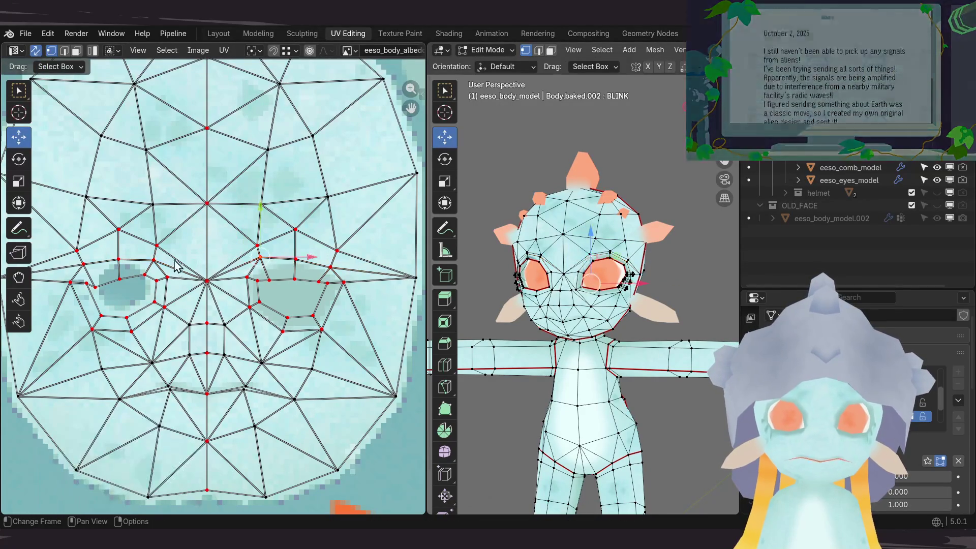
pyautogui.keyDown('shift'); pyautogui.click(155, 261); pyautogui.keyUp('shift')
pyautogui.moveTo(207, 212); pyautogui.dragTo(205, 225)
# Step: Orbit around the head to inspect the eye, then nudge another mirrored vertex pair down
pyautogui.click(296, 259)
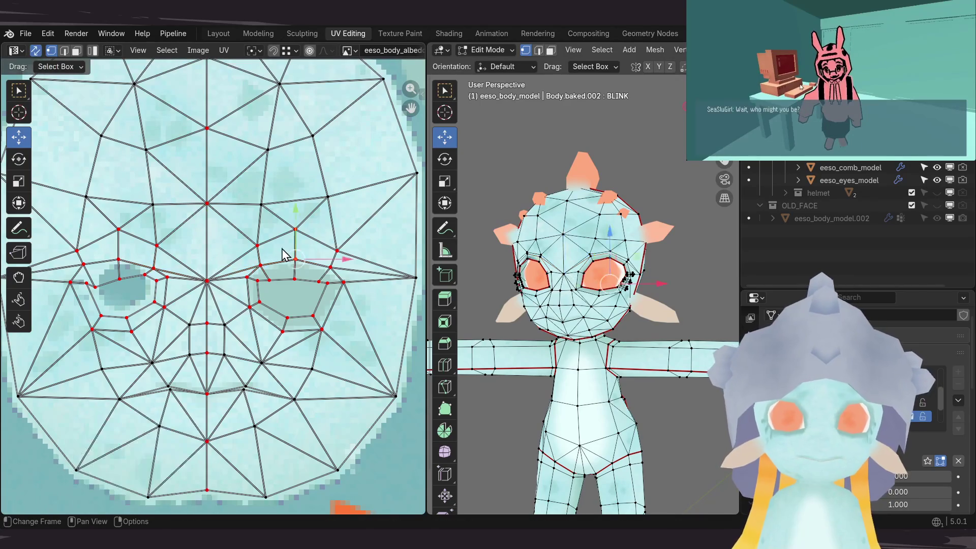
pyautogui.scroll(5, 653, 277)
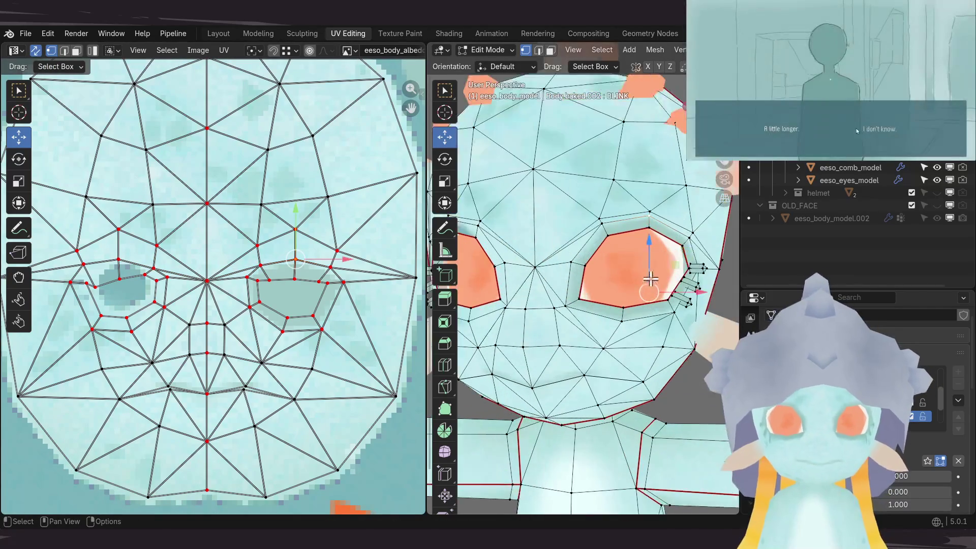
pyautogui.moveTo(627, 277)
pyautogui.mouseDown(button='middle')
pyautogui.moveTo(582, 283)
pyautogui.moveTo(592, 279)
pyautogui.moveTo(594, 292)
pyautogui.moveTo(577, 298)
pyautogui.mouseUp(button='middle')
pyautogui.moveTo(525, 285)
pyautogui.mouseDown(button='middle')
pyautogui.moveTo(661, 300)
pyautogui.moveTo(701, 293)
pyautogui.moveTo(702, 270)
pyautogui.moveTo(549, 260)
pyautogui.moveTo(618, 276)
pyautogui.moveTo(584, 316)
pyautogui.moveTo(549, 322)
pyautogui.moveTo(589, 310)
pyautogui.moveTo(572, 302)
pyautogui.mouseUp(button='middle')
pyautogui.scroll(5, 620, 307)
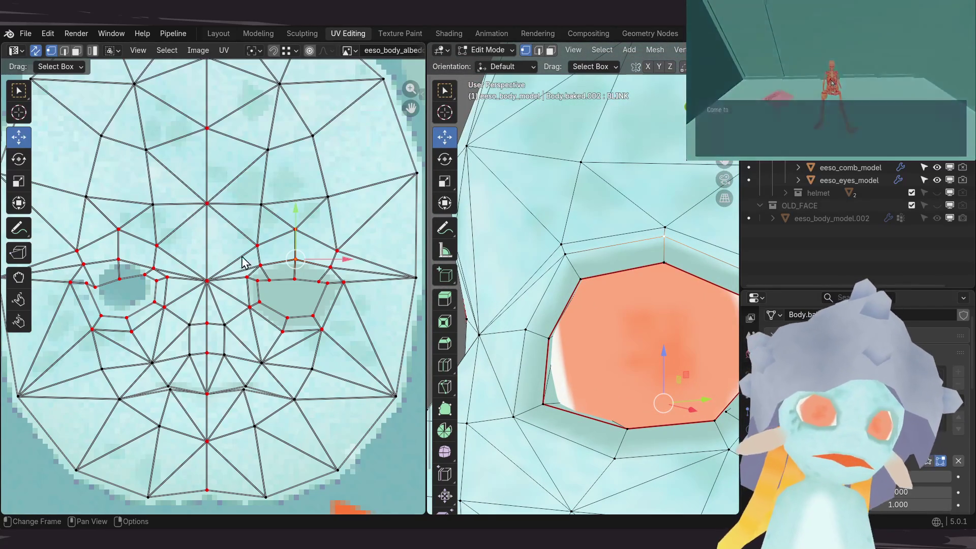
pyautogui.scroll(2, 175, 288)
pyautogui.scroll(1, 174, 288)
pyautogui.keyDown('shift'); pyautogui.click(130, 247); pyautogui.keyUp('shift')
pyautogui.scroll(-1, 567, 294)
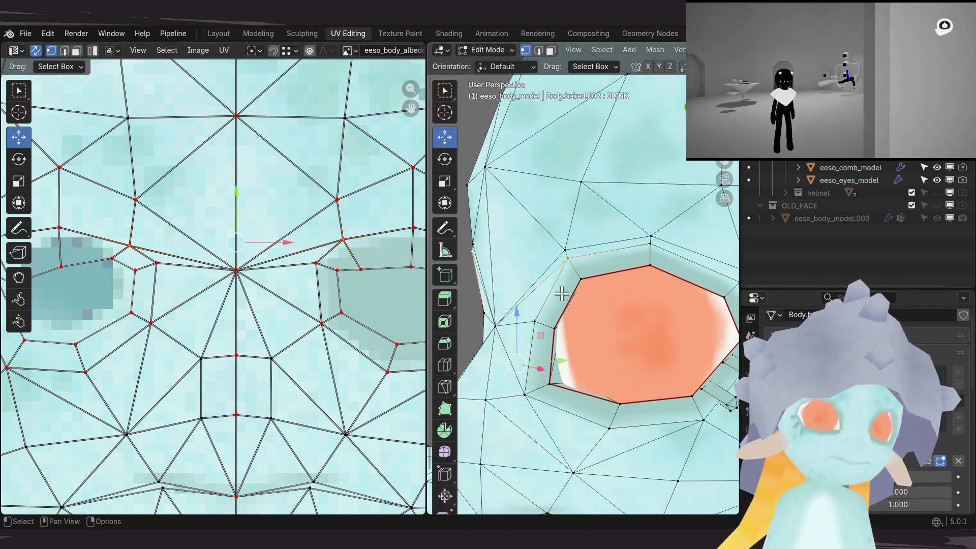
pyautogui.scroll(-1, 239, 285)
pyautogui.scroll(-1, 243, 307)
pyautogui.scroll(2, 239, 315)
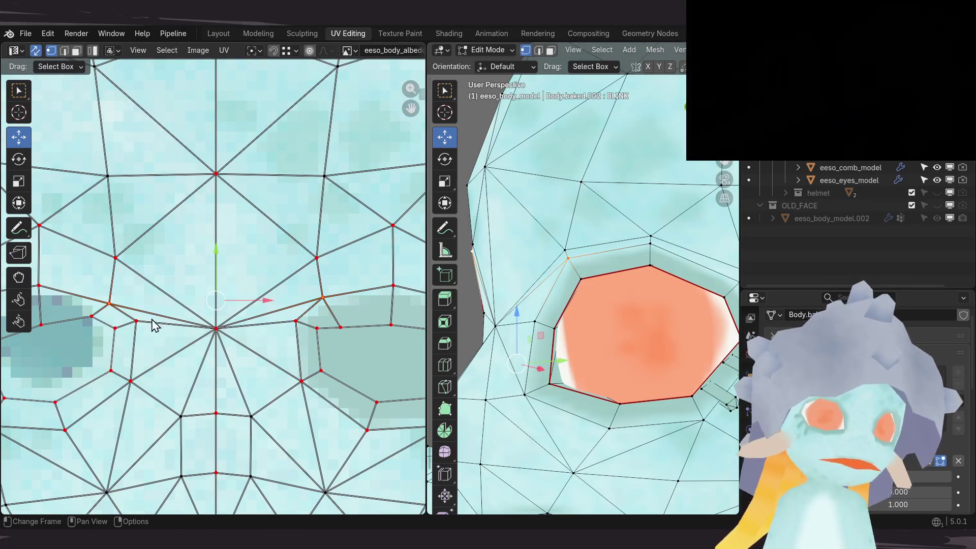
pyautogui.moveTo(208, 302); pyautogui.dragTo(224, 303, button='middle')
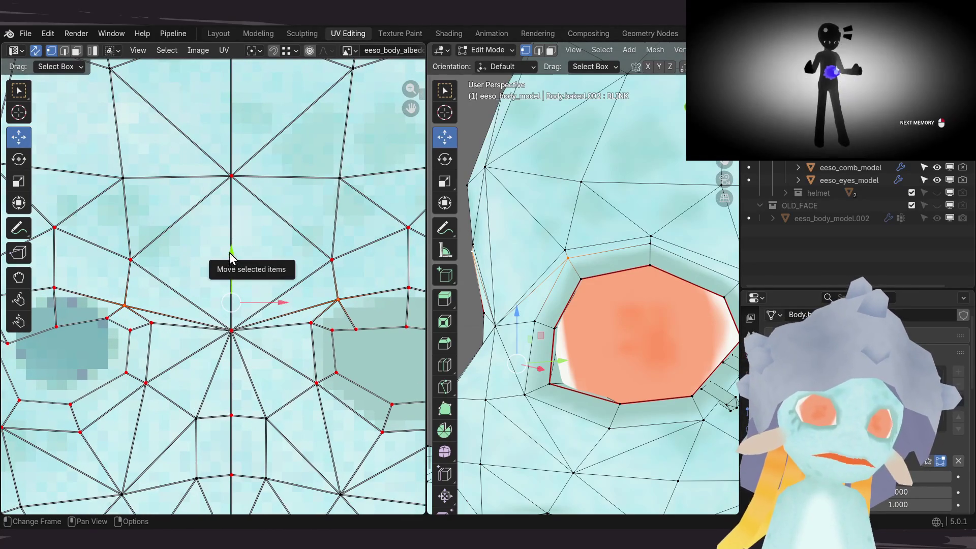
pyautogui.scroll(1, 239, 272)
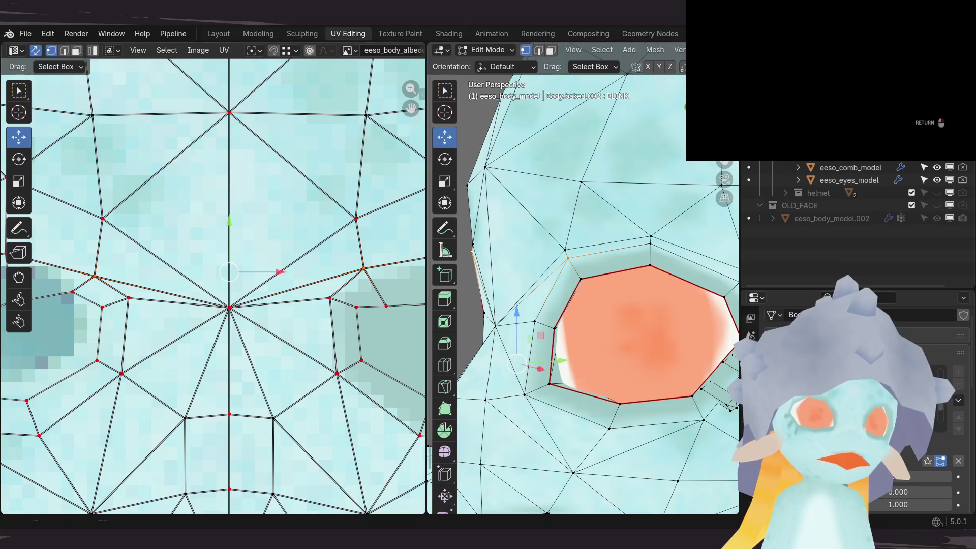
pyautogui.moveTo(229, 236); pyautogui.dragTo(229, 244)
# Step: Recenter the face UV layout and undo the last few vertex changes
pyautogui.scroll(-3, 617, 289)
pyautogui.scroll(5, 647, 301)
pyautogui.scroll(-3, 631, 306)
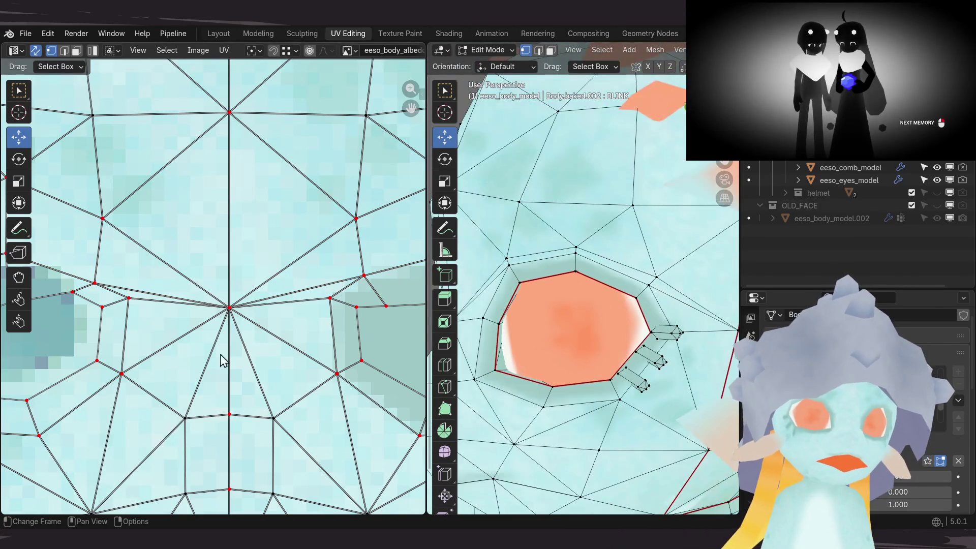
pyautogui.scroll(-5, 279, 355)
pyautogui.moveTo(293, 301); pyautogui.dragTo(387, 303, button='middle')
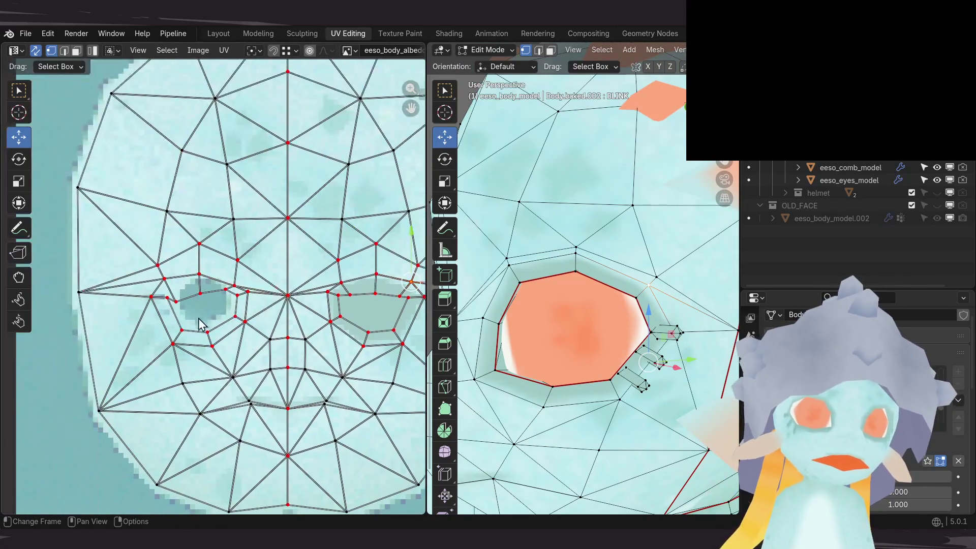
pyautogui.scroll(2, 218, 312)
pyautogui.scroll(-1, 246, 320)
pyautogui.moveTo(246, 321)
pyautogui.mouseDown(button='middle')
pyautogui.moveTo(116, 320)
pyautogui.moveTo(213, 307)
pyautogui.moveTo(167, 314)
pyautogui.mouseUp(button='middle')
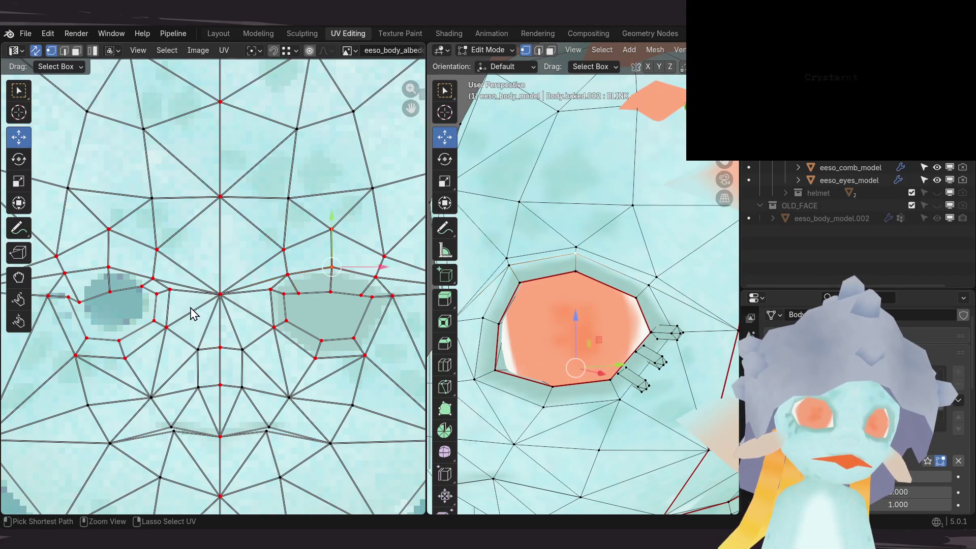
pyautogui.hotkey('ctrl', 'z')
pyautogui.hotkey('ctrl', 'z')
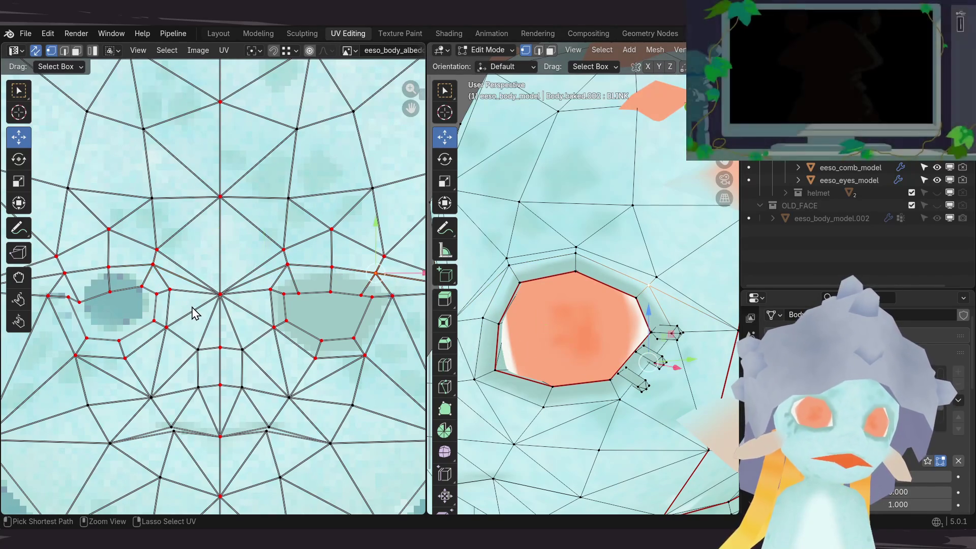
pyautogui.hotkey('ctrl', 'z')
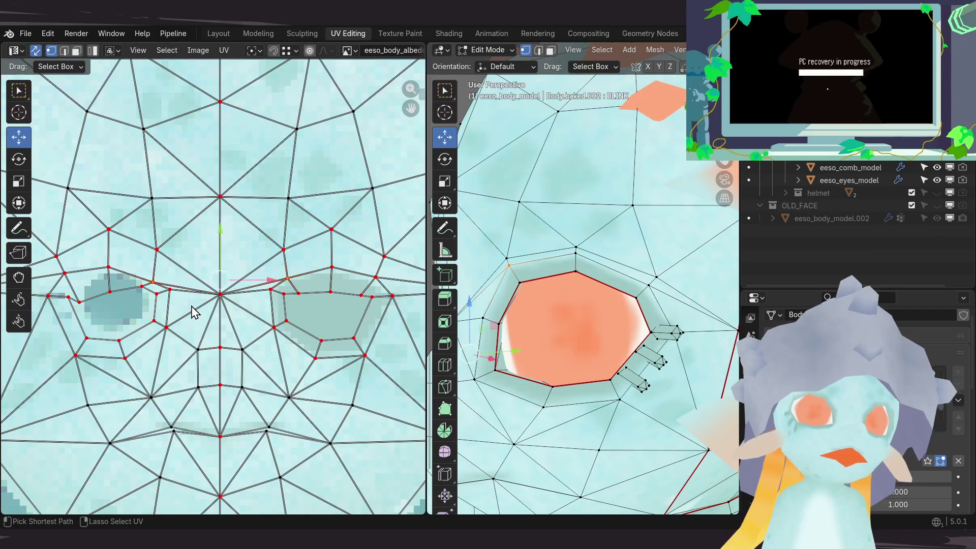
pyautogui.hotkey('ctrl', 'z')
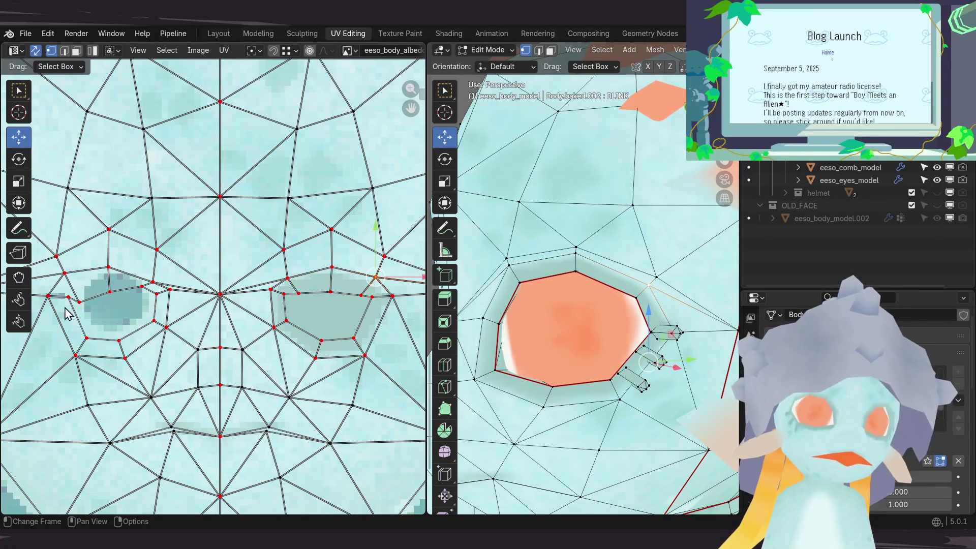
# Step: Select a right-eye outline vertex, widen the UV editor and show its N sidebar
pyautogui.click(330, 312)
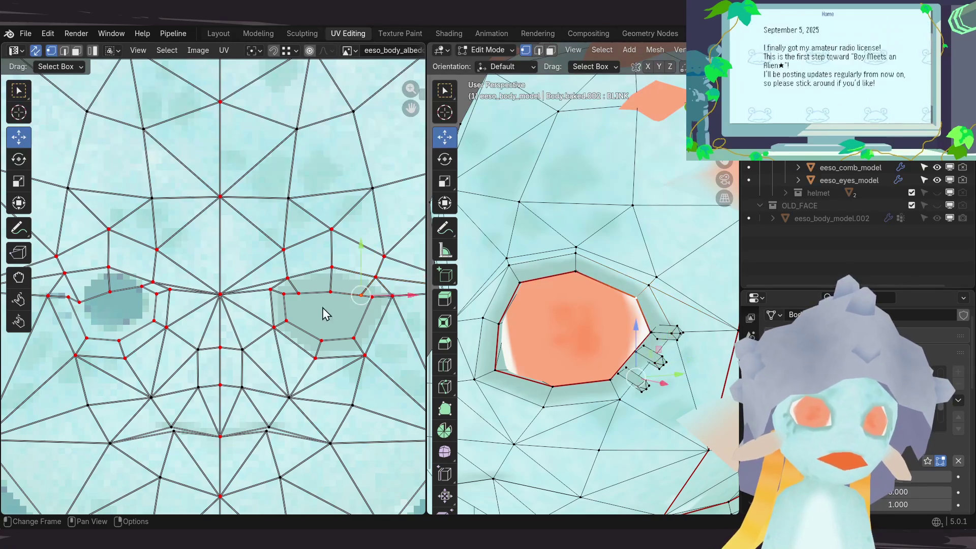
pyautogui.keyDown('ctrl'); pyautogui.hscroll(1, 376, 320); pyautogui.keyUp('ctrl')
pyautogui.moveTo(426, 329); pyautogui.dragTo(596, 330)
pyautogui.press('n')
pyautogui.moveTo(282, 342); pyautogui.dragTo(295, 350, button='middle')
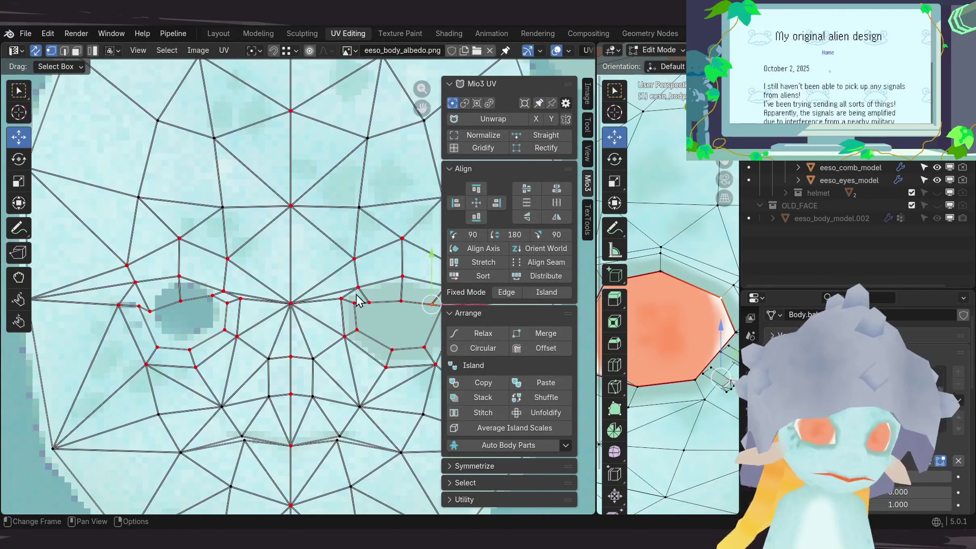
# Step: In the Image sidebar, type new Y heights for the first eye-outline vertices, such as 0.746
pyautogui.click(585, 108)
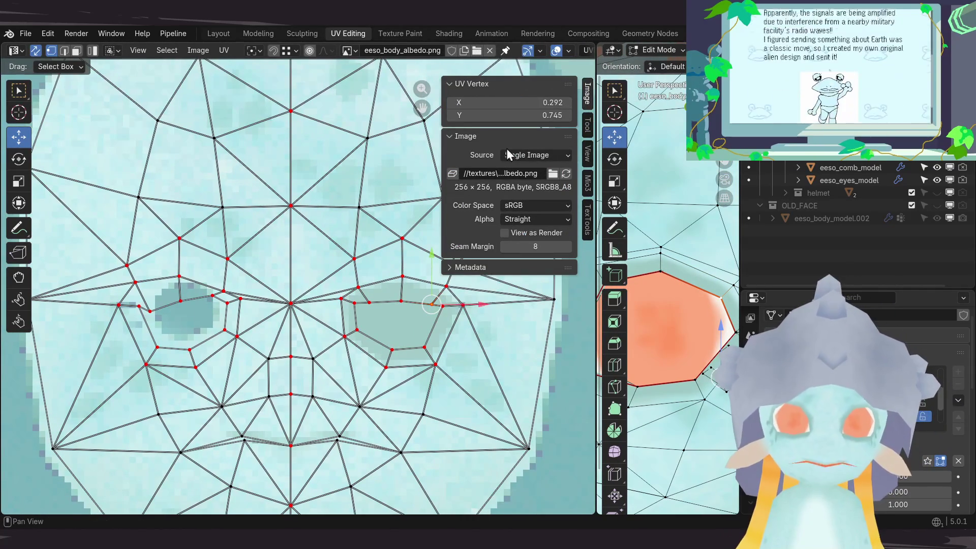
pyautogui.moveTo(262, 305); pyautogui.dragTo(234, 311, button='middle')
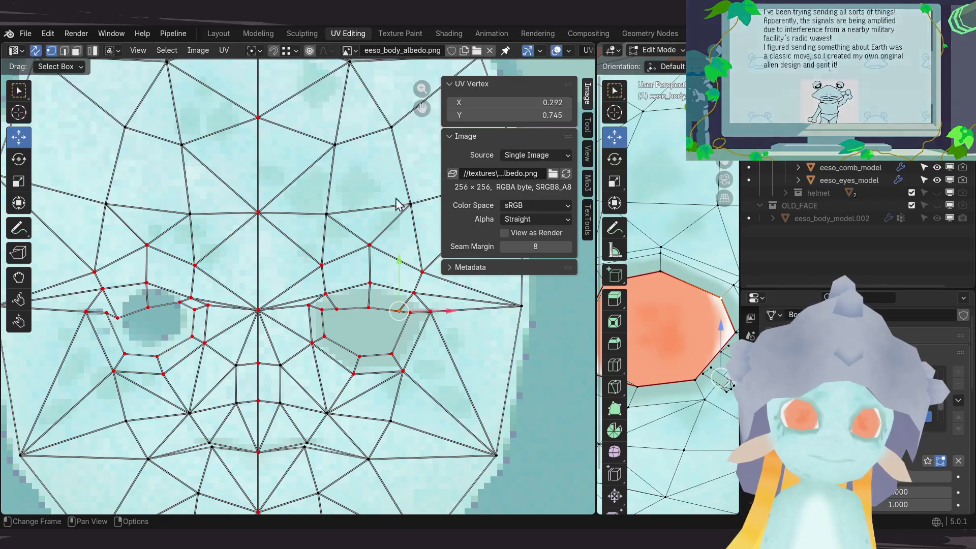
pyautogui.click(502, 116)
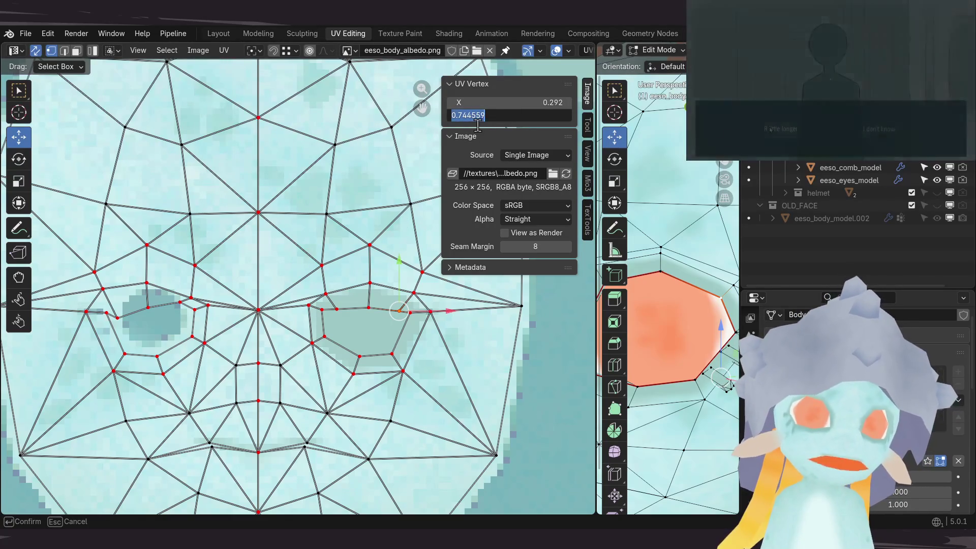
pyautogui.click(524, 118)
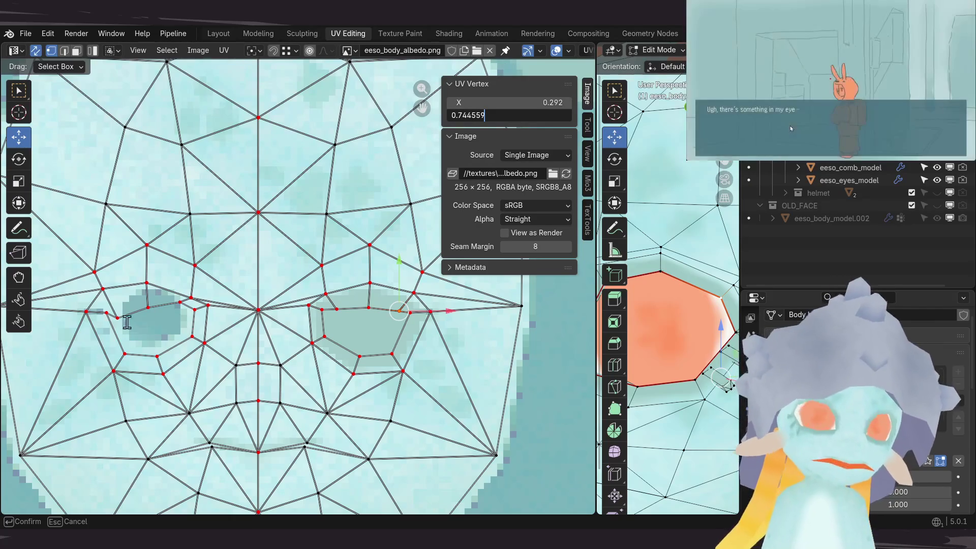
pyautogui.press('Return')
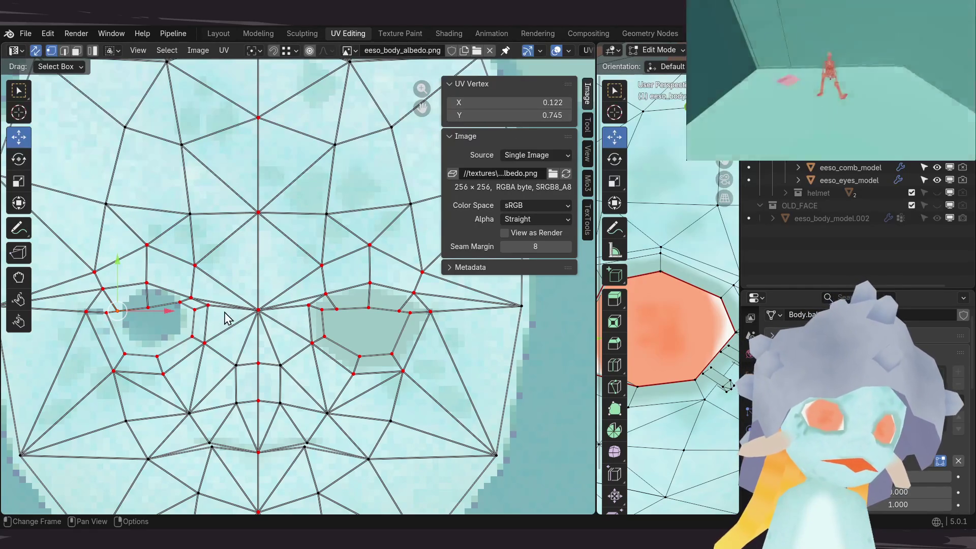
pyautogui.click(340, 314)
pyautogui.click(519, 116)
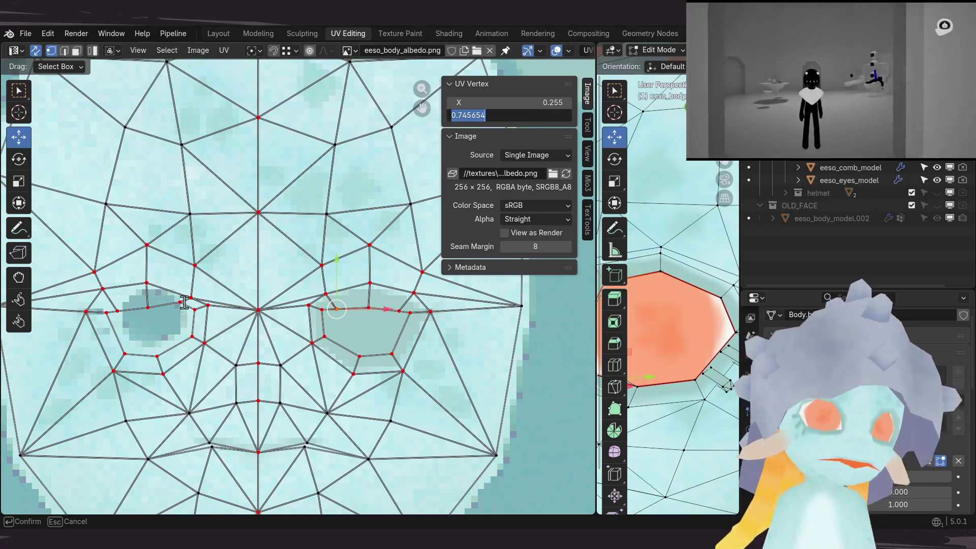
pyautogui.press('Return')
# Step: Enter matching Y values for vertices on the other eye's outline
pyautogui.click(503, 116)
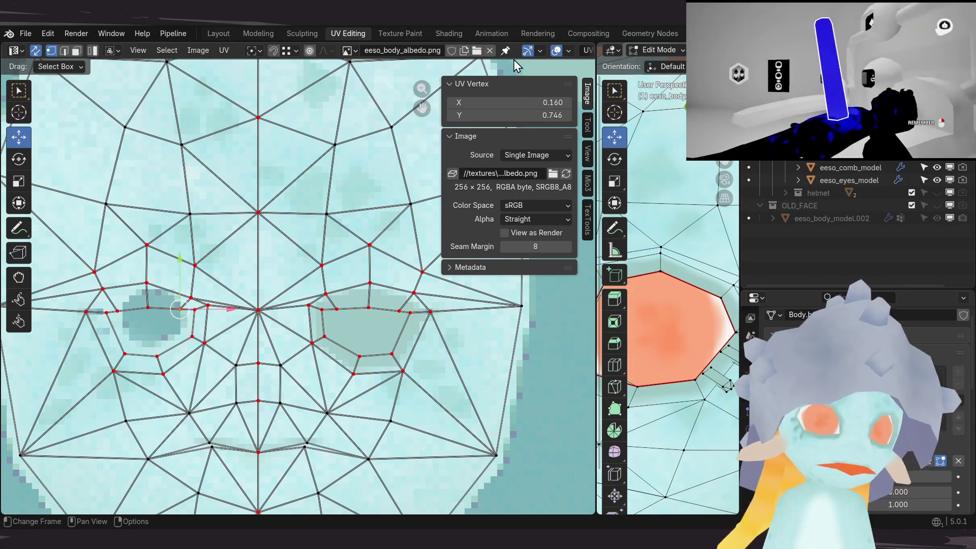
pyautogui.click(412, 293)
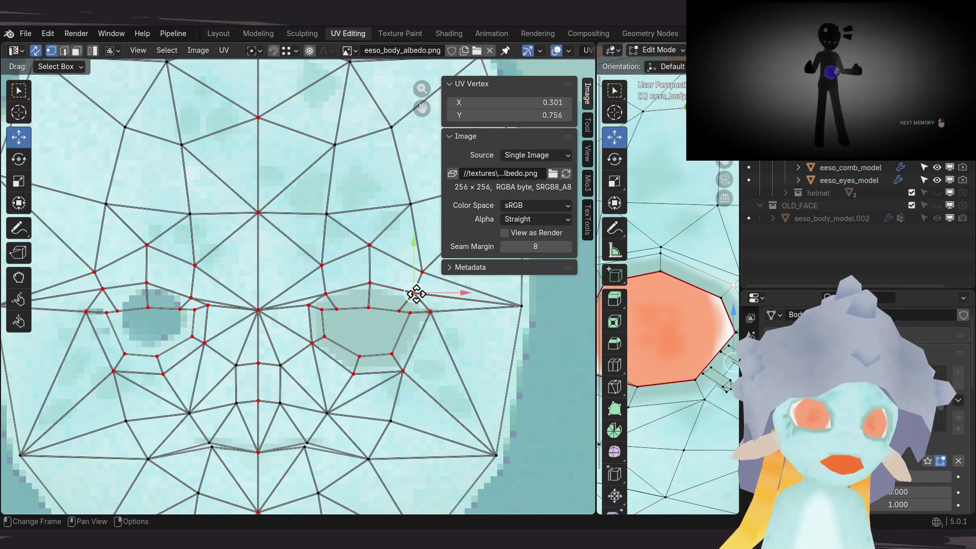
pyautogui.click(516, 116)
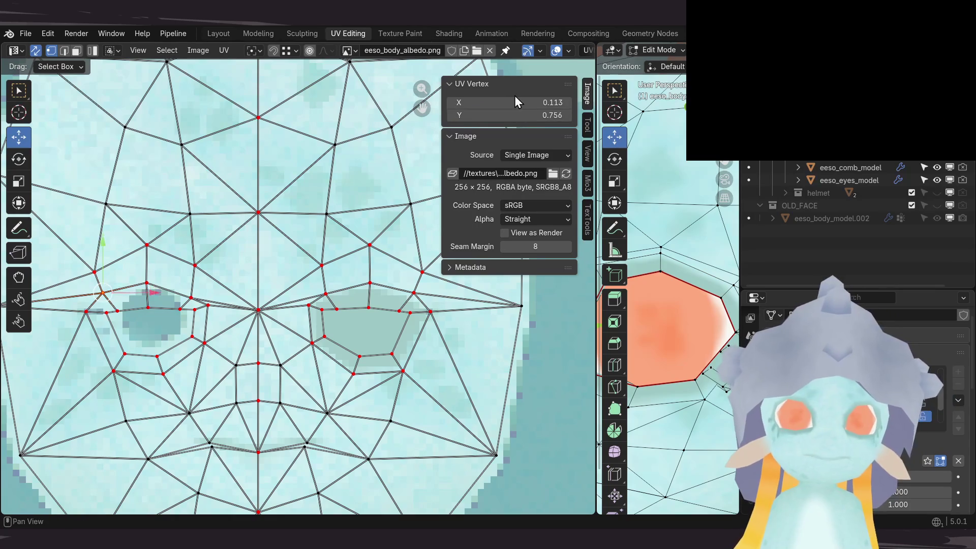
pyautogui.keyDown('shift'); pyautogui.click(368, 327); pyautogui.keyUp('shift')
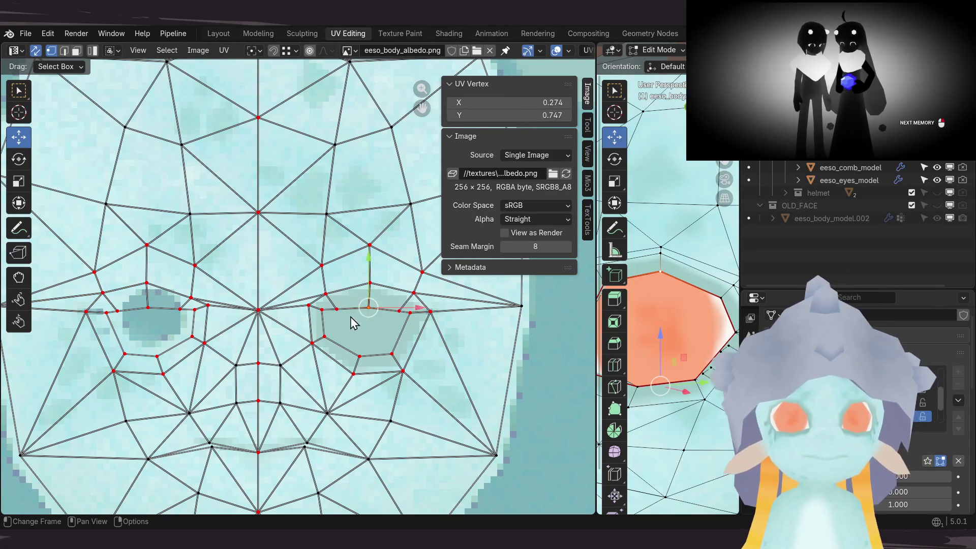
pyautogui.scroll(-4, 376, 346)
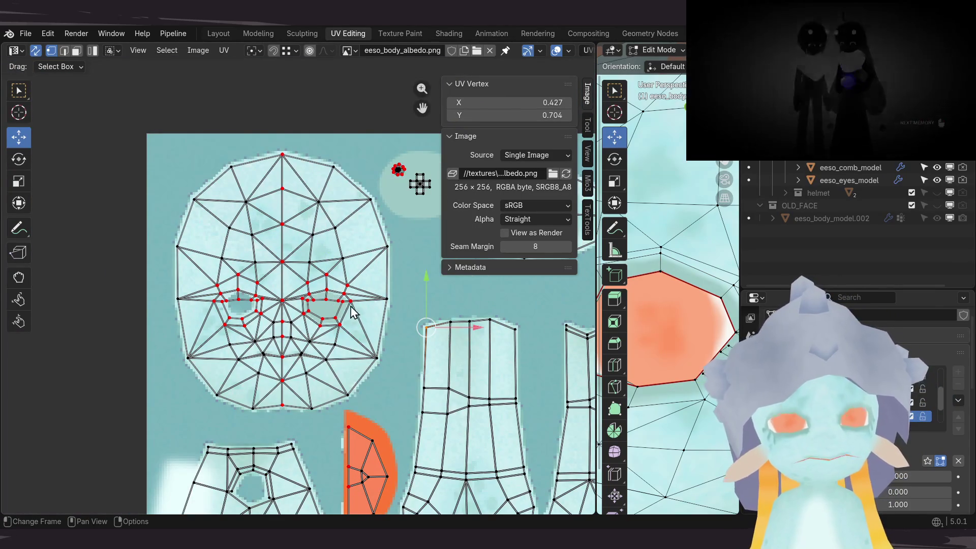
# Step: Widen the 3D viewport and return to Object Mode to view the finished head
pyautogui.scroll(-2, 659, 288)
pyautogui.moveTo(600, 300); pyautogui.dragTo(299, 300)
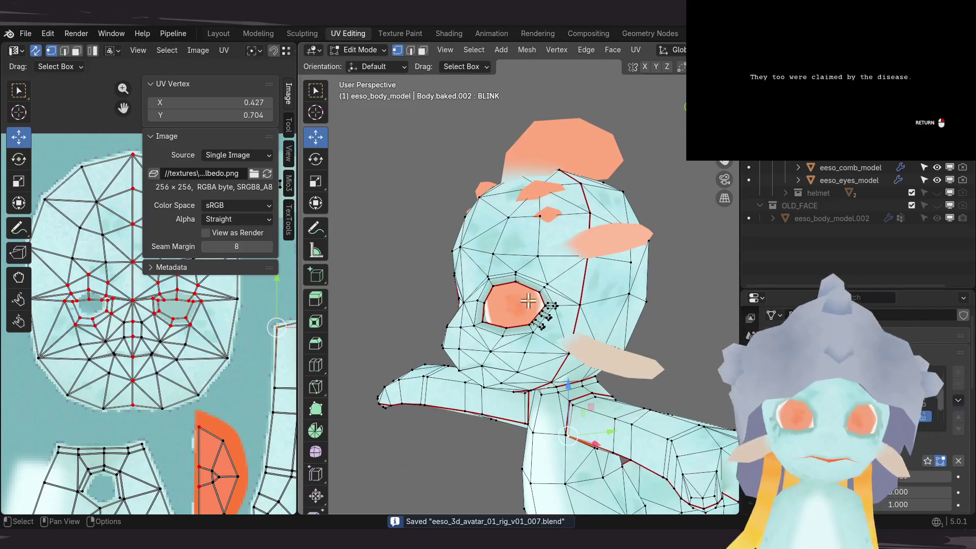
pyautogui.scroll(7, 521, 294)
pyautogui.scroll(-4, 522, 335)
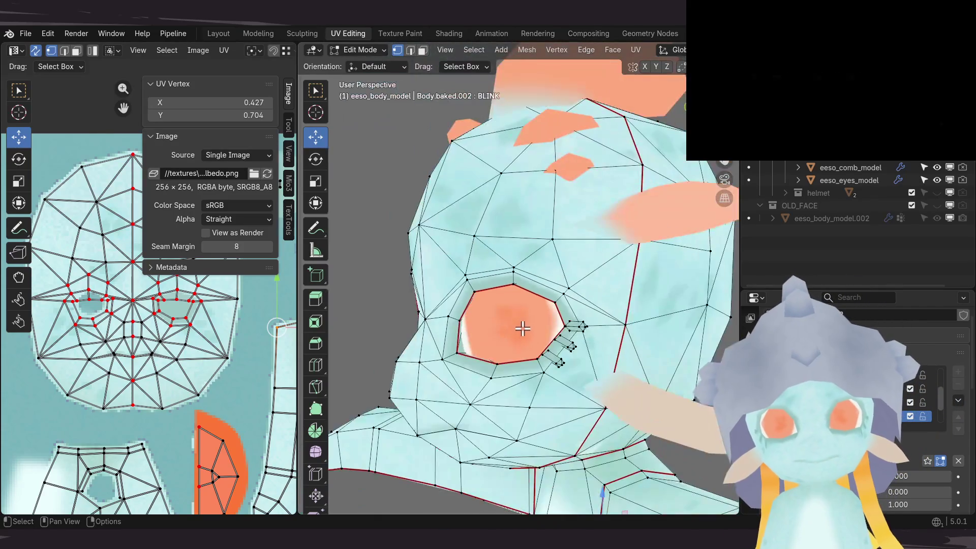
pyautogui.press('Tab')
pyautogui.moveTo(538, 316)
pyautogui.mouseDown(button='middle')
pyautogui.moveTo(577, 320)
pyautogui.moveTo(570, 321)
pyautogui.mouseUp(button='middle')
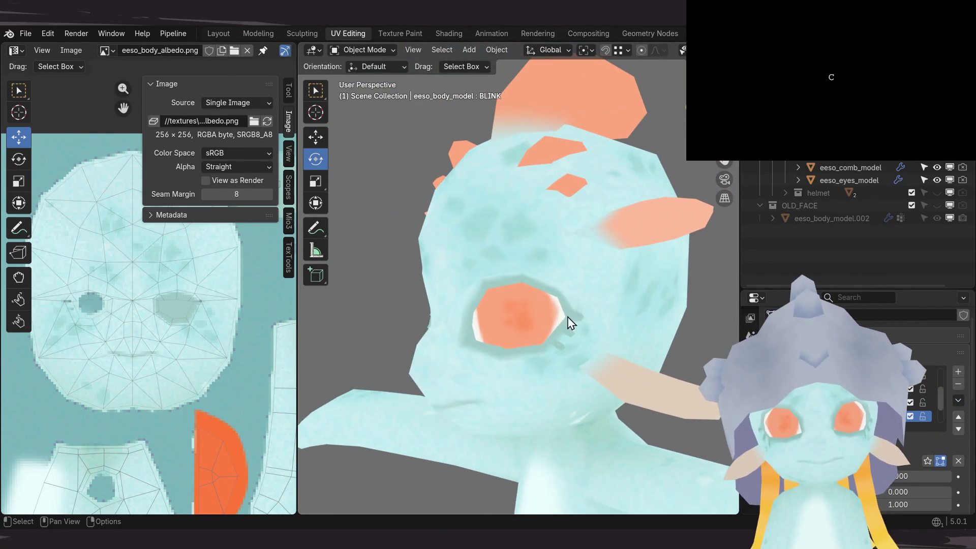
# Step: Solo the BLINK shape key to preview the closed eye, turning the head toward the view
pyautogui.click(928, 460)
pyautogui.click(928, 466)
pyautogui.click(928, 466)
pyautogui.moveTo(660, 399)
pyautogui.mouseDown(button='middle')
pyautogui.moveTo(544, 386)
pyautogui.moveTo(540, 359)
pyautogui.moveTo(553, 392)
pyautogui.moveTo(622, 367)
pyautogui.mouseUp(button='middle')
pyautogui.scroll(5, 539, 359)
pyautogui.scroll(-5, 541, 369)
# Step: Toggle BLINK's solo star repeatedly to watch the blink, ending with the eyes open
pyautogui.click(929, 459)
pyautogui.click(929, 460)
pyautogui.click(928, 459)
pyautogui.click(928, 459)
pyautogui.click(928, 458)
pyautogui.click(929, 459)
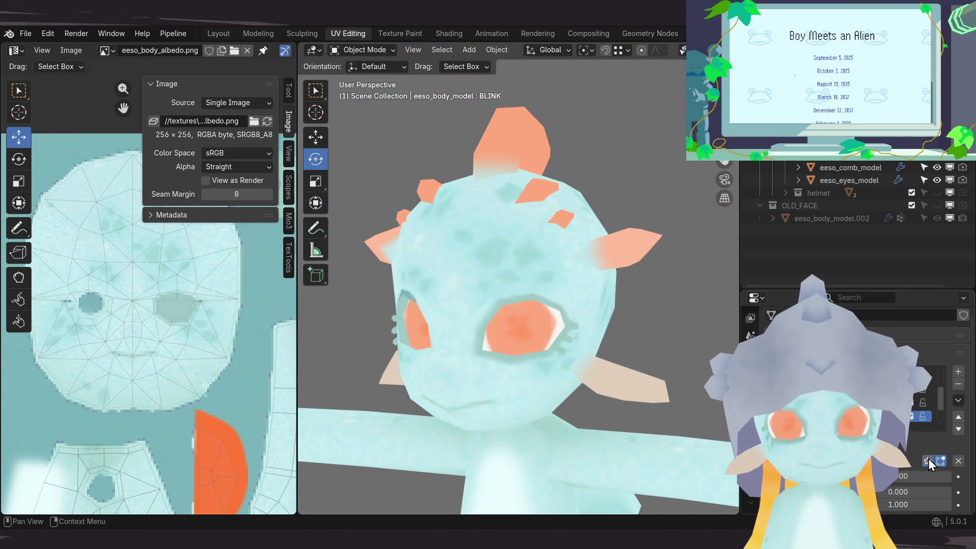
pyautogui.click(928, 459)
pyautogui.click(927, 460)
pyautogui.click(926, 461)
pyautogui.click(926, 462)
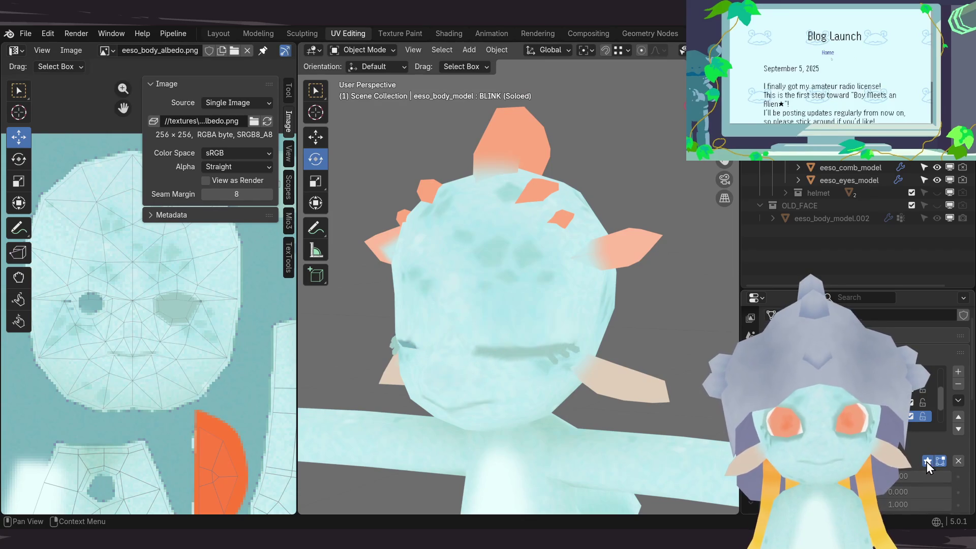
pyautogui.click(927, 460)
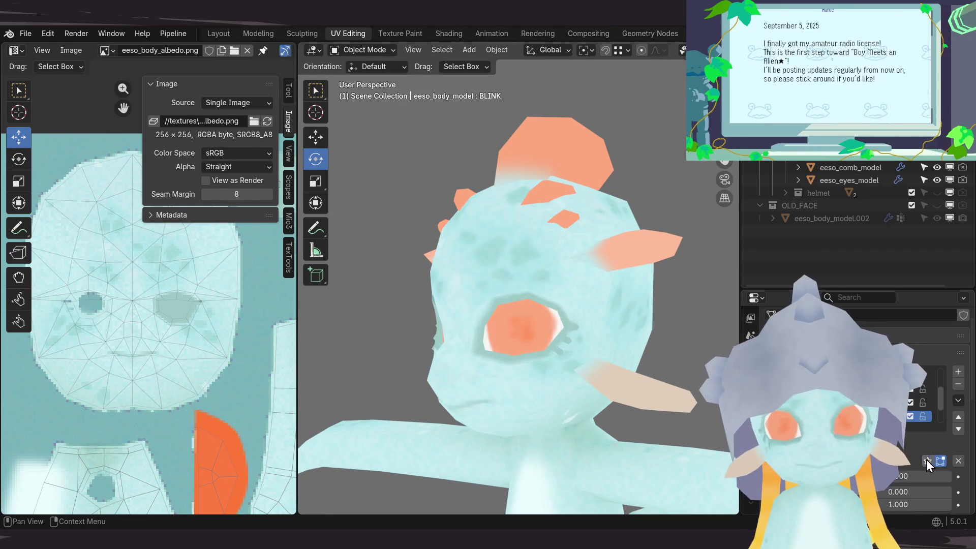
pyautogui.moveTo(639, 337)
pyautogui.keyDown('shift'); pyautogui.mouseDown(button='middle')
pyautogui.moveTo(596, 320)
pyautogui.moveTo(581, 331)
pyautogui.moveTo(593, 331)
pyautogui.mouseUp(button='middle'); pyautogui.keyUp('shift')
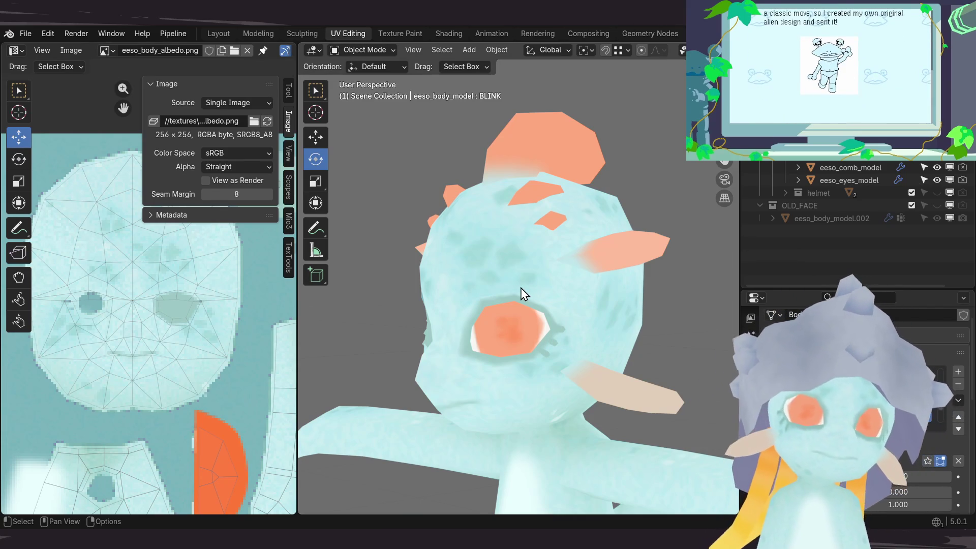
pyautogui.moveTo(571, 322); pyautogui.dragTo(580, 309, button='middle')
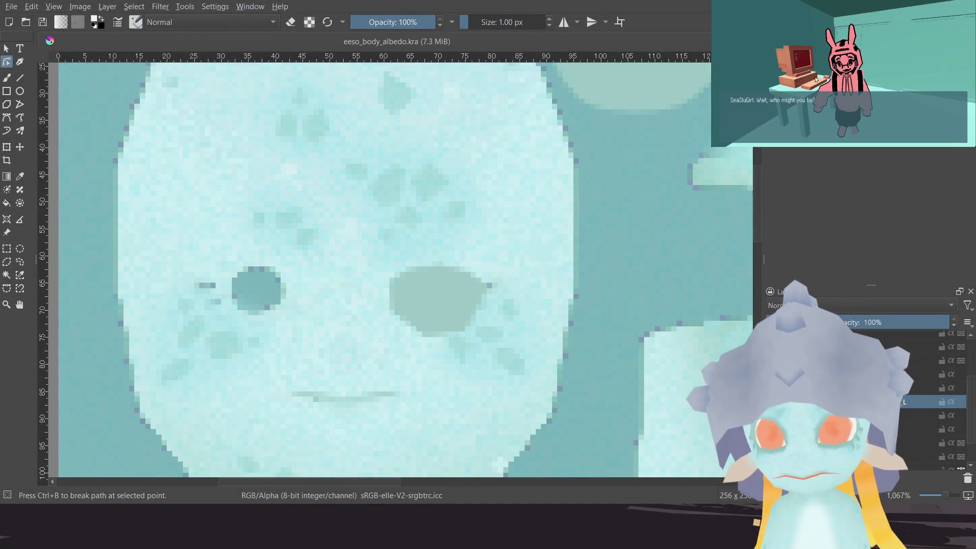
# Step: Transform the right eye shape over onto the left eye, to x 53, y 68
pyautogui.click(7, 148)
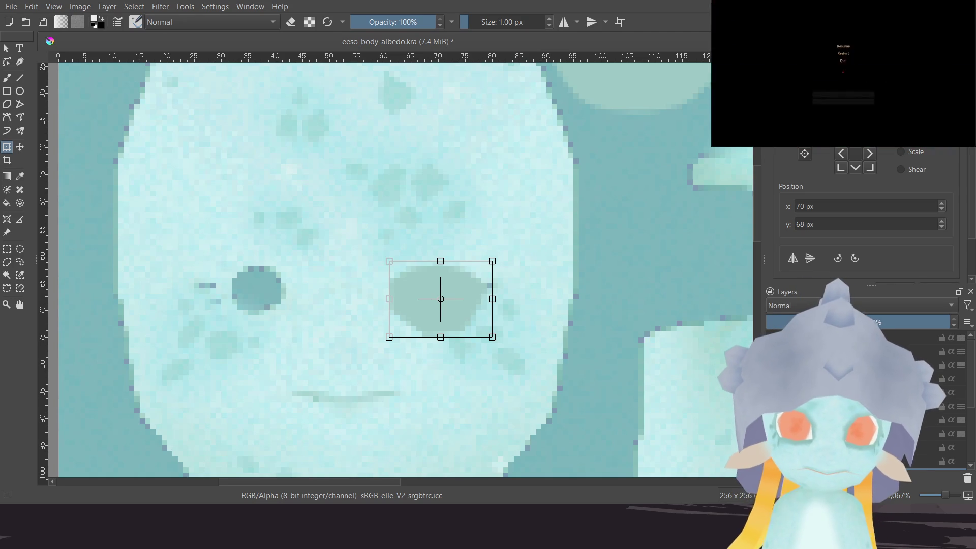
pyautogui.moveTo(386, 349); pyautogui.dragTo(402, 295, button='middle')
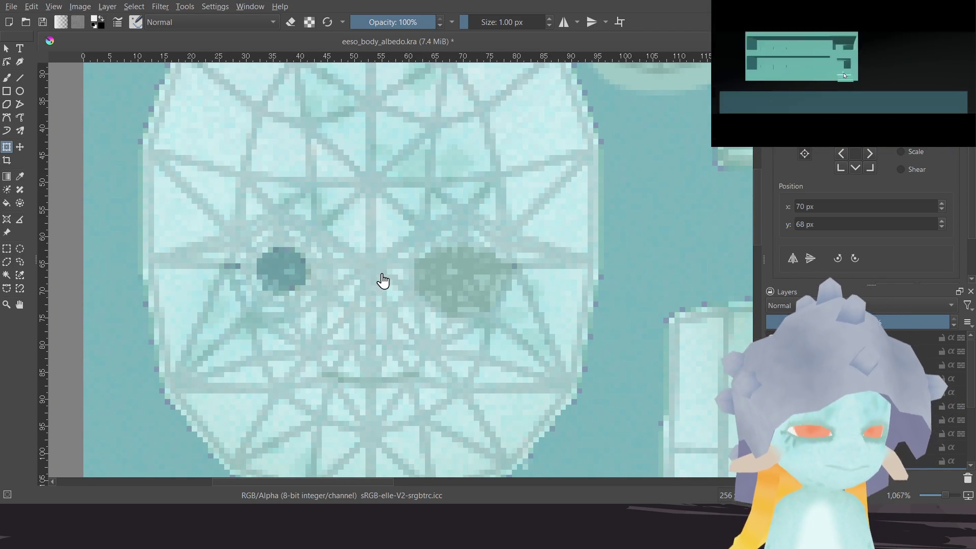
pyautogui.moveTo(407, 290)
pyautogui.mouseDown(button='middle')
pyautogui.moveTo(404, 318)
pyautogui.moveTo(398, 312)
pyautogui.mouseUp(button='middle')
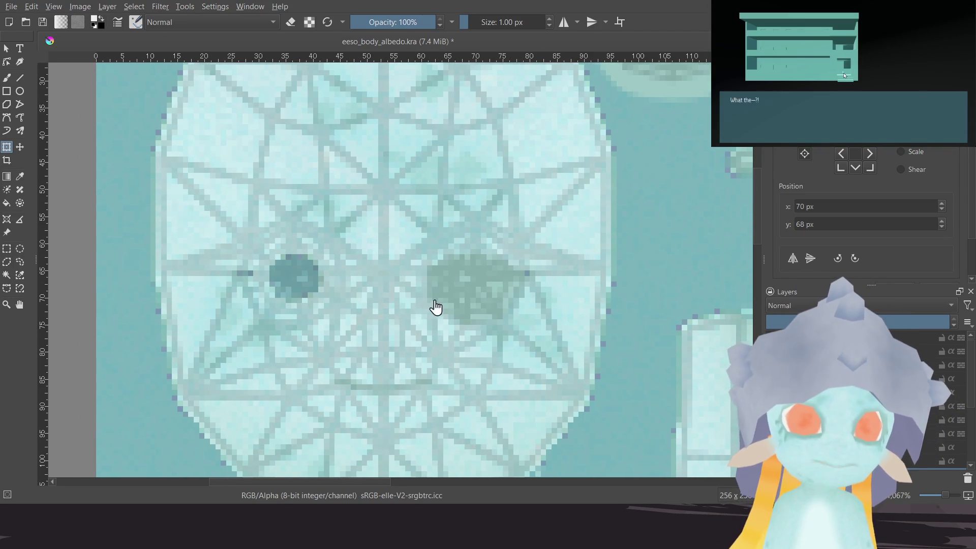
pyautogui.scroll(3, 429, 306)
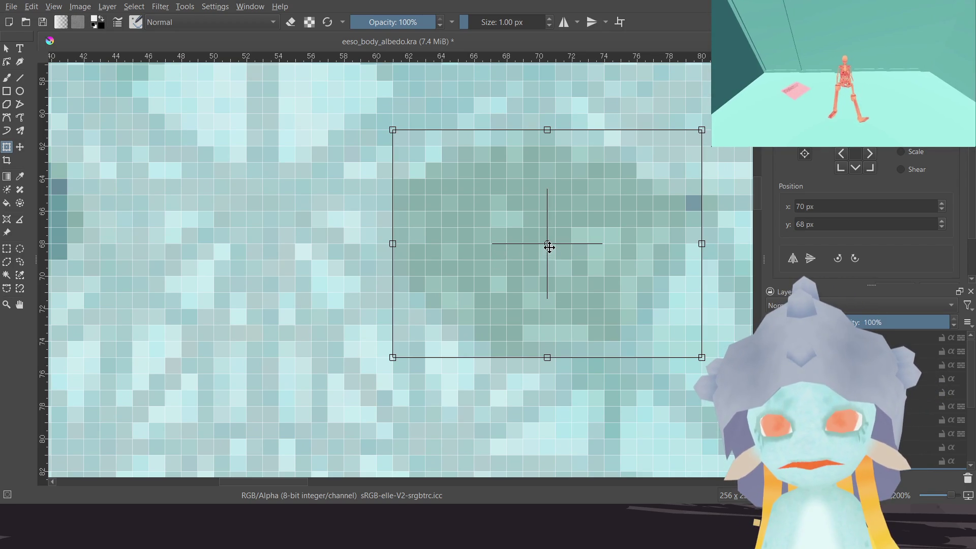
pyautogui.moveTo(386, 277)
pyautogui.mouseDown()
pyautogui.moveTo(281, 259)
pyautogui.moveTo(266, 245)
pyautogui.mouseUp()
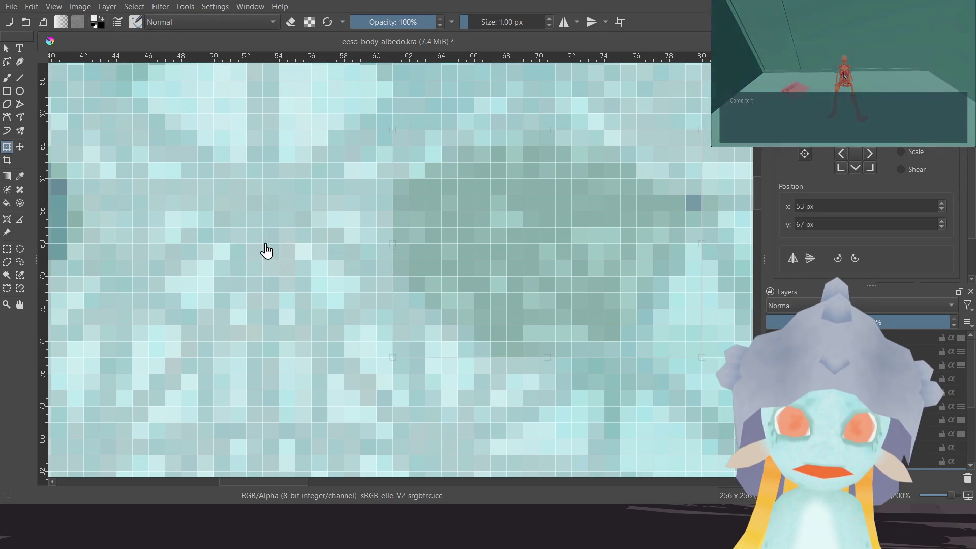
pyautogui.scroll(-4, 359, 254)
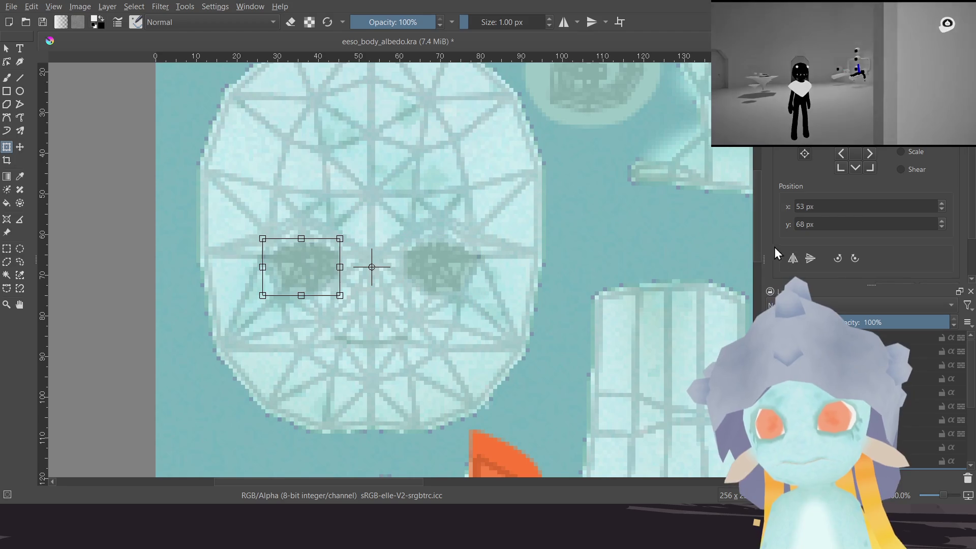
# Step: Select the left-eye layer and hide the UV wireframe layer to view the face island
pyautogui.click(864, 403)
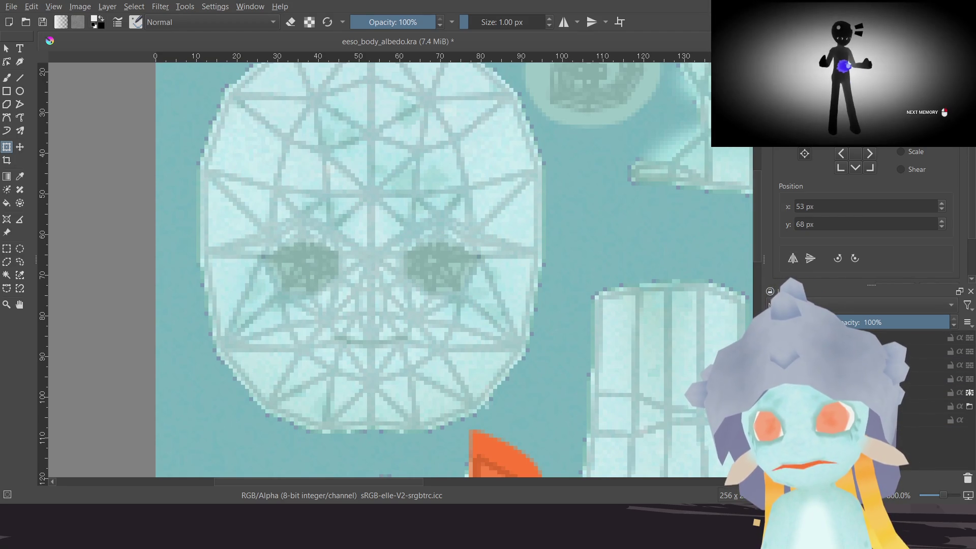
pyautogui.moveTo(495, 268); pyautogui.dragTo(500, 288, button='middle')
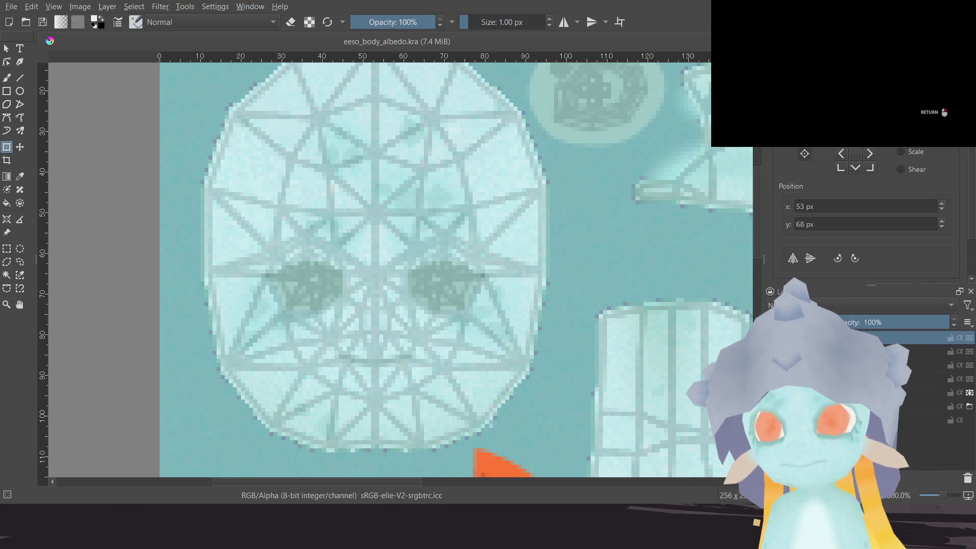
pyautogui.click(774, 338)
pyautogui.keyDown('ctrl'); pyautogui.scroll(1, 497, 290); pyautogui.keyUp('ctrl')
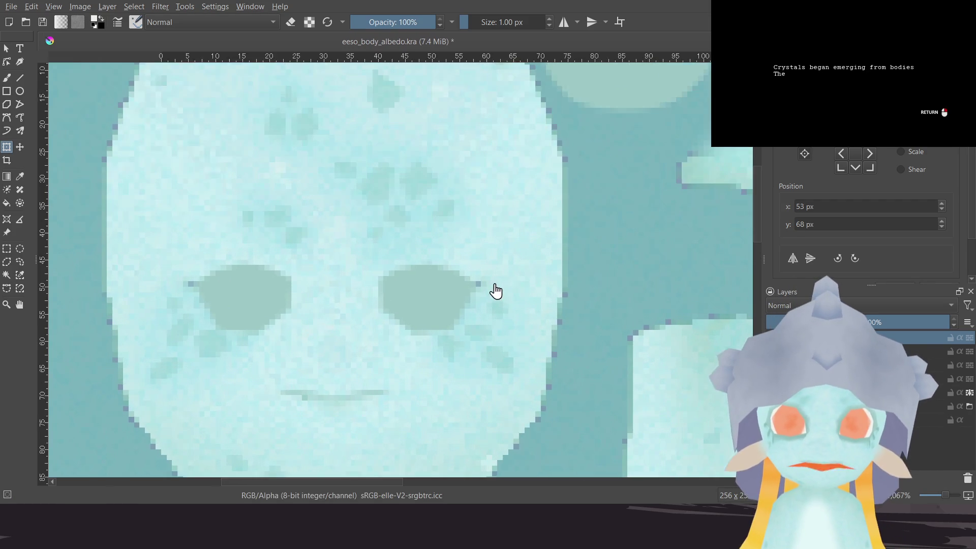
pyautogui.keyDown('ctrl'); pyautogui.scroll(-2, 475, 319); pyautogui.keyUp('ctrl')
pyautogui.moveTo(446, 320)
pyautogui.mouseDown(button='middle')
pyautogui.moveTo(456, 283)
pyautogui.moveTo(443, 281)
pyautogui.mouseUp(button='middle')
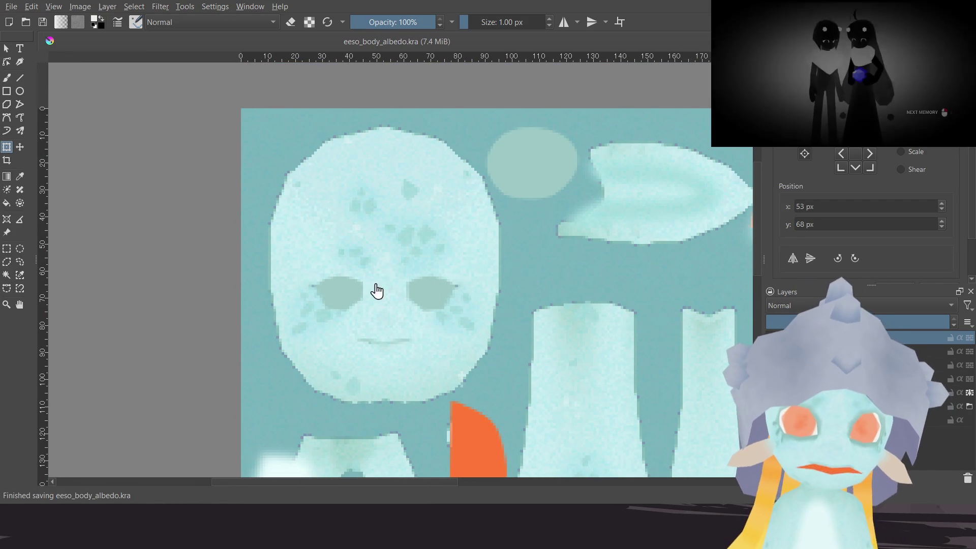
pyautogui.moveTo(433, 289); pyautogui.dragTo(416, 269, button='middle')
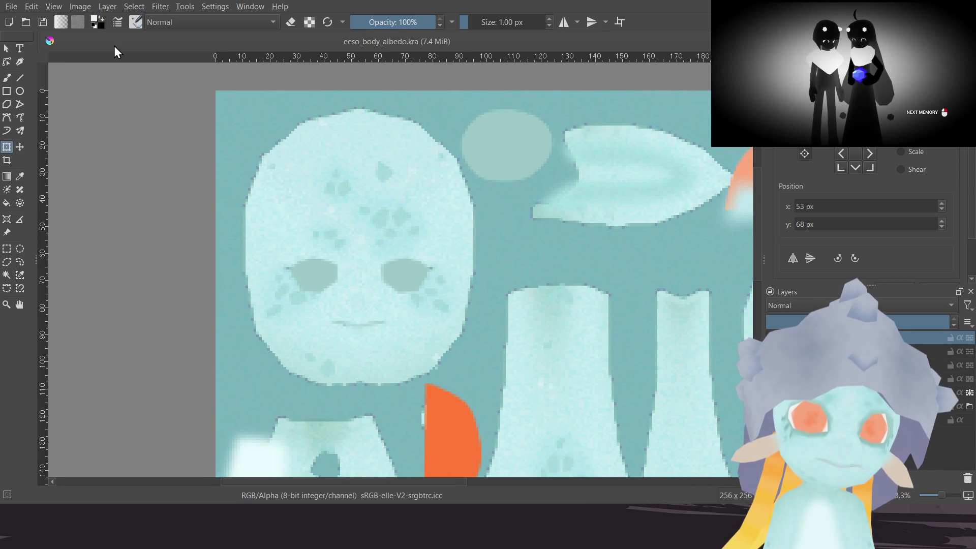
pyautogui.press('alt')
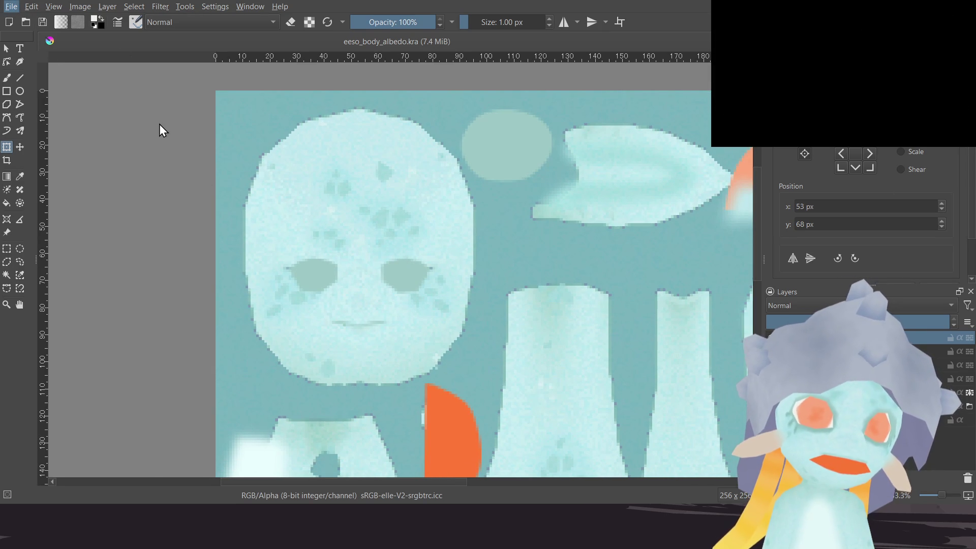
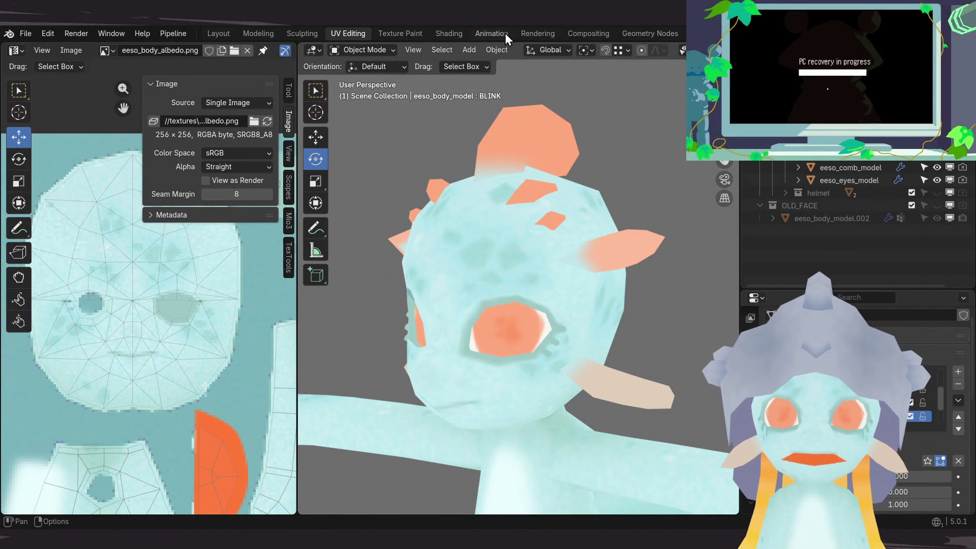
# Step: Go to the Layout workspace, turn the right view toward the head, and enable the wireframe overlay
pyautogui.click(449, 32)
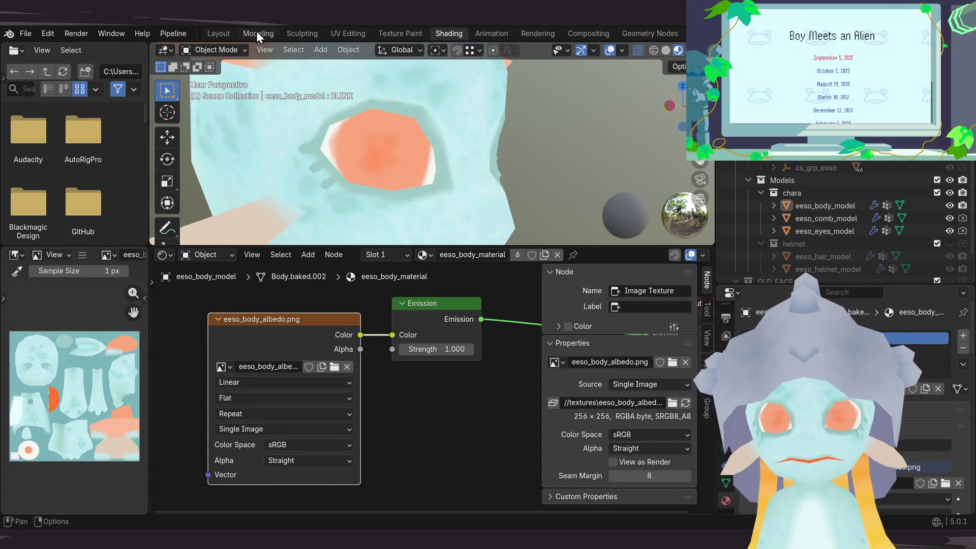
pyautogui.click(228, 33)
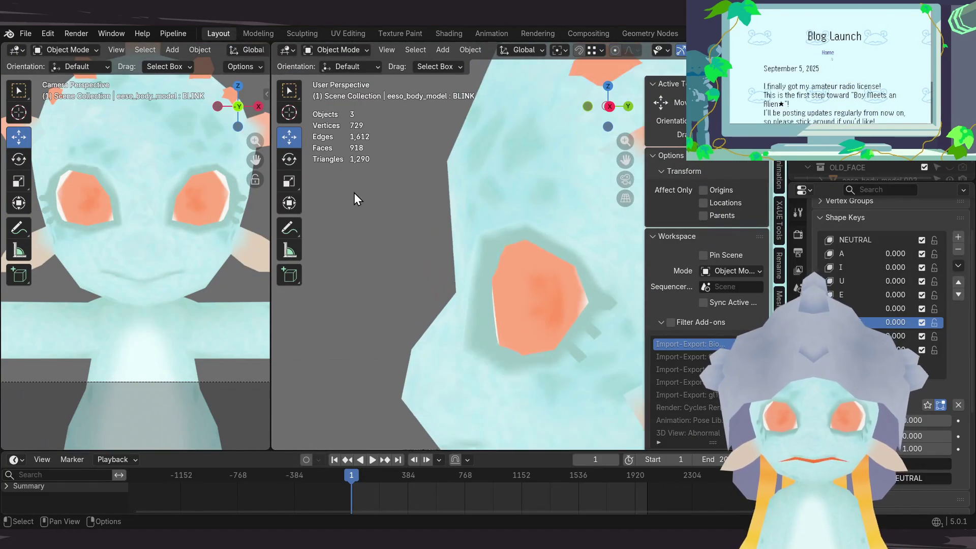
pyautogui.scroll(-3, 356, 193)
pyautogui.moveTo(355, 193)
pyautogui.mouseDown(button='middle')
pyautogui.moveTo(544, 331)
pyautogui.moveTo(621, 267)
pyautogui.moveTo(581, 298)
pyautogui.moveTo(539, 305)
pyautogui.moveTo(611, 282)
pyautogui.moveTo(694, 286)
pyautogui.moveTo(573, 298)
pyautogui.moveTo(523, 283)
pyautogui.moveTo(638, 136)
pyautogui.mouseUp(button='middle')
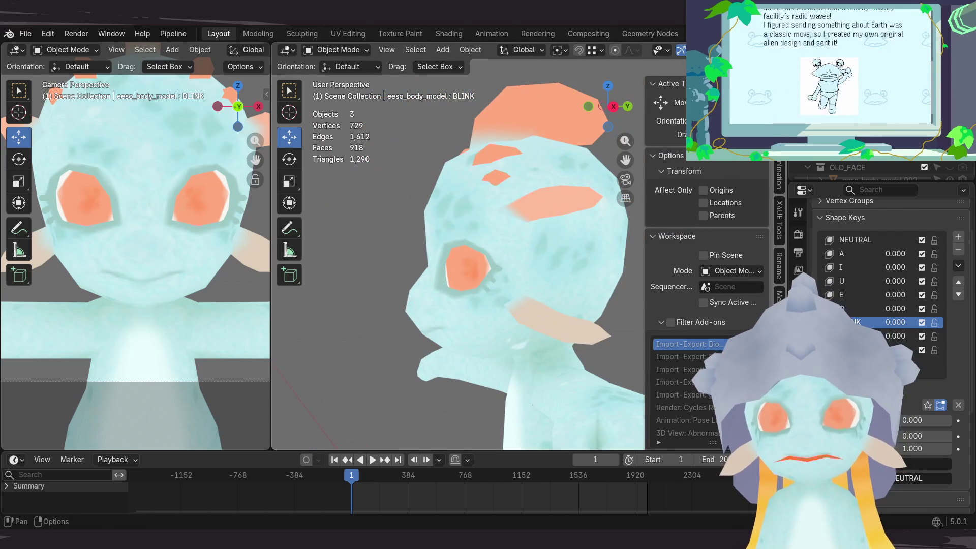
pyautogui.click(667, 49)
pyautogui.click(636, 276)
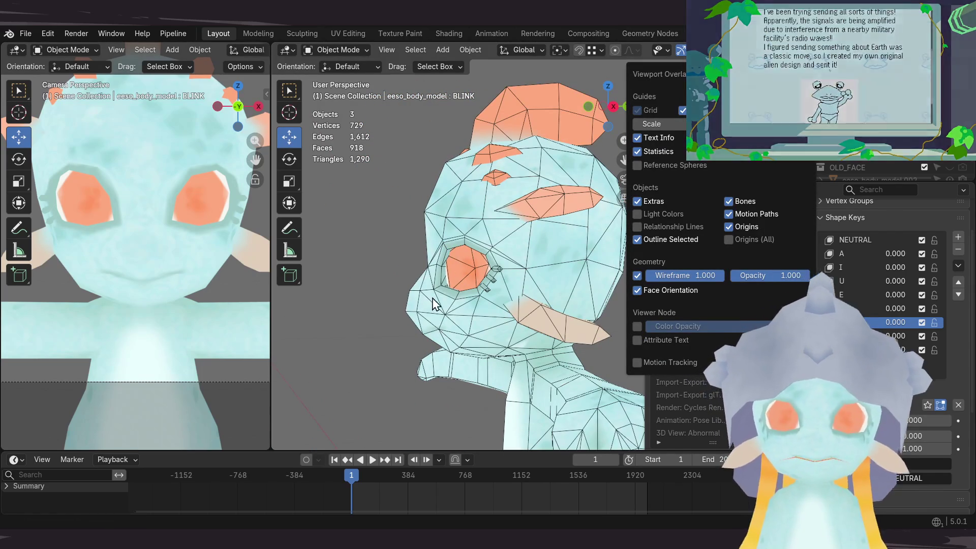
# Step: Frame the eye from the front and make NEUTRAL the active shape key
pyautogui.scroll(4, 442, 310)
pyautogui.scroll(2, 443, 310)
pyautogui.moveTo(429, 277)
pyautogui.mouseDown(button='middle')
pyautogui.moveTo(511, 316)
pyautogui.moveTo(562, 279)
pyautogui.moveTo(467, 290)
pyautogui.moveTo(418, 277)
pyautogui.moveTo(475, 263)
pyautogui.mouseUp(button='middle')
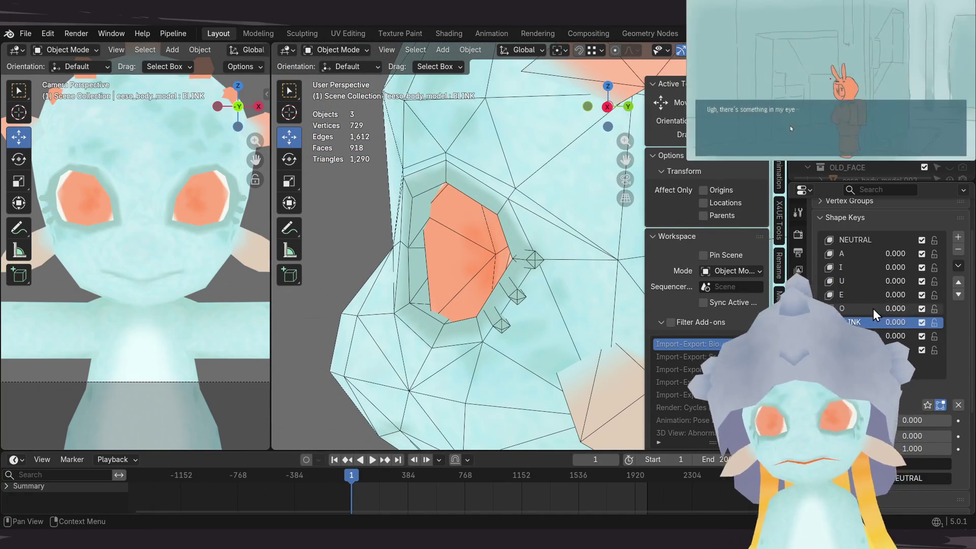
pyautogui.scroll(3, 871, 326)
pyautogui.click(860, 291)
pyautogui.moveTo(570, 155); pyautogui.dragTo(459, 328, button='middle')
# Step: In Edit Mode, nudge the selected eye-corner vertices along the Y axis
pyautogui.press('Tab')
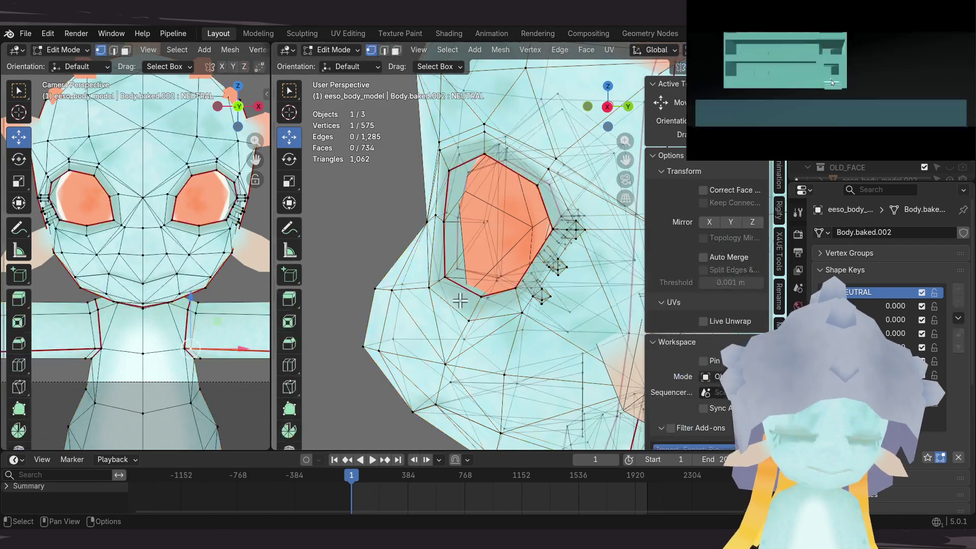
pyautogui.moveTo(459, 312)
pyautogui.mouseDown(button='middle')
pyautogui.moveTo(584, 290)
pyautogui.moveTo(525, 277)
pyautogui.moveTo(454, 312)
pyautogui.mouseUp(button='middle')
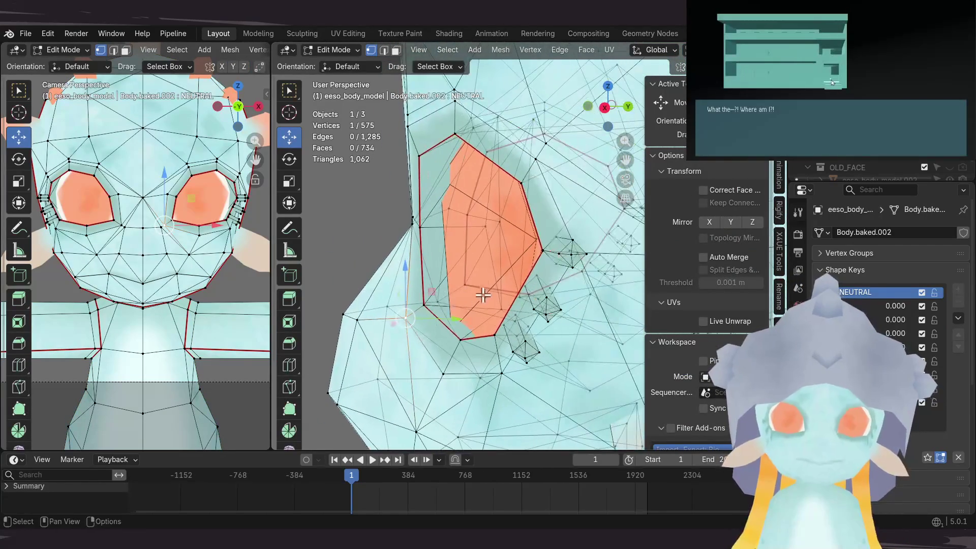
pyautogui.press('g')
pyautogui.press('y')
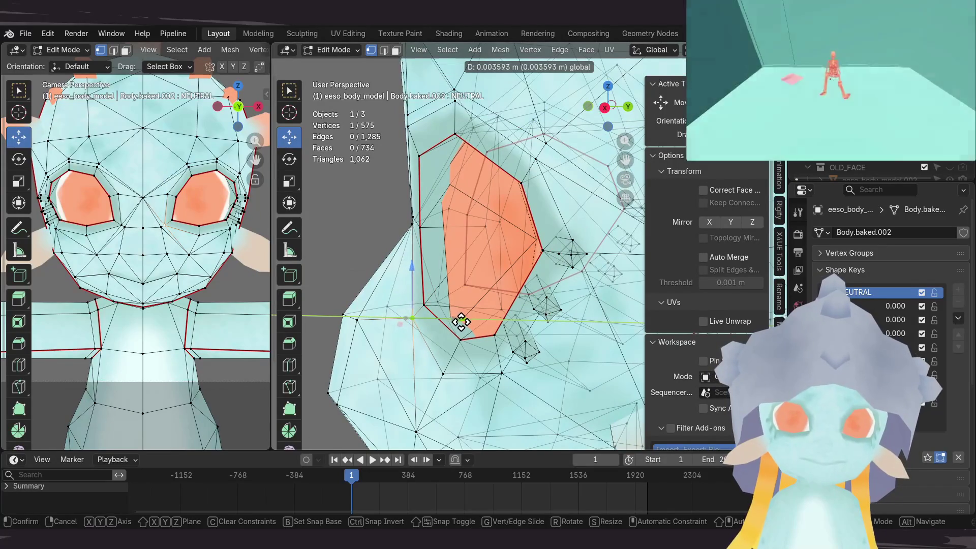
pyautogui.click(458, 319)
pyautogui.moveTo(458, 320)
pyautogui.mouseDown(button='middle')
pyautogui.moveTo(493, 324)
pyautogui.moveTo(497, 260)
pyautogui.moveTo(521, 279)
pyautogui.moveTo(425, 349)
pyautogui.moveTo(549, 223)
pyautogui.mouseUp(button='middle')
pyautogui.press('g')
pyautogui.click(551, 219)
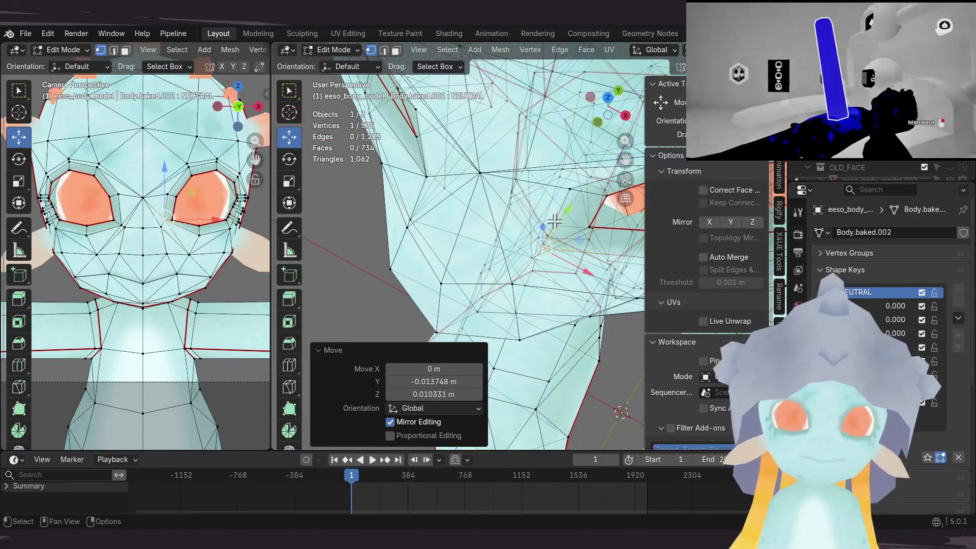
# Step: Enable X mirror editing and slide the eye vertex slightly back and forth along Y
pyautogui.click(709, 222)
pyautogui.moveTo(589, 244); pyautogui.dragTo(534, 254, button='middle')
pyautogui.moveTo(530, 235); pyautogui.dragTo(531, 234)
pyautogui.moveTo(530, 234)
pyautogui.mouseDown(button='middle')
pyautogui.moveTo(488, 147)
pyautogui.moveTo(558, 240)
pyautogui.mouseUp(button='middle')
pyautogui.moveTo(556, 281); pyautogui.dragTo(546, 279)
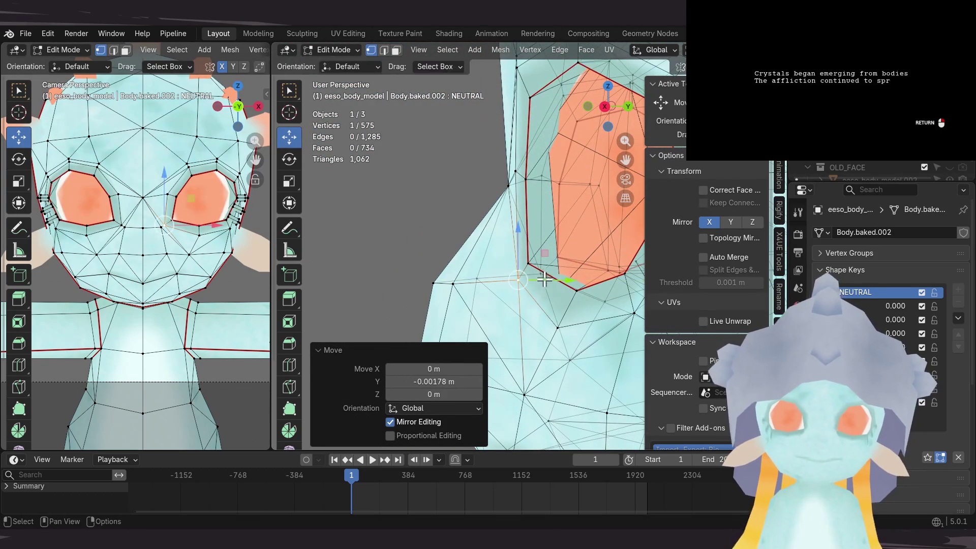
# Step: Return to Object Mode and turn the wireframe overlay off
pyautogui.press('Tab')
pyautogui.moveTo(539, 281)
pyautogui.mouseDown(button='middle')
pyautogui.moveTo(427, 236)
pyautogui.moveTo(459, 260)
pyautogui.moveTo(507, 264)
pyautogui.moveTo(534, 264)
pyautogui.moveTo(565, 244)
pyautogui.mouseUp(button='middle')
pyautogui.click(668, 50)
pyautogui.click(637, 270)
pyautogui.moveTo(504, 235)
pyautogui.mouseDown(button='middle')
pyautogui.moveTo(692, 214)
pyautogui.moveTo(760, 238)
pyautogui.moveTo(581, 226)
pyautogui.moveTo(544, 201)
pyautogui.mouseUp(button='middle')
pyautogui.scroll(-8, 544, 202)
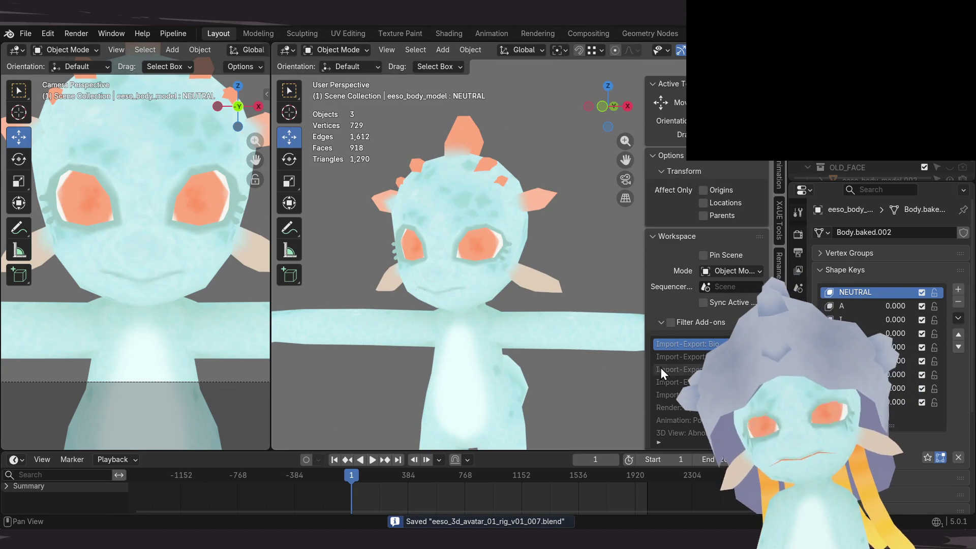
pyautogui.scroll(-6, 879, 305)
pyautogui.scroll(3, 880, 279)
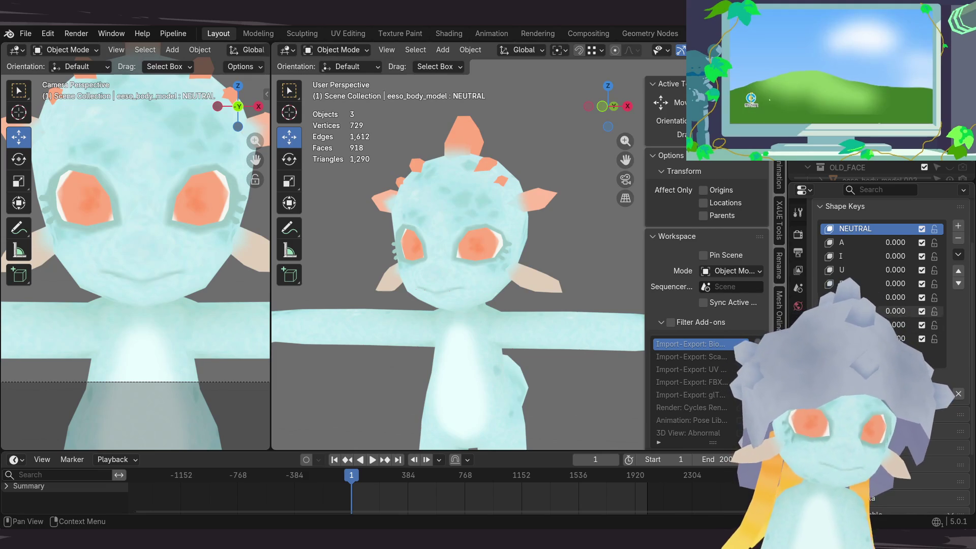
pyautogui.click(924, 394)
pyautogui.click(926, 395)
pyautogui.click(926, 395)
pyautogui.click(926, 394)
pyautogui.click(926, 395)
pyautogui.click(926, 395)
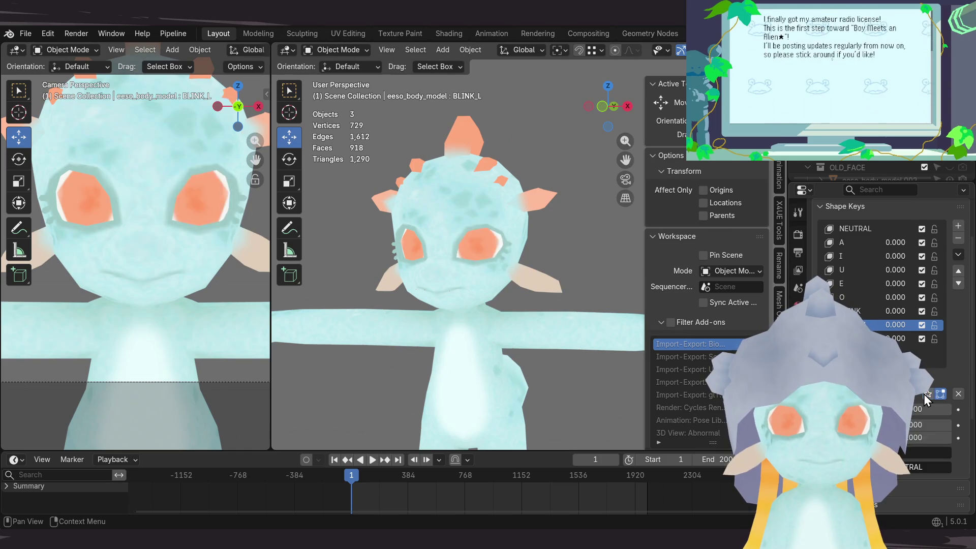
pyautogui.click(864, 338)
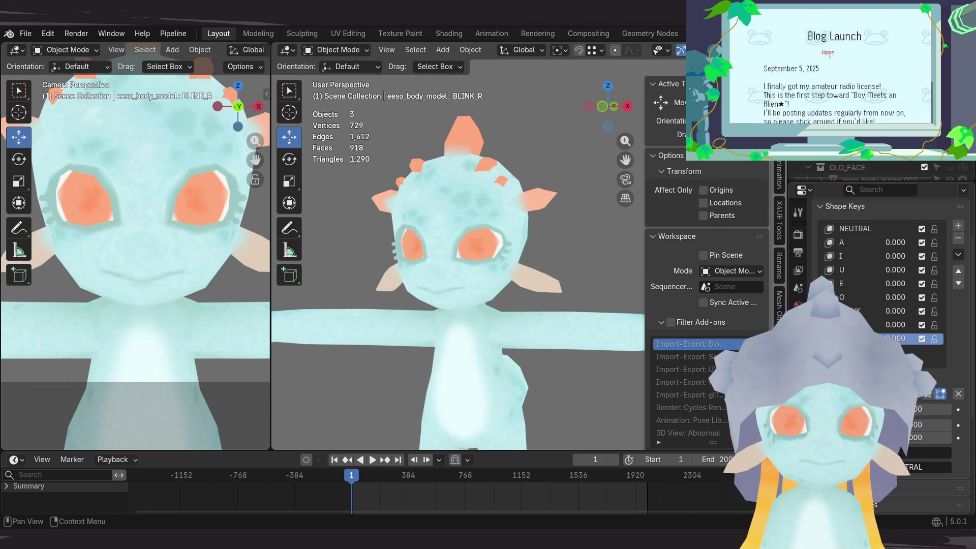
pyautogui.click(930, 396)
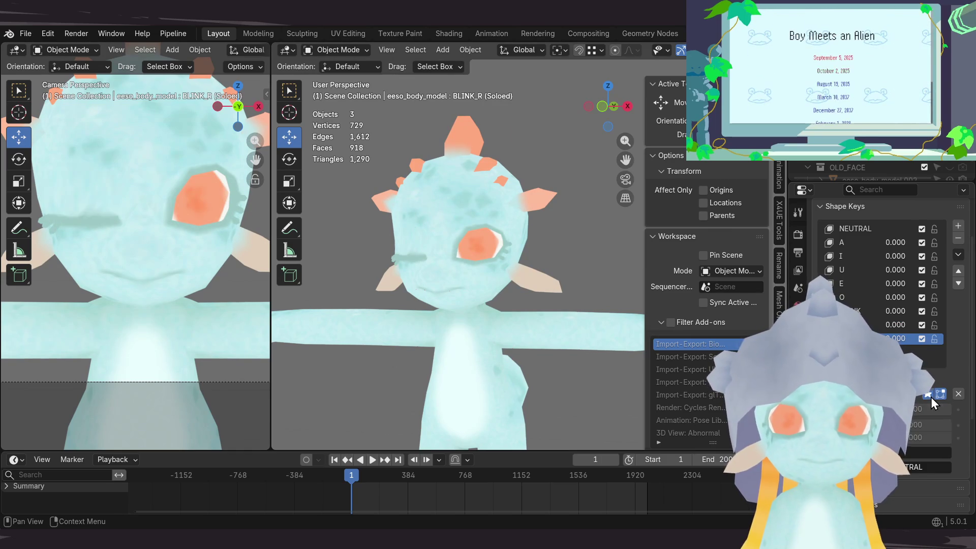
pyautogui.click(930, 396)
pyautogui.click(931, 396)
pyautogui.moveTo(386, 146)
pyautogui.mouseDown(button='middle')
pyautogui.moveTo(528, 211)
pyautogui.moveTo(504, 203)
pyautogui.mouseUp(button='middle')
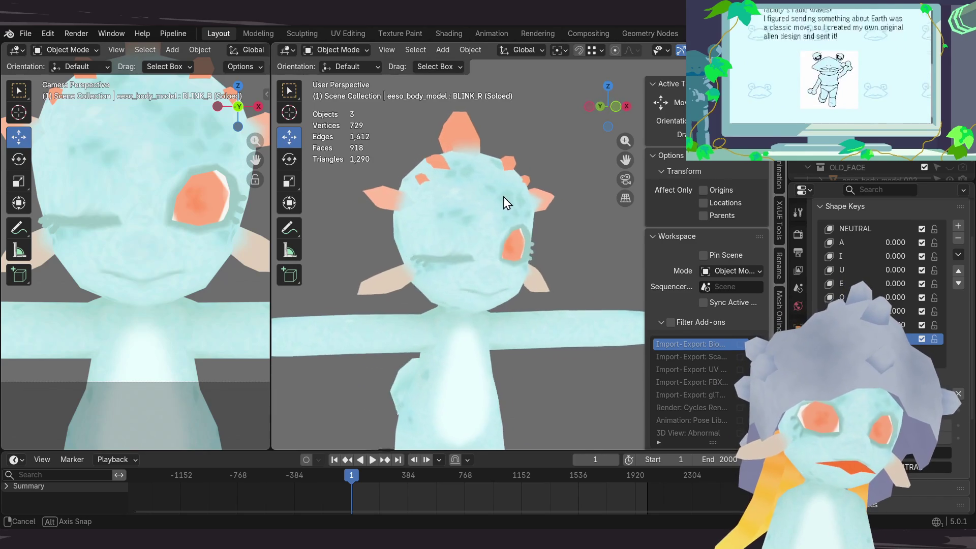
pyautogui.scroll(3, 446, 302)
pyautogui.scroll(3, 468, 285)
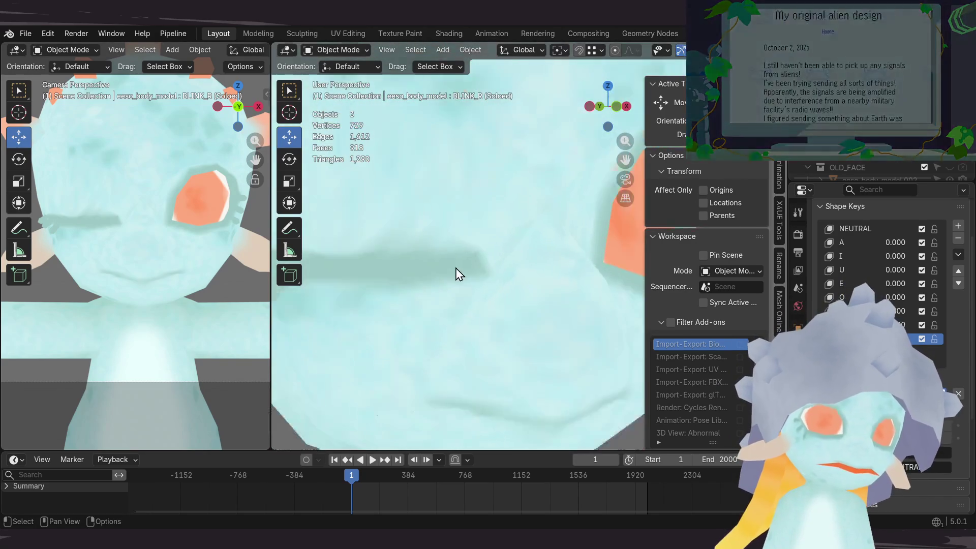
pyautogui.scroll(-5, 462, 271)
pyautogui.click(944, 393)
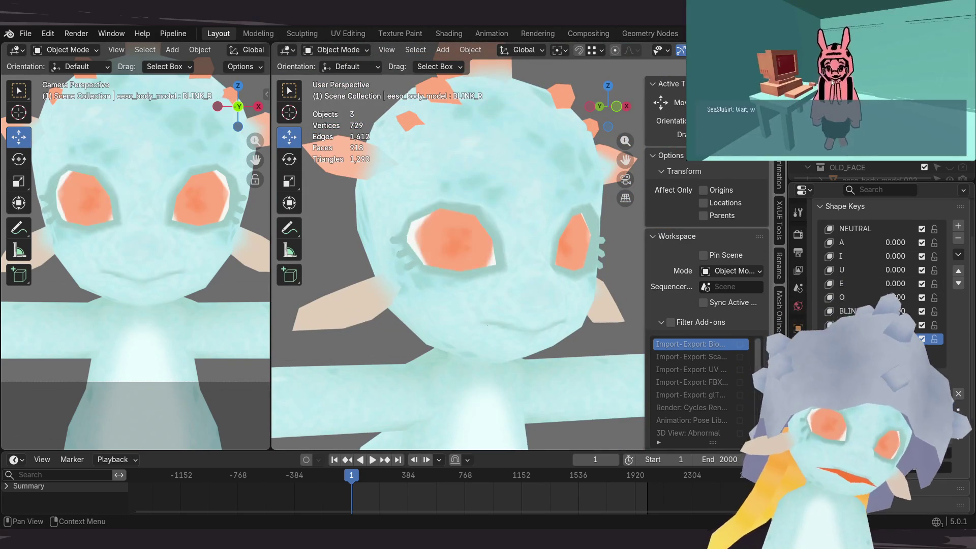
pyautogui.moveTo(610, 325)
pyautogui.mouseDown(button='middle')
pyautogui.moveTo(544, 305)
pyautogui.moveTo(501, 331)
pyautogui.moveTo(575, 327)
pyautogui.mouseUp(button='middle')
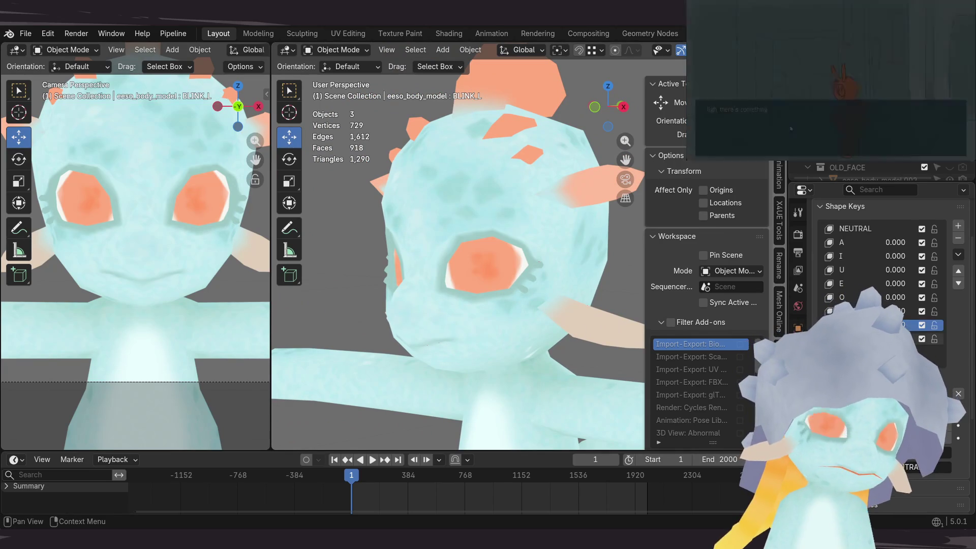
pyautogui.click(864, 339)
pyautogui.moveTo(508, 330)
pyautogui.mouseDown(button='middle')
pyautogui.moveTo(496, 338)
pyautogui.moveTo(562, 344)
pyautogui.moveTo(613, 330)
pyautogui.moveTo(609, 356)
pyautogui.moveTo(594, 358)
pyautogui.mouseUp(button='middle')
pyautogui.click(945, 391)
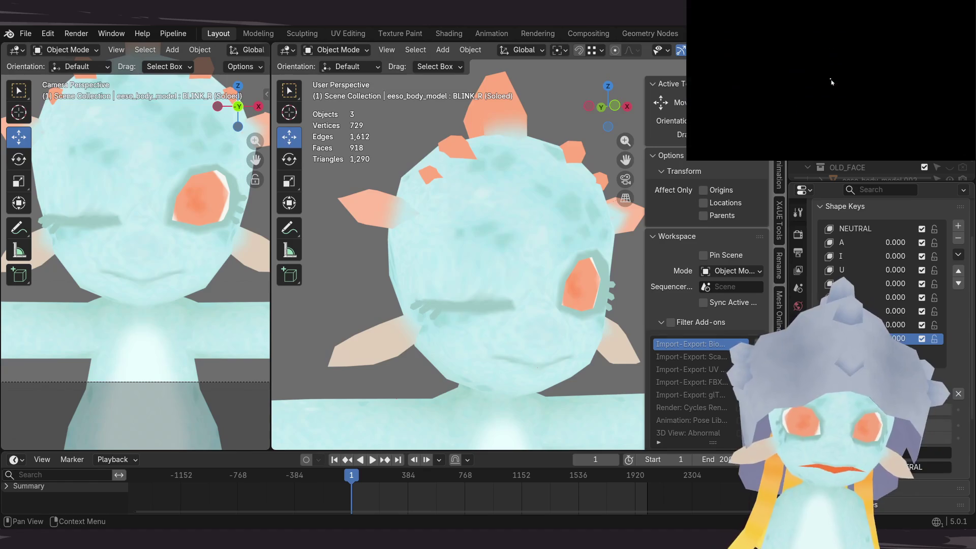
pyautogui.hotkey('ctrl', 'z')
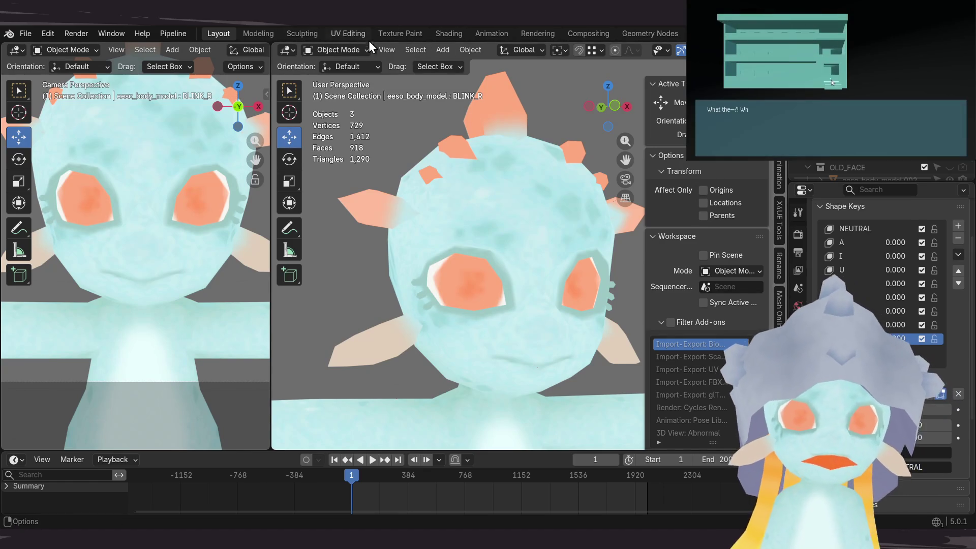
pyautogui.hotkey('ctrl', 'z')
pyautogui.moveTo(488, 269)
pyautogui.mouseDown(button='middle')
pyautogui.moveTo(446, 281)
pyautogui.moveTo(462, 285)
pyautogui.mouseUp(button='middle')
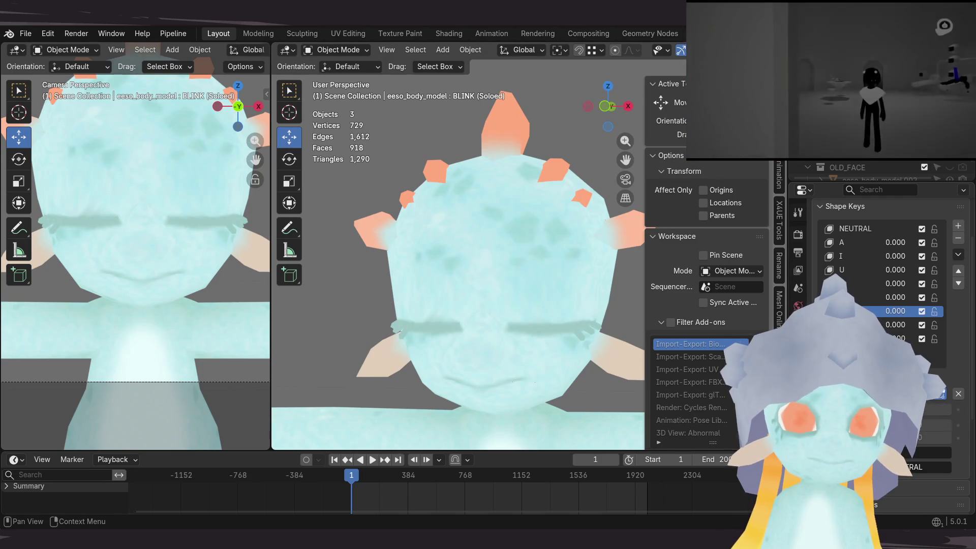
pyautogui.click(941, 394)
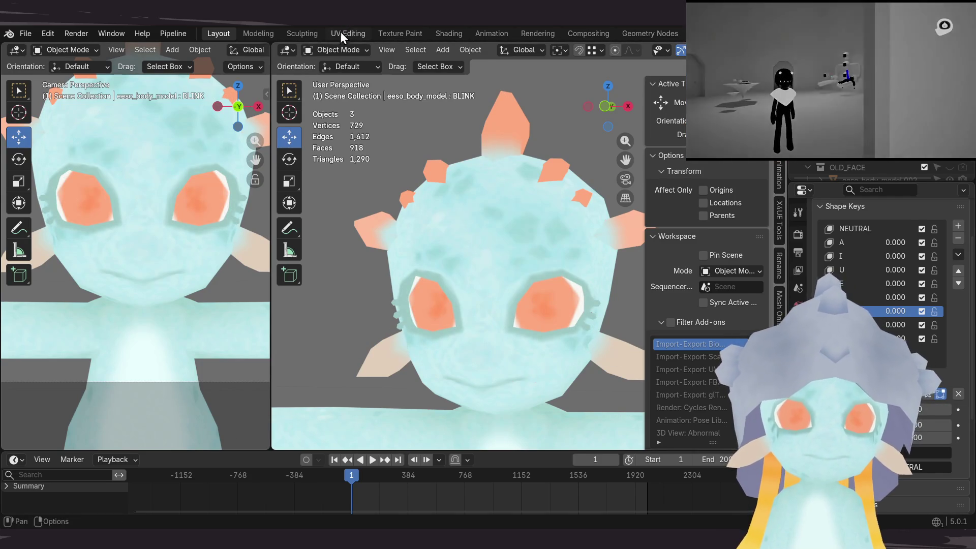
# Step: In the UV Editing workspace, solo the BLINK shape key and widen the UV editor
pyautogui.click(347, 33)
pyautogui.scroll(6, 501, 285)
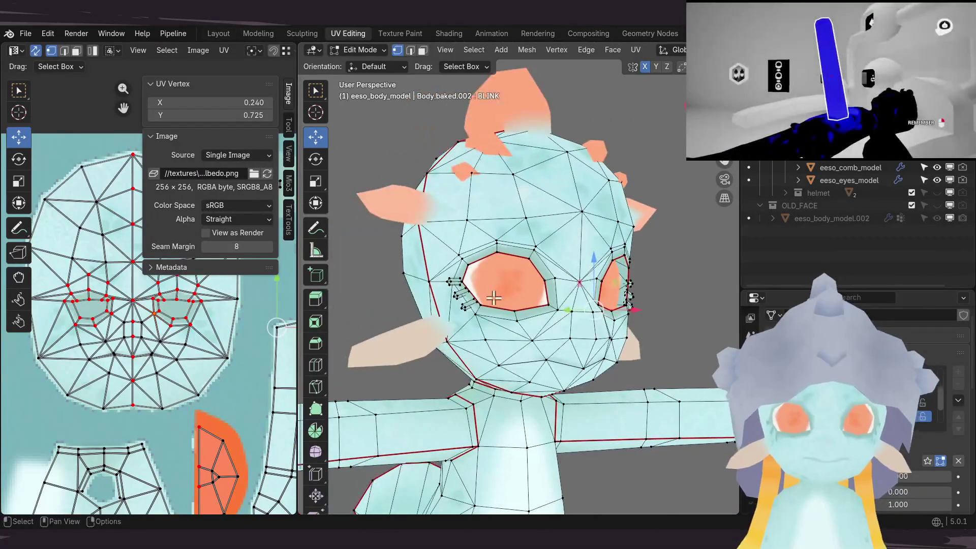
pyautogui.keyDown('shift'); pyautogui.moveTo(497, 294); pyautogui.dragTo(493, 290, button='middle'); pyautogui.keyUp('shift')
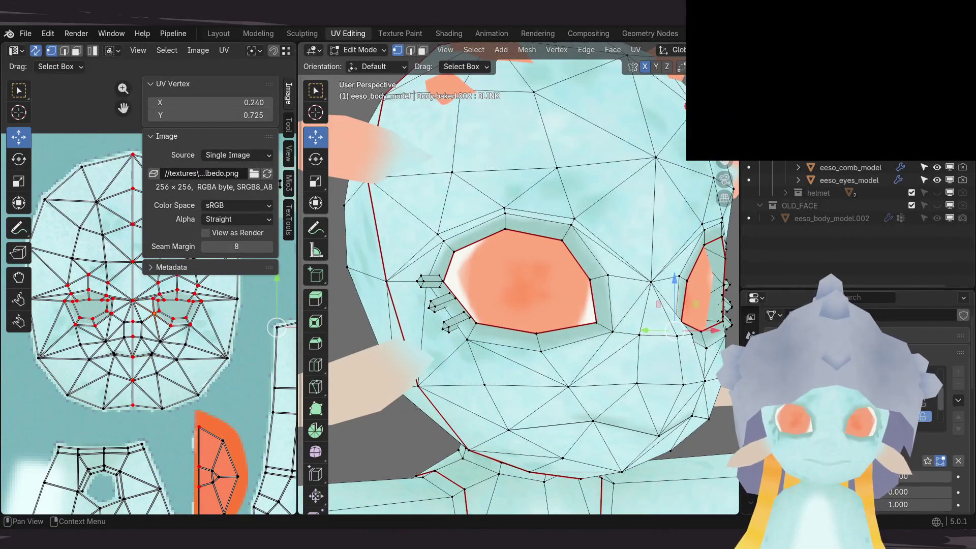
pyautogui.click(926, 461)
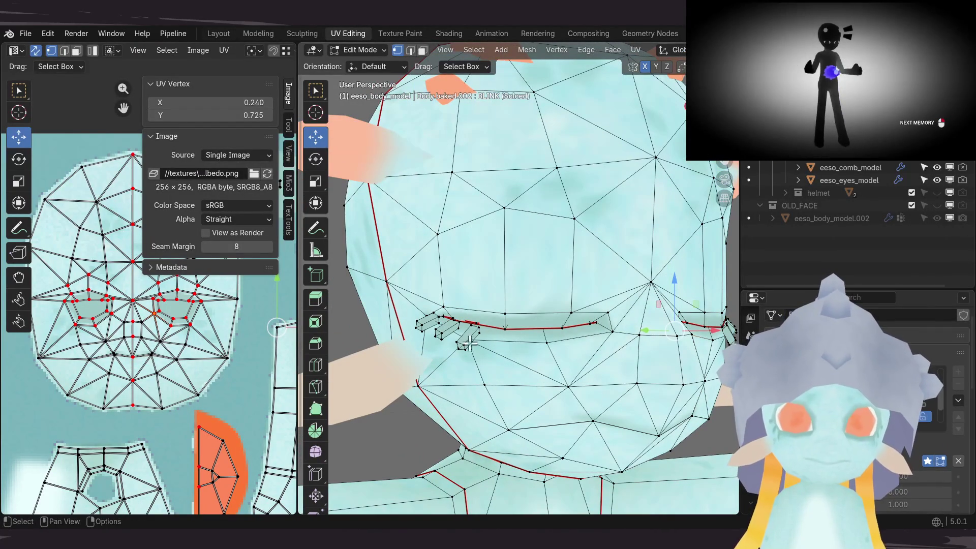
pyautogui.moveTo(298, 310); pyautogui.dragTo(468, 330)
pyautogui.scroll(10, 198, 324)
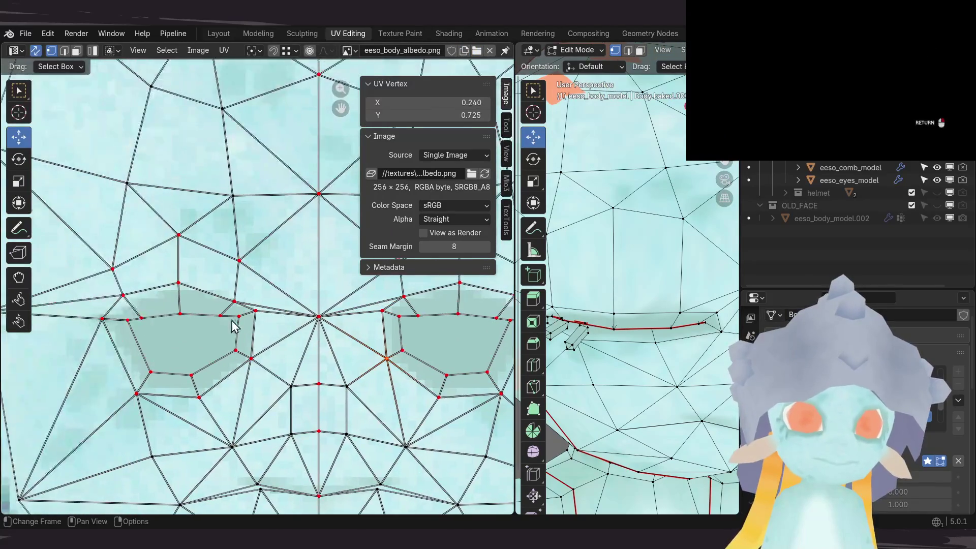
pyautogui.scroll(-4, 199, 324)
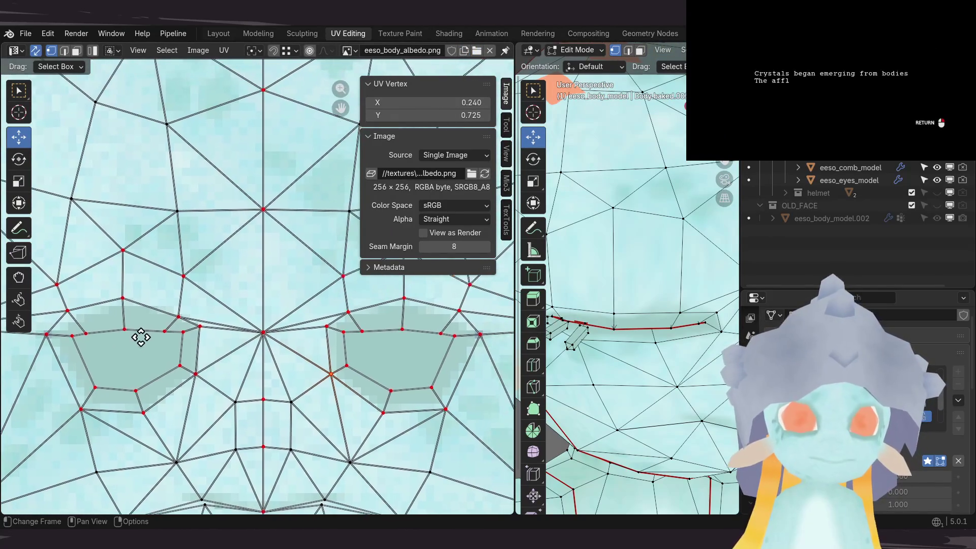
pyautogui.moveTo(211, 336); pyautogui.dragTo(216, 342, button='middle')
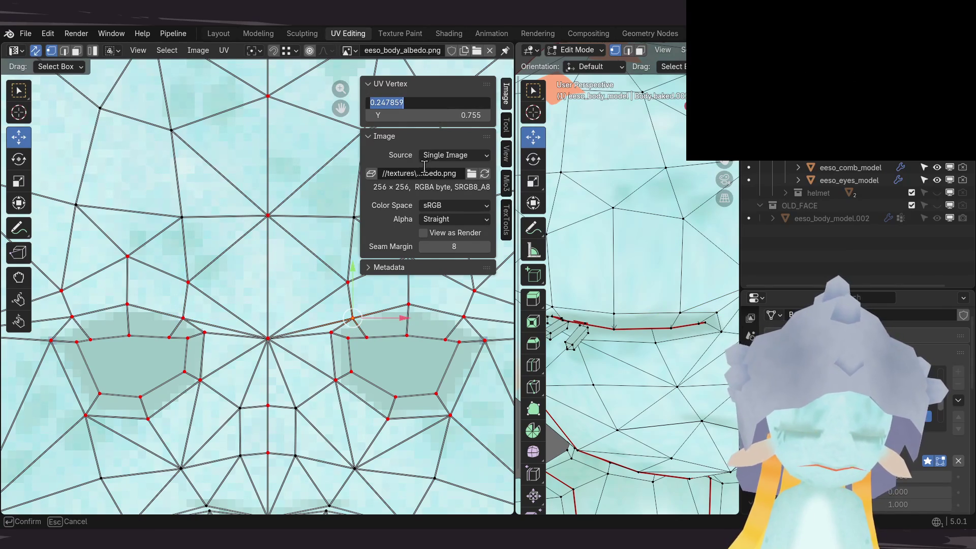
# Step: Place the eye UV vertex at X 0.248, Y 0.755, deselect it, hide the sidebar, and return to Object Mode
pyautogui.press('Return')
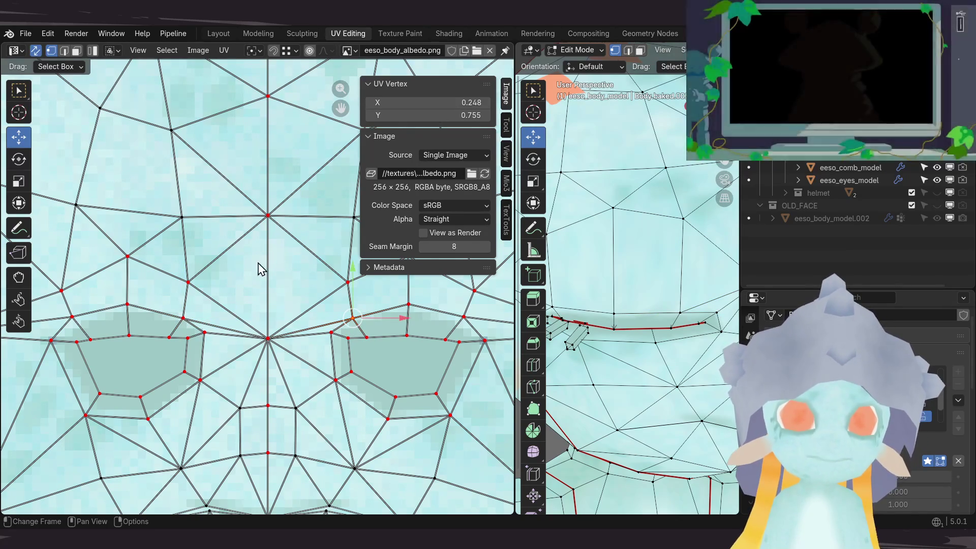
pyautogui.moveTo(271, 277); pyautogui.dragTo(249, 265, button='middle')
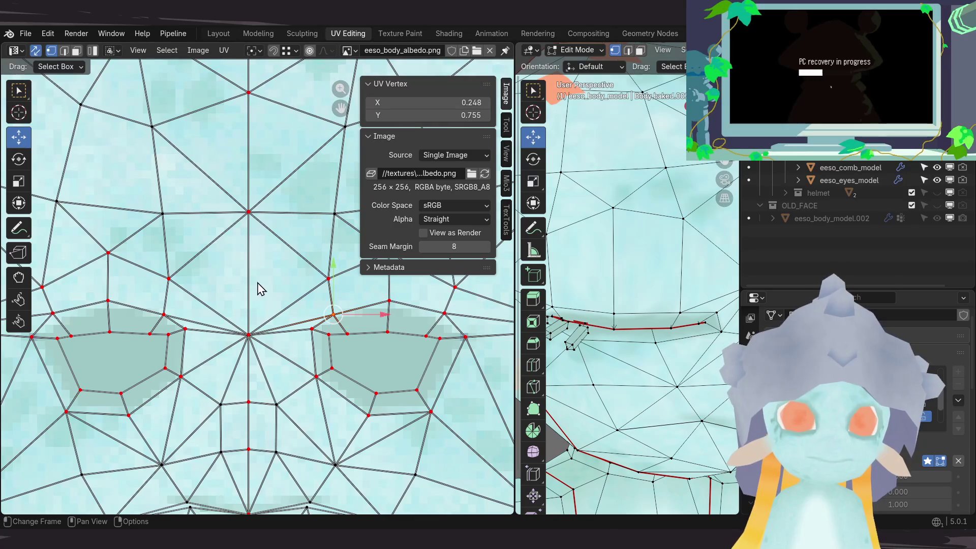
pyautogui.scroll(-4, 260, 289)
pyautogui.click(107, 365)
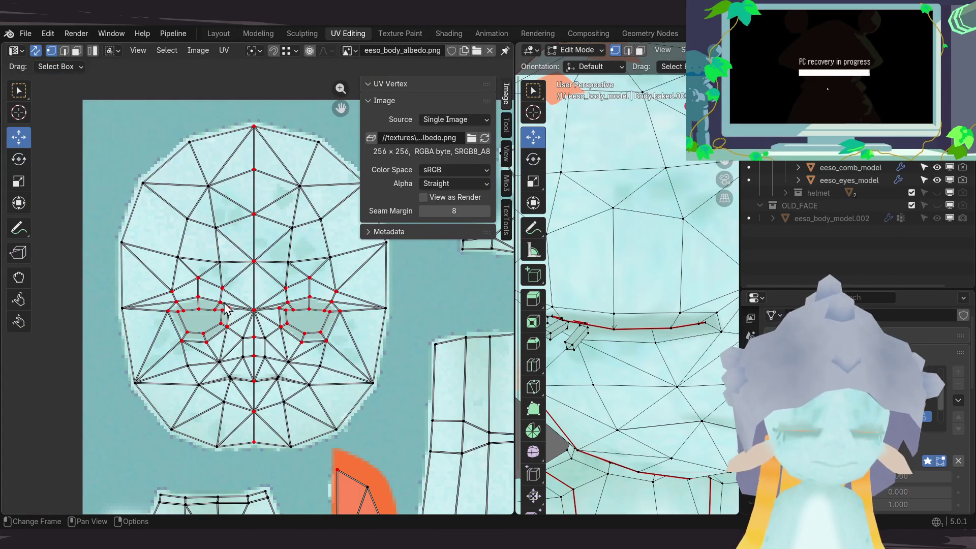
pyautogui.press('n')
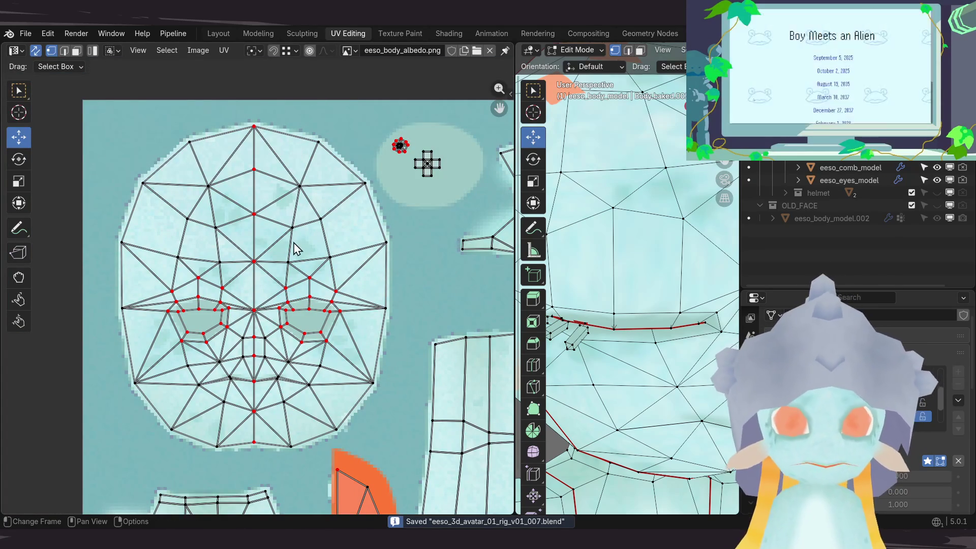
pyautogui.scroll(-3, 640, 279)
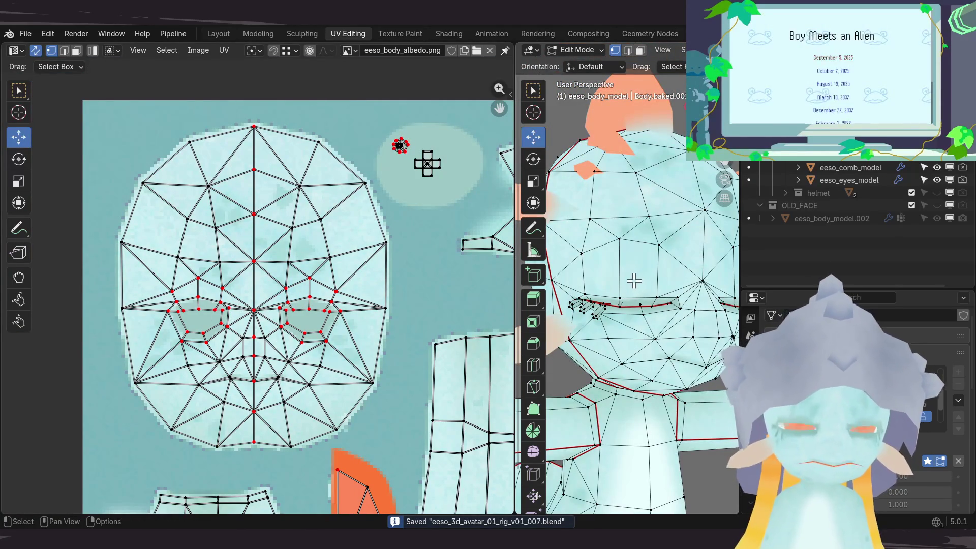
pyautogui.press('Tab')
pyautogui.moveTo(632, 288)
pyautogui.mouseDown(button='middle')
pyautogui.moveTo(628, 264)
pyautogui.moveTo(590, 272)
pyautogui.moveTo(645, 277)
pyautogui.moveTo(623, 275)
pyautogui.mouseUp(button='middle')
pyautogui.scroll(-3, 626, 277)
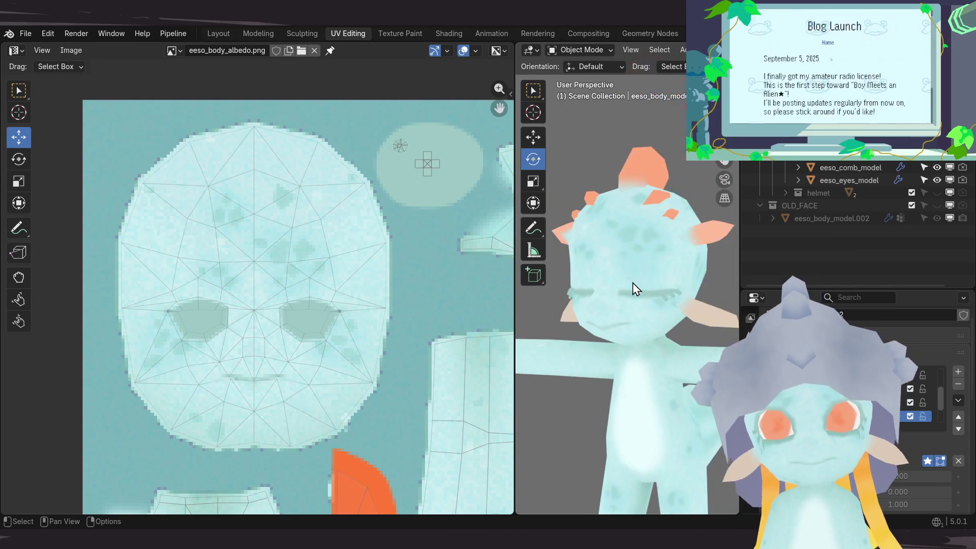
# Step: From the Layout workspace, save and then save incrementally as eeso_3d_avatar_01_rig_v01_008.blend
pyautogui.click(219, 33)
pyautogui.scroll(2, 502, 281)
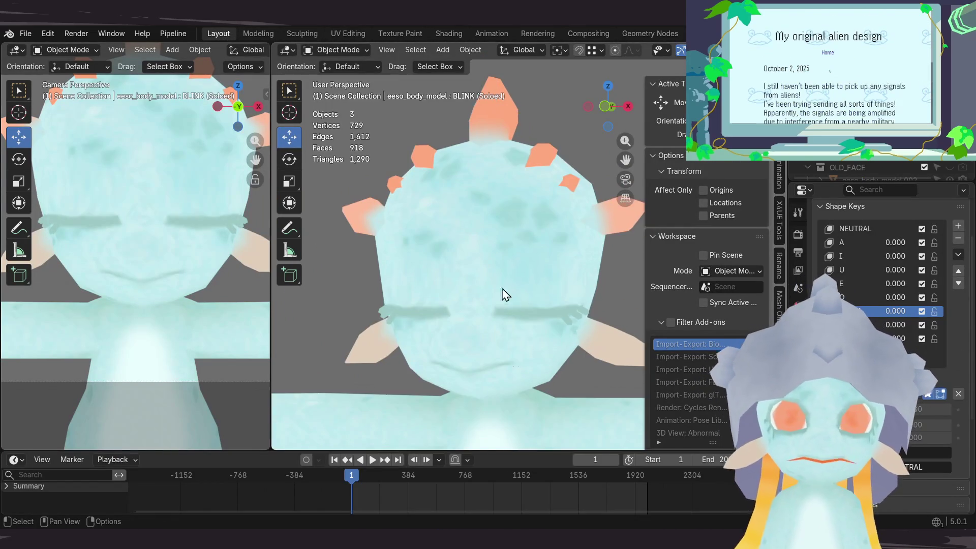
pyautogui.hotkey('ctrl', 's')
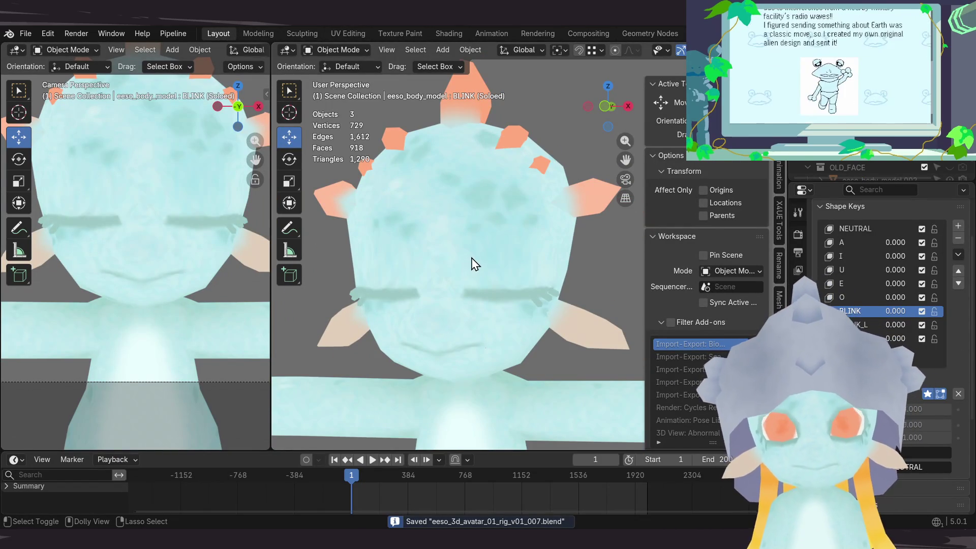
pyautogui.hotkey('ctrl', 'alt', 's')
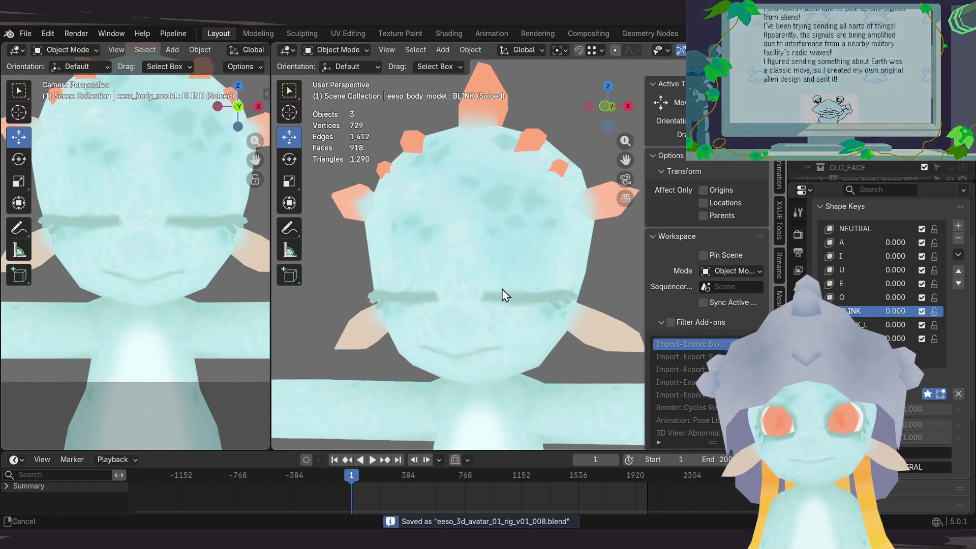
pyautogui.scroll(3, 557, 347)
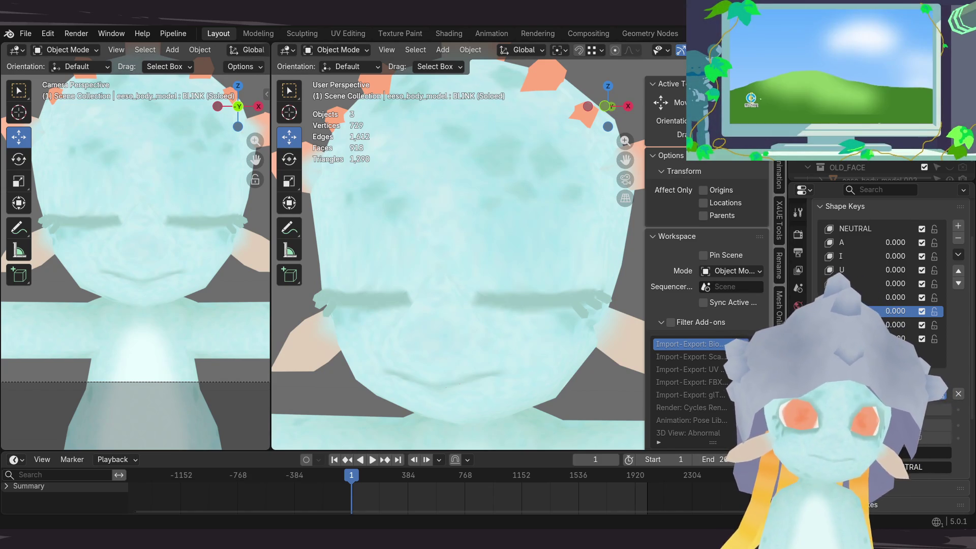
pyautogui.moveTo(470, 239)
pyautogui.mouseDown(button='middle')
pyautogui.moveTo(501, 277)
pyautogui.moveTo(396, 290)
pyautogui.moveTo(568, 255)
pyautogui.moveTo(447, 276)
pyautogui.moveTo(461, 283)
pyautogui.moveTo(451, 270)
pyautogui.moveTo(447, 285)
pyautogui.moveTo(459, 259)
pyautogui.moveTo(453, 283)
pyautogui.moveTo(447, 277)
pyautogui.moveTo(458, 269)
pyautogui.mouseUp(button='middle')
pyautogui.scroll(-4, 451, 270)
pyautogui.hotkey('ctrl', 's')
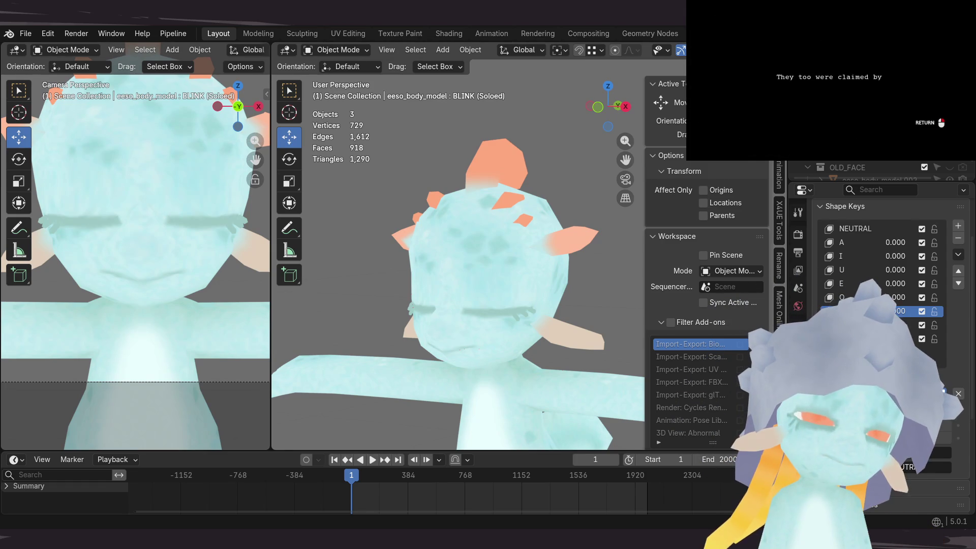
pyautogui.scroll(-2, 325, 313)
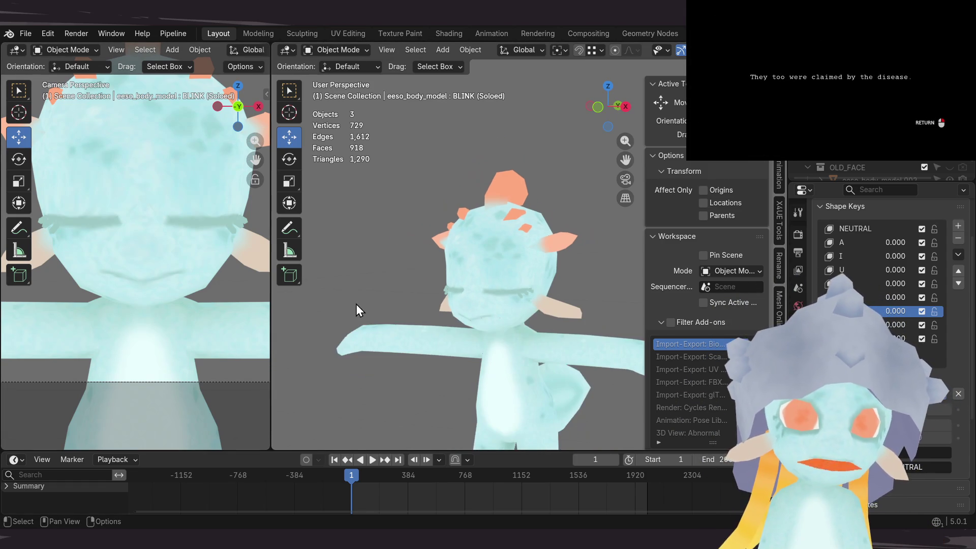
pyautogui.scroll(-3, 193, 332)
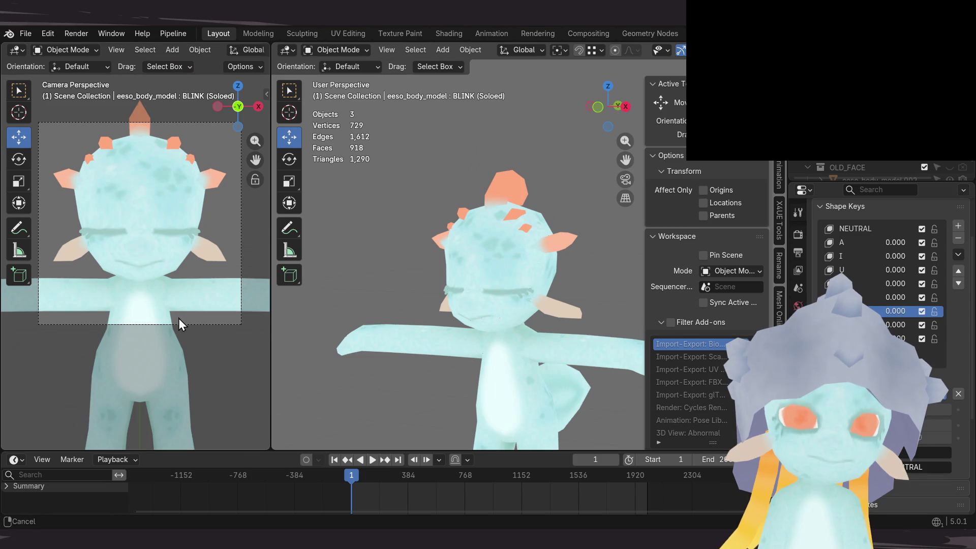
pyautogui.keyDown('shift'); pyautogui.moveTo(178, 318); pyautogui.dragTo(185, 337, button='middle'); pyautogui.keyUp('shift')
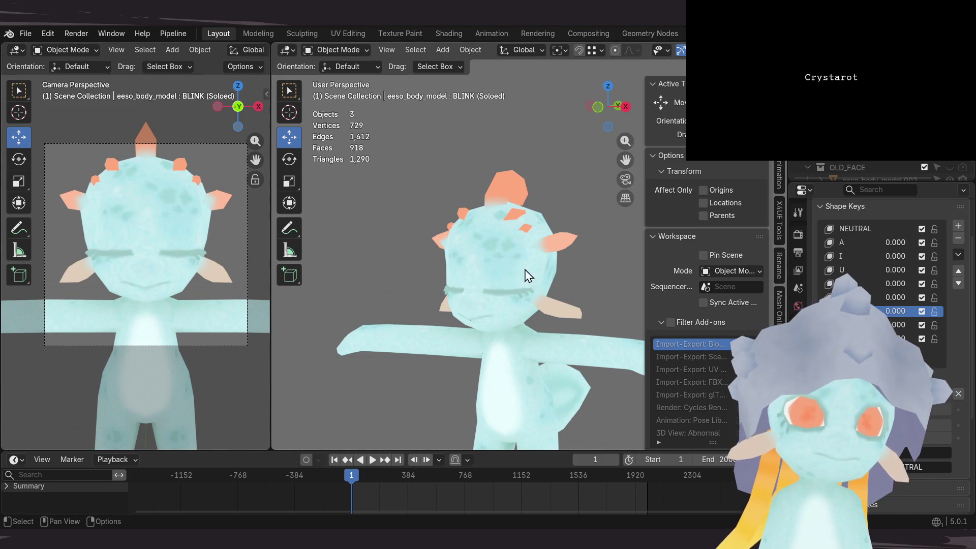
pyautogui.moveTo(543, 263)
pyautogui.mouseDown(button='middle')
pyautogui.moveTo(519, 264)
pyautogui.moveTo(560, 266)
pyautogui.moveTo(538, 270)
pyautogui.moveTo(547, 246)
pyautogui.mouseUp(button='middle')
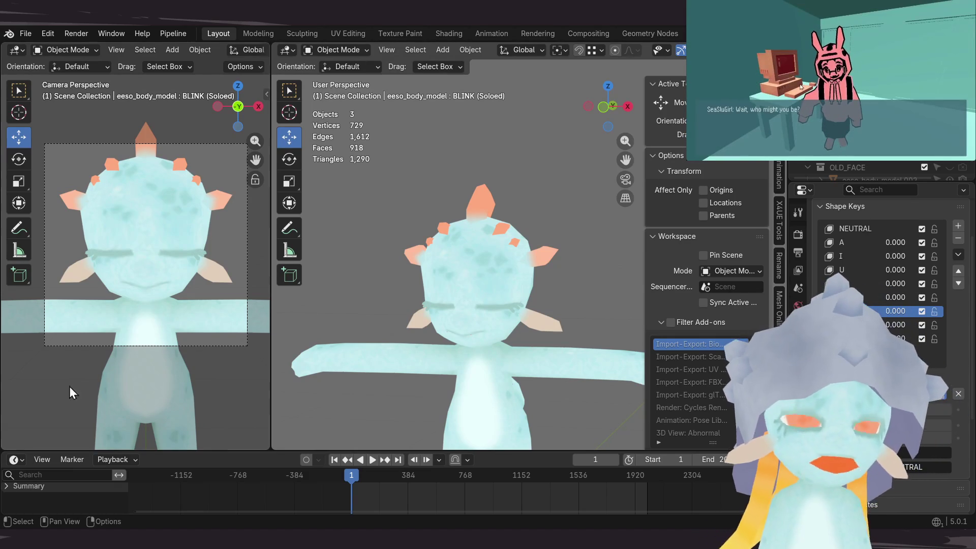
pyautogui.scroll(-4, 857, 314)
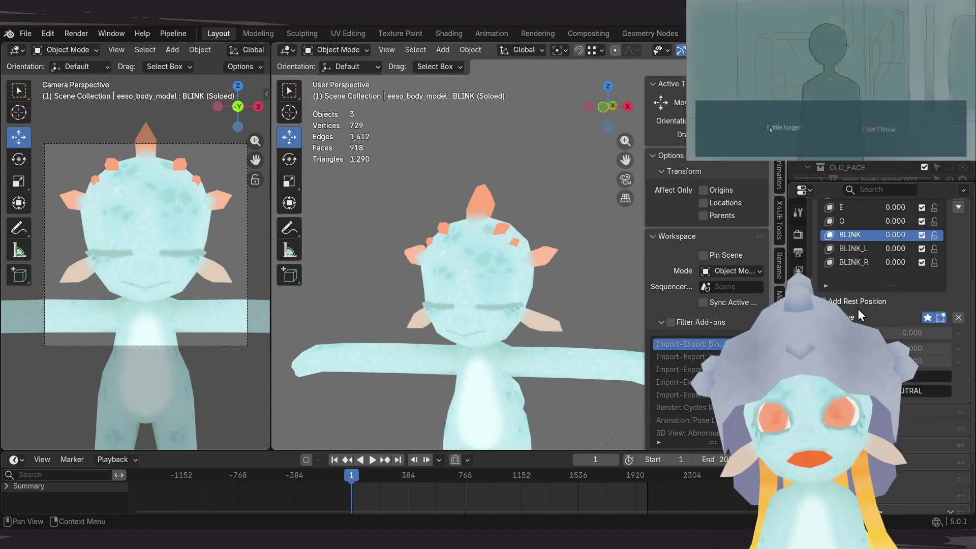
pyautogui.scroll(7, 858, 307)
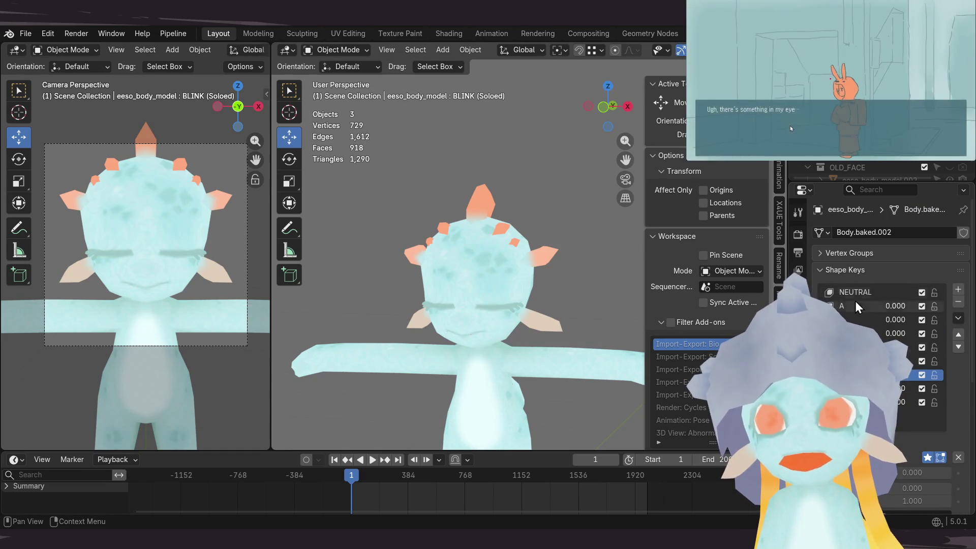
pyautogui.click(858, 402)
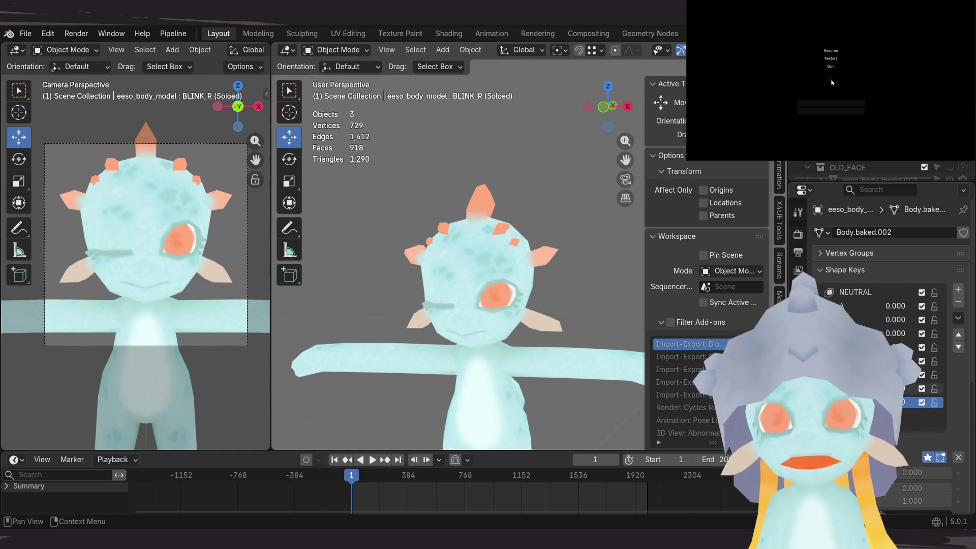
pyautogui.click(858, 374)
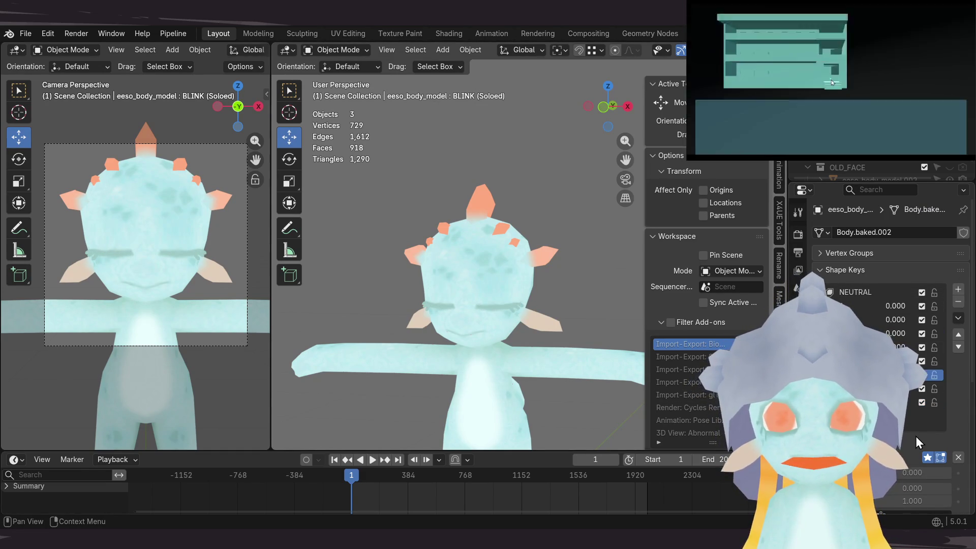
pyautogui.click(926, 458)
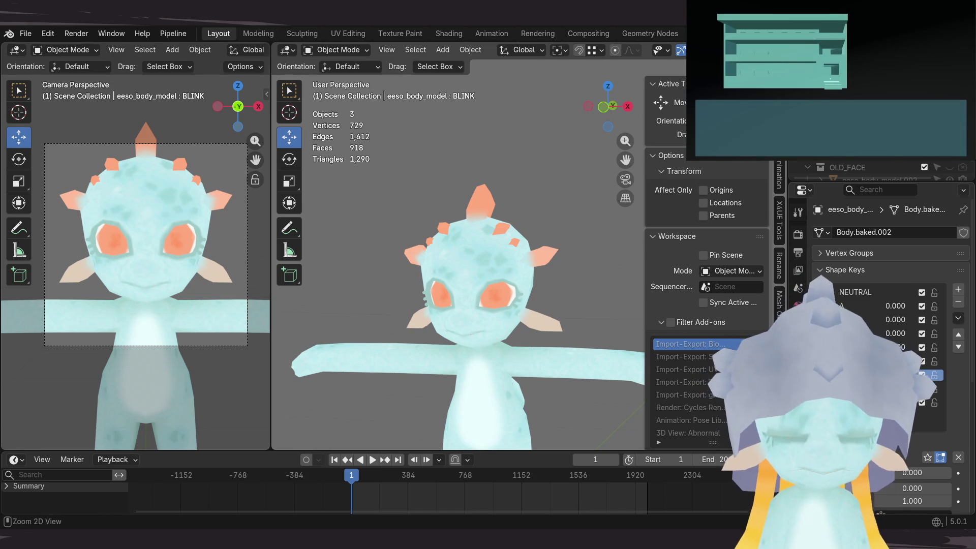
pyautogui.hotkey('ctrl', 's')
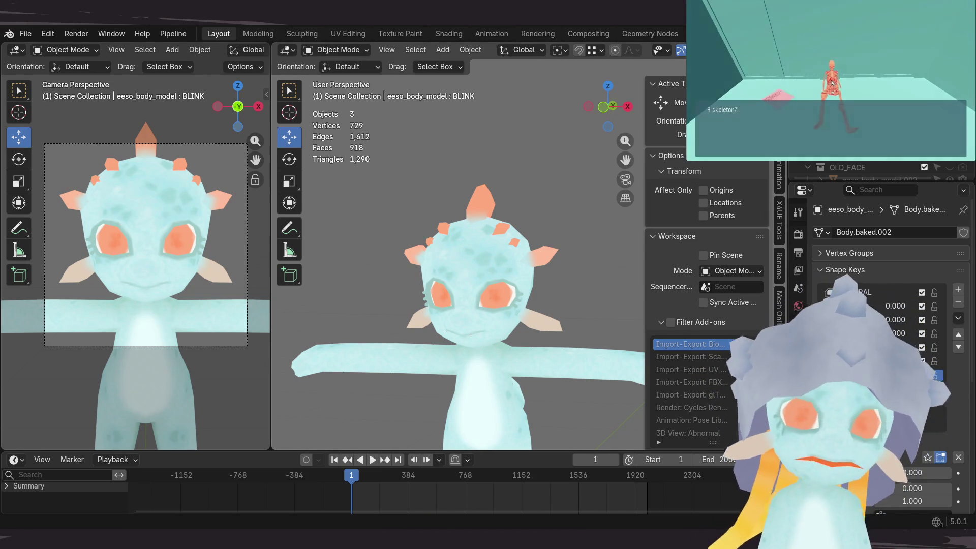
pyautogui.click(894, 293)
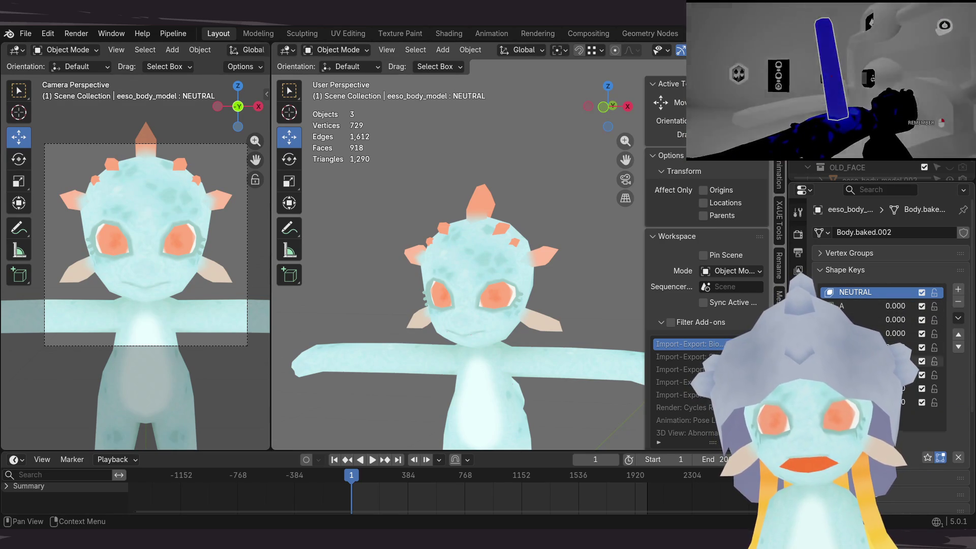
pyautogui.click(864, 375)
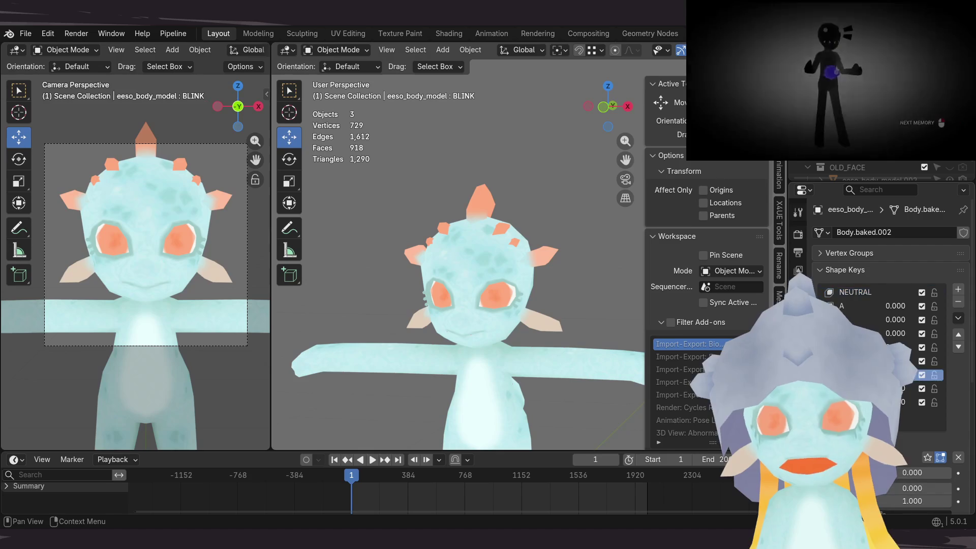
pyautogui.click(927, 458)
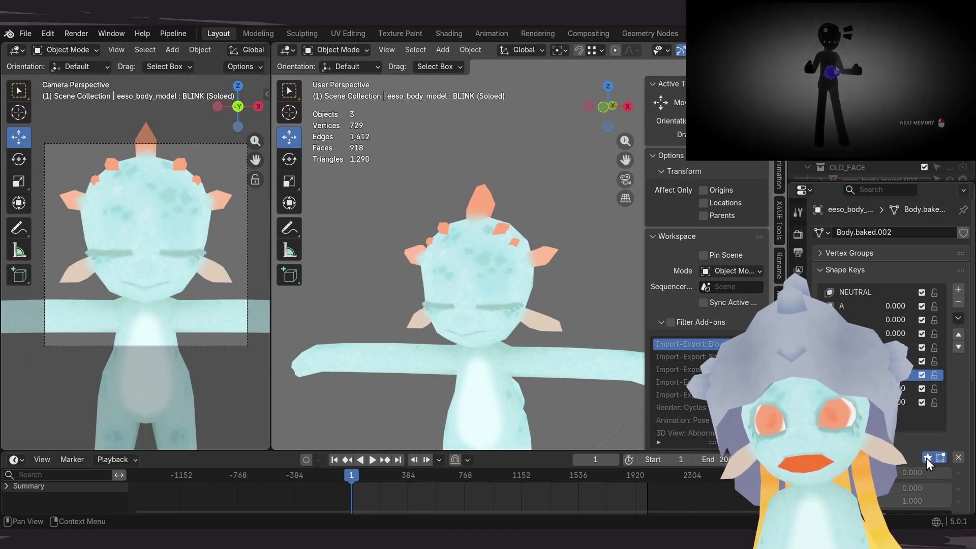
pyautogui.press('Return')
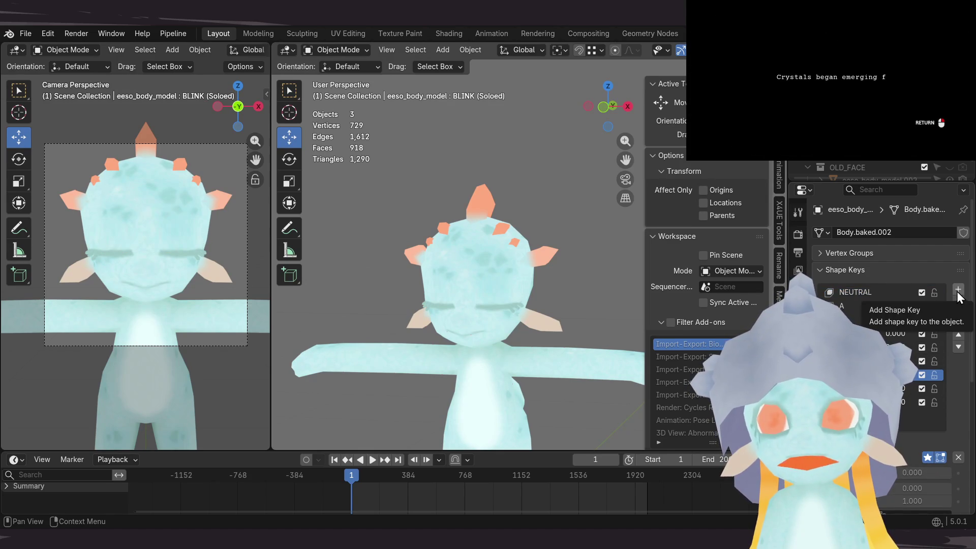
# Step: Create shape key Key 9 with New Shape from Mix and turn off Solo
pyautogui.click(958, 318)
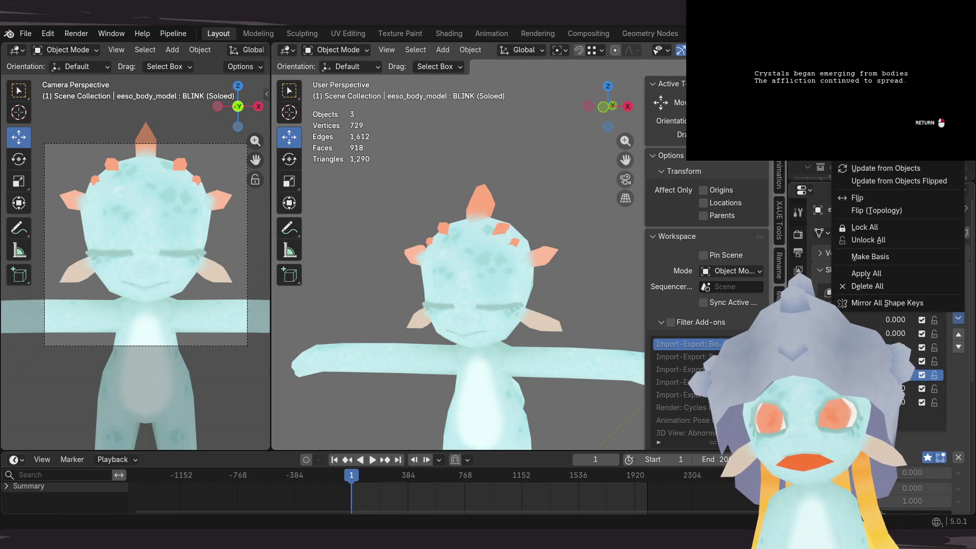
pyautogui.click(864, 416)
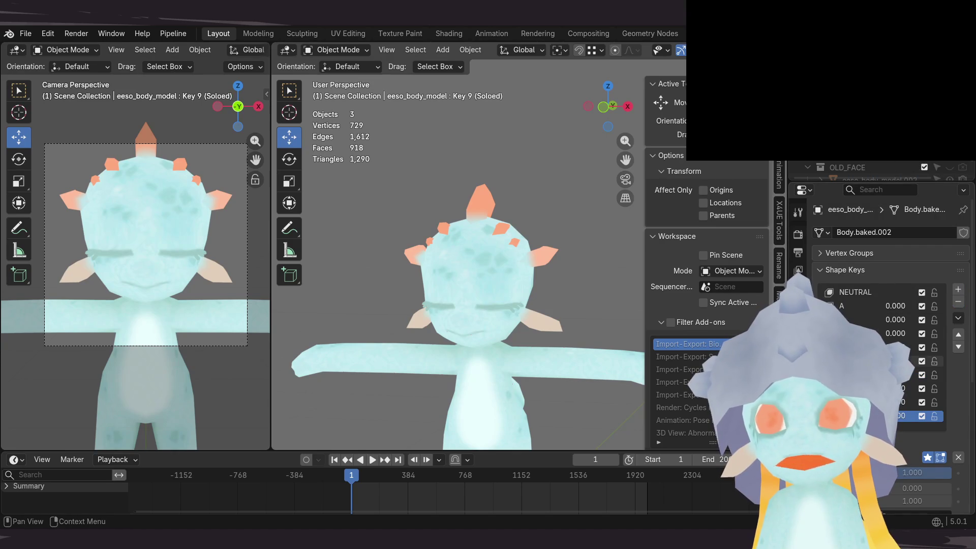
pyautogui.click(928, 458)
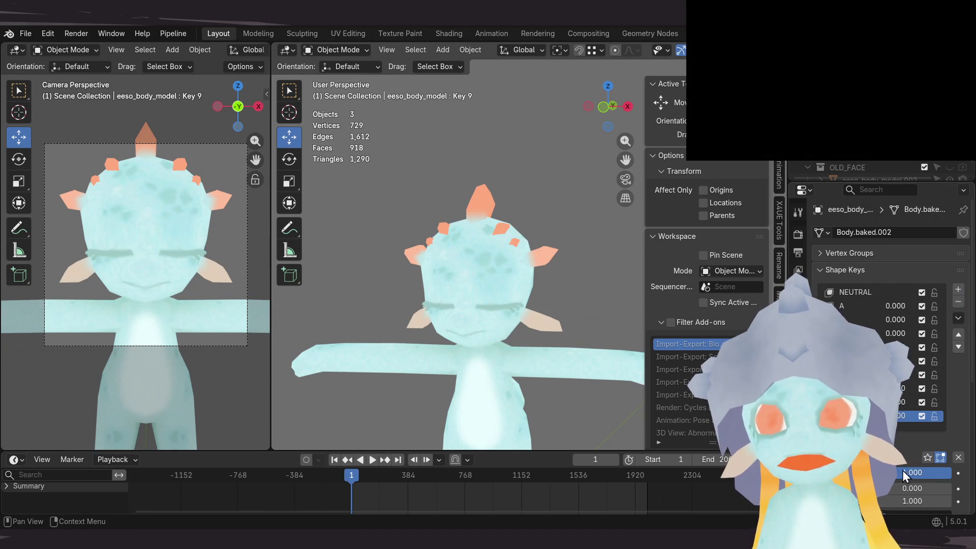
# Step: Frame the face, select the body mesh, and enter Edit Mode
pyautogui.scroll(6, 501, 294)
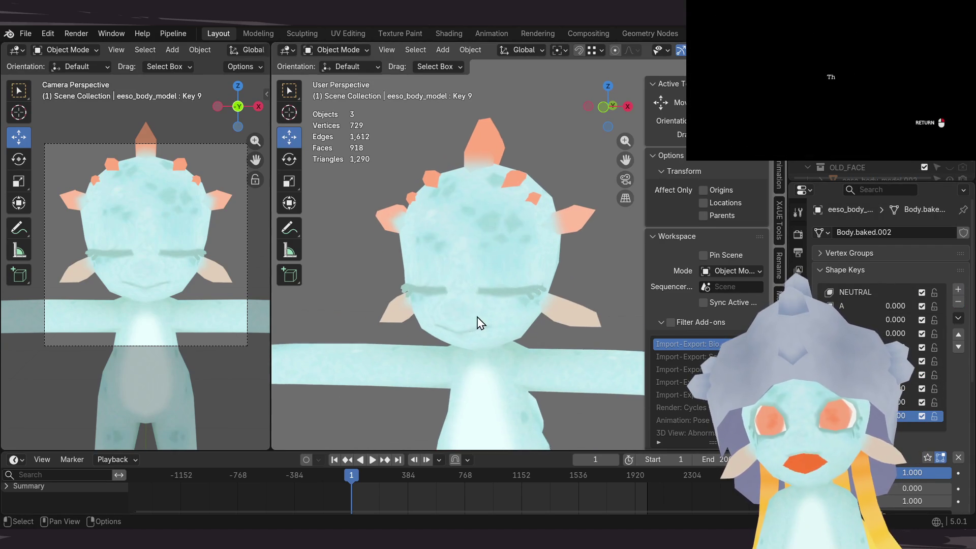
pyautogui.keyDown('shift'); pyautogui.moveTo(488, 294); pyautogui.dragTo(514, 294, button='middle'); pyautogui.keyUp('shift')
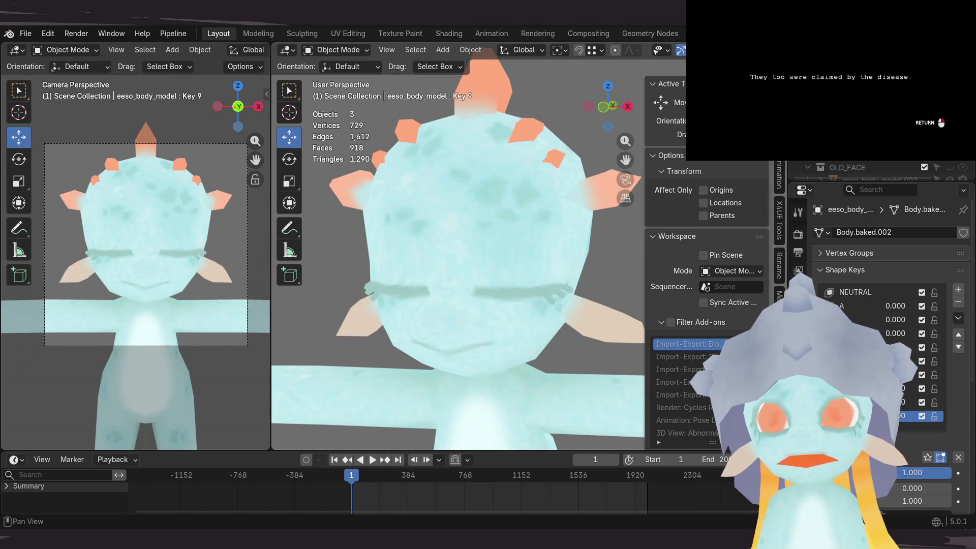
pyautogui.click(779, 92)
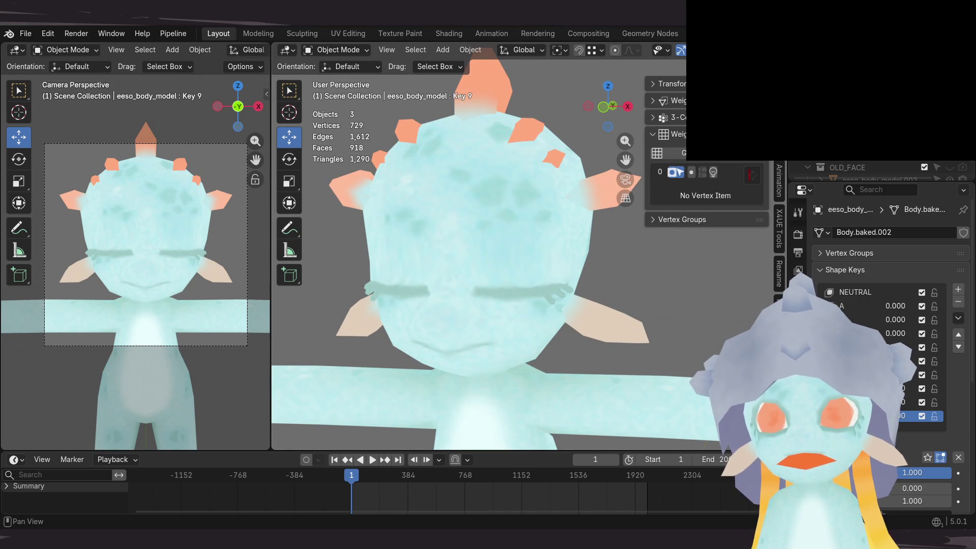
pyautogui.click(778, 114)
pyautogui.click(523, 258)
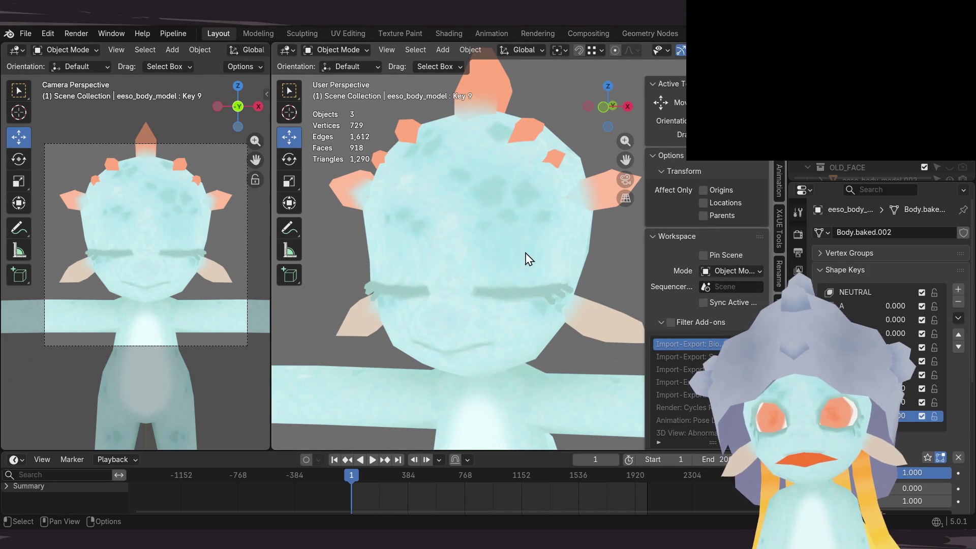
pyautogui.press('Tab')
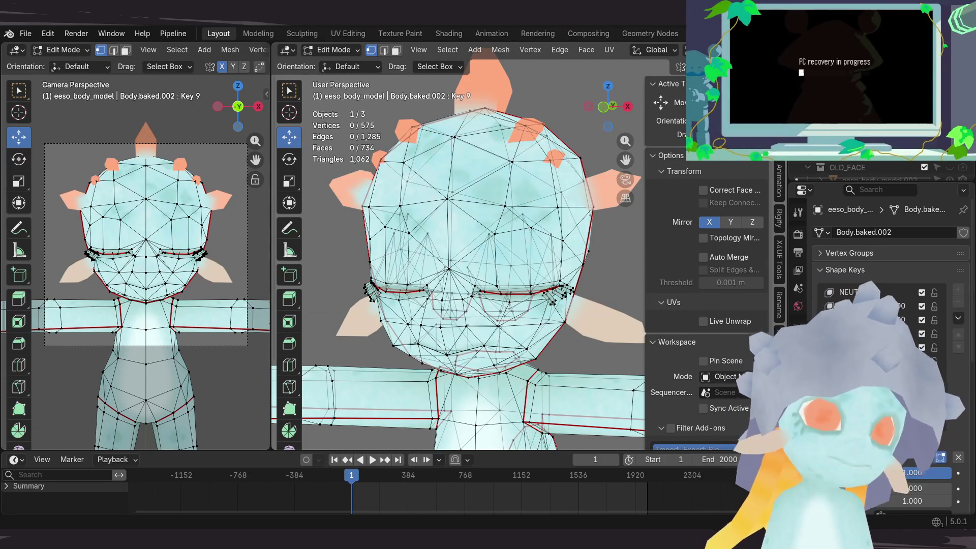
# Step: Switch to front view, widen the main viewport, and zoom in on the closed eye line
pyautogui.moveTo(513, 239)
pyautogui.mouseDown(button='middle')
pyautogui.moveTo(543, 254)
pyautogui.moveTo(512, 239)
pyautogui.moveTo(524, 247)
pyautogui.mouseUp(button='middle')
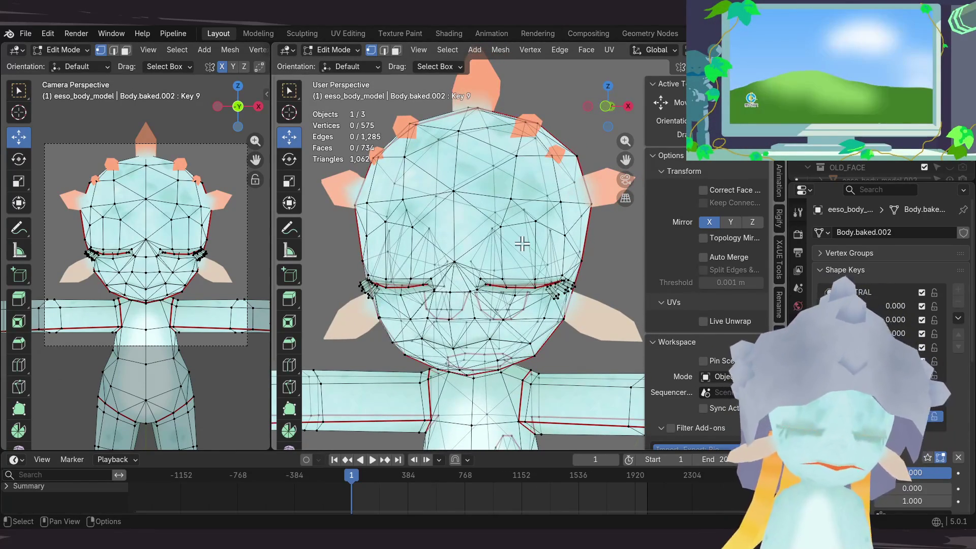
pyautogui.press('KP_1')
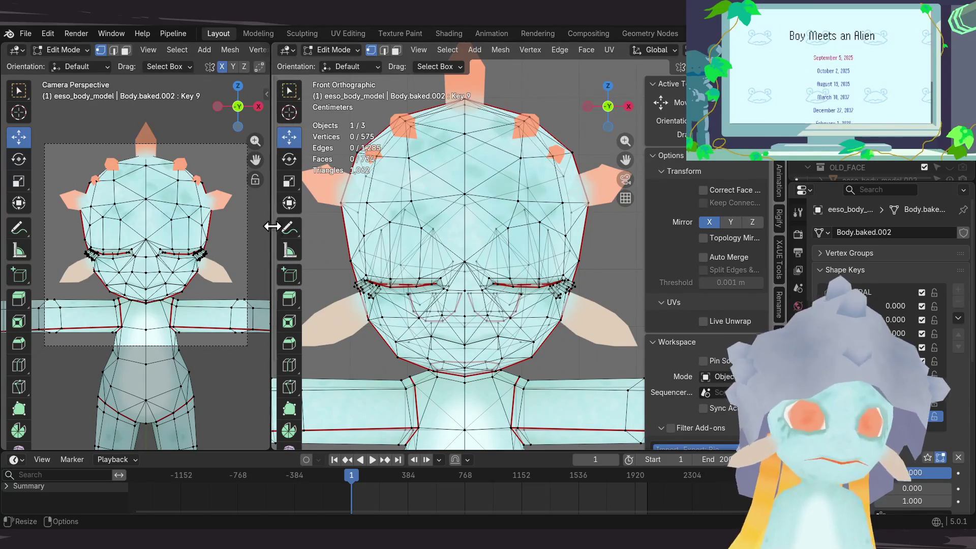
pyautogui.moveTo(270, 228)
pyautogui.mouseDown()
pyautogui.moveTo(228, 234)
pyautogui.moveTo(231, 244)
pyautogui.mouseUp()
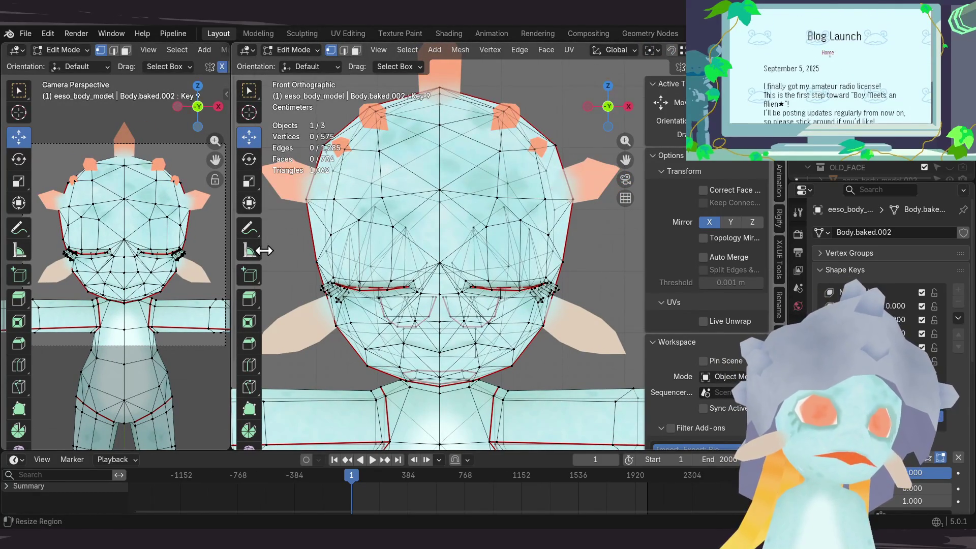
pyautogui.keyDown('ctrl'); pyautogui.scroll(-3, 501, 243); pyautogui.keyUp('ctrl')
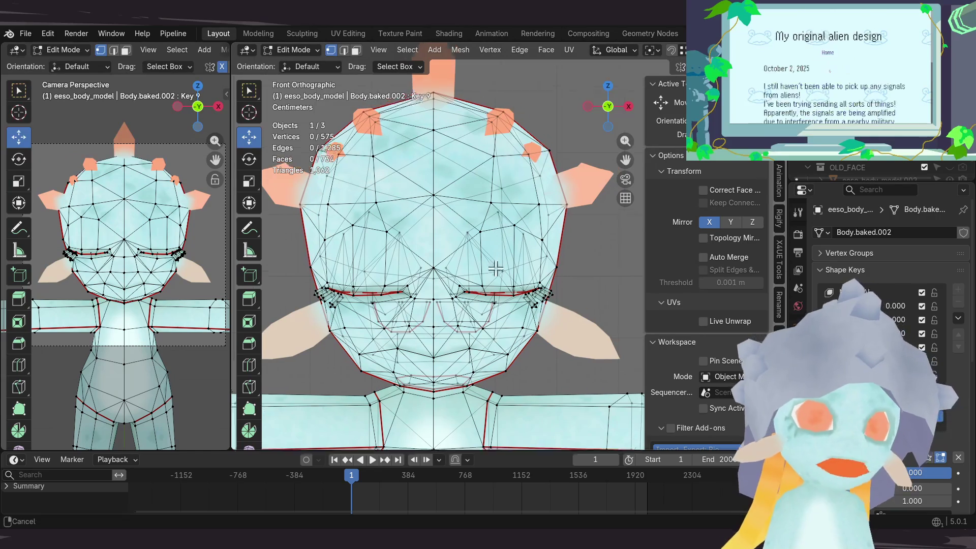
pyautogui.scroll(6, 493, 315)
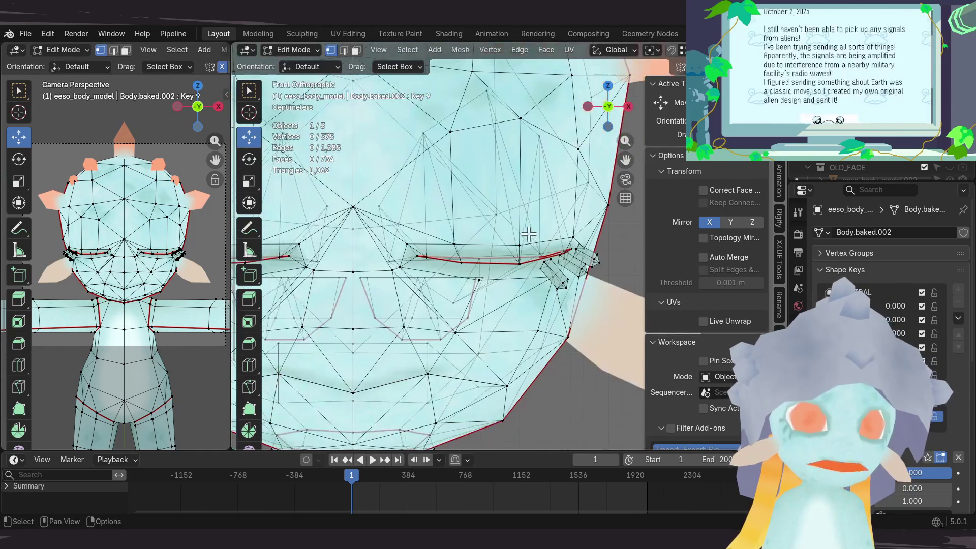
pyautogui.scroll(3, 496, 247)
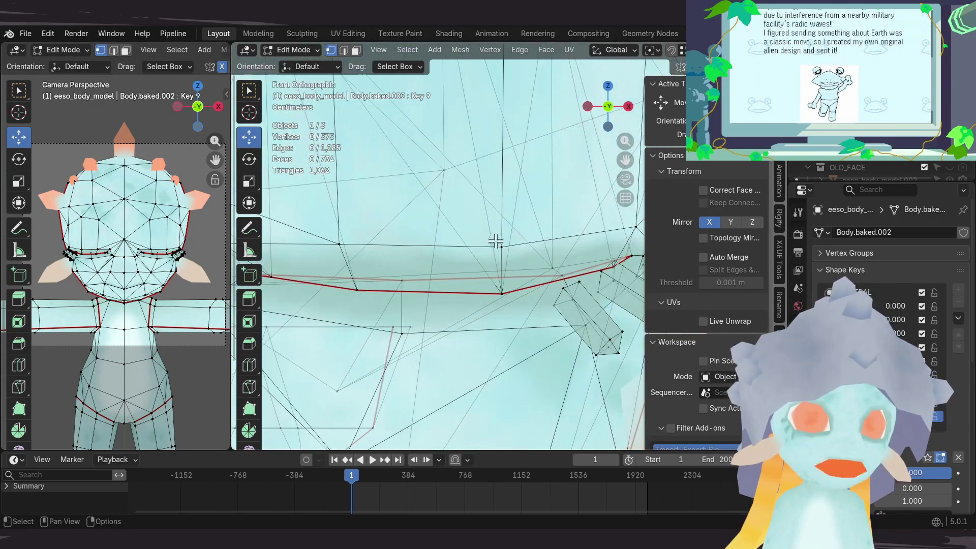
pyautogui.keyDown('ctrl'); pyautogui.scroll(-3, 484, 255); pyautogui.keyUp('ctrl')
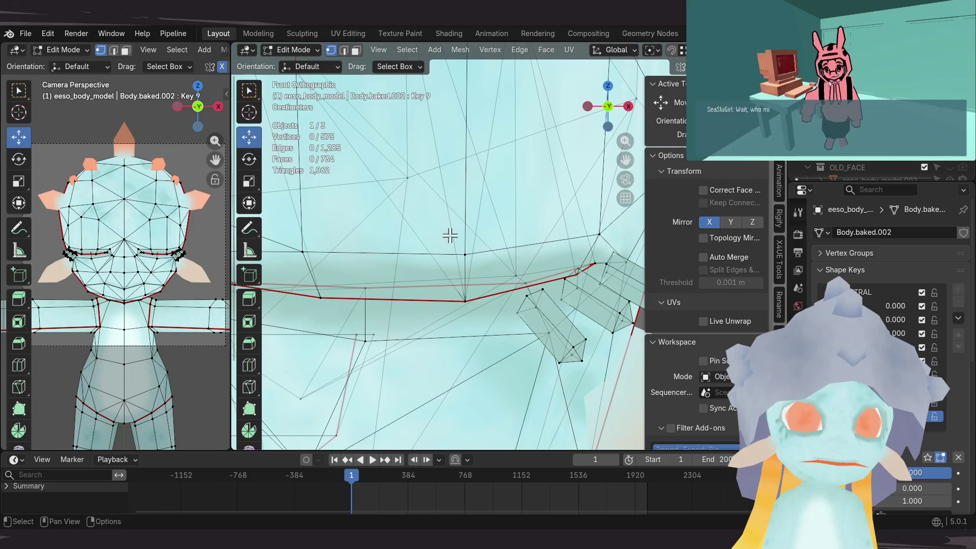
pyautogui.scroll(-5, 473, 303)
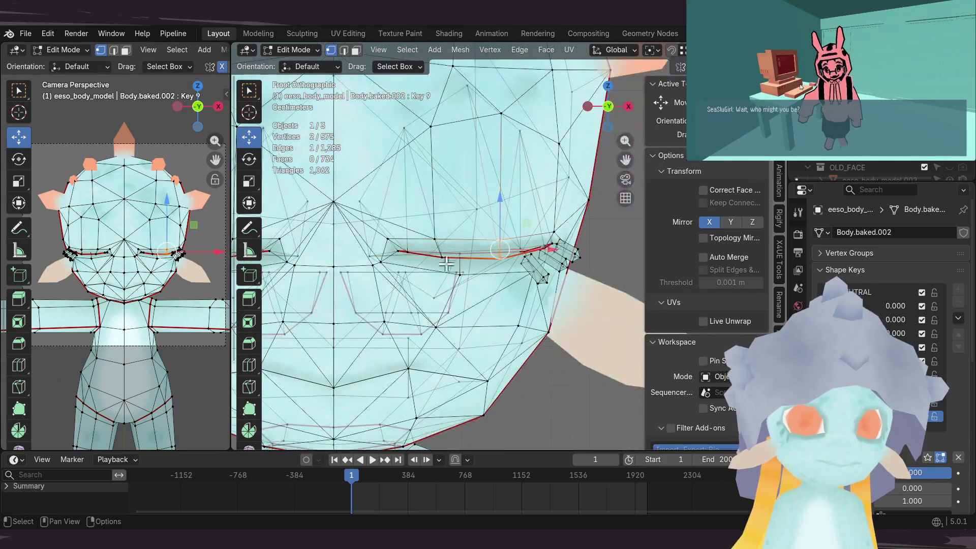
pyautogui.moveTo(450, 290)
pyautogui.keyDown('shift'); pyautogui.mouseDown(button='middle')
pyautogui.moveTo(514, 277)
pyautogui.moveTo(465, 280)
pyautogui.mouseUp(button='middle'); pyautogui.keyUp('shift')
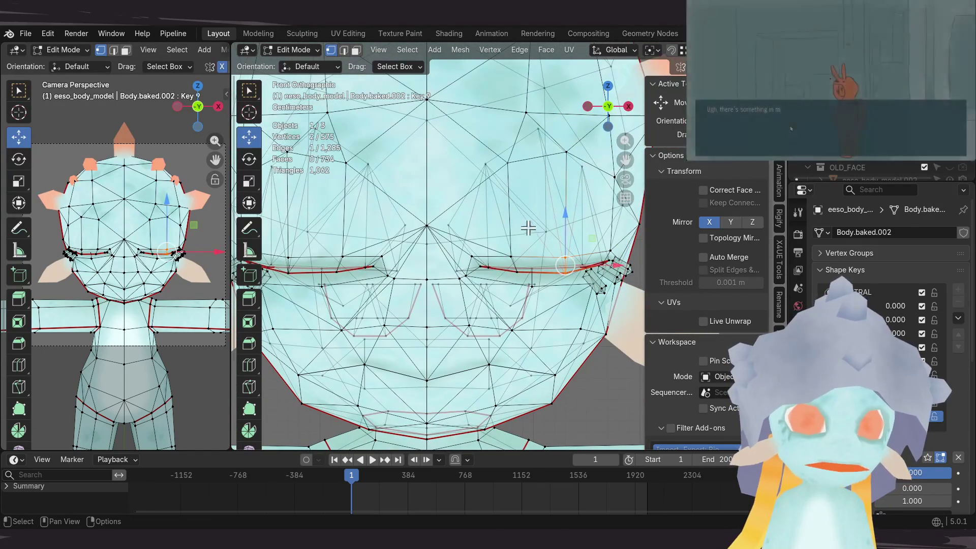
pyautogui.keyDown('ctrl'); pyautogui.scroll(3, 529, 279); pyautogui.keyUp('ctrl')
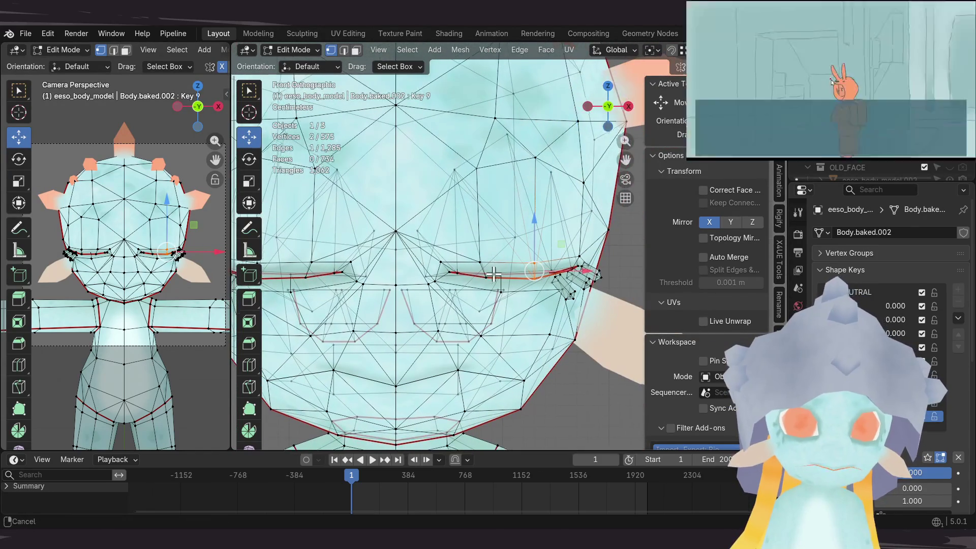
pyautogui.scroll(2, 504, 301)
pyautogui.keyDown('shift'); pyautogui.moveTo(519, 302); pyautogui.dragTo(506, 298, button='middle'); pyautogui.keyUp('shift')
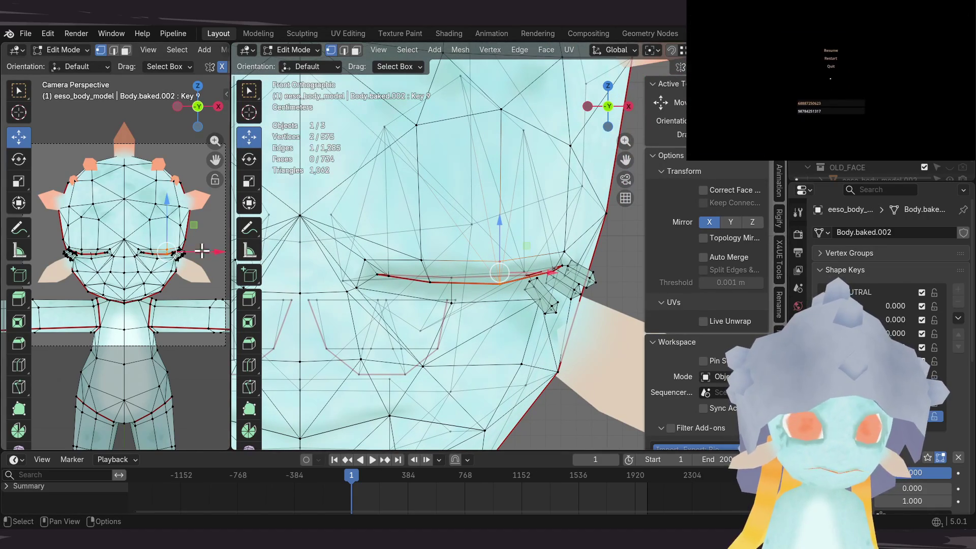
pyautogui.moveTo(229, 266); pyautogui.dragTo(108, 266)
pyautogui.moveTo(397, 265)
pyautogui.mouseDown(button='middle')
pyautogui.moveTo(465, 270)
pyautogui.moveTo(470, 260)
pyautogui.mouseUp(button='middle')
# Step: Raise the eyelid edge about 0.014 m and one lid vertex about 0.016 m in Z
pyautogui.moveTo(450, 227); pyautogui.dragTo(451, 176)
pyautogui.moveTo(355, 245); pyautogui.dragTo(350, 226, button='middle')
pyautogui.moveTo(345, 207); pyautogui.dragTo(346, 187)
pyautogui.moveTo(346, 187)
pyautogui.mouseDown(button='middle')
pyautogui.moveTo(398, 211)
pyautogui.moveTo(398, 260)
pyautogui.moveTo(420, 239)
pyautogui.mouseUp(button='middle')
pyautogui.click(399, 259)
pyautogui.moveTo(397, 219); pyautogui.dragTo(395, 185)
pyautogui.moveTo(395, 186)
pyautogui.mouseDown(button='middle')
pyautogui.moveTo(490, 294)
pyautogui.moveTo(494, 235)
pyautogui.mouseUp(button='middle')
pyautogui.click(449, 240)
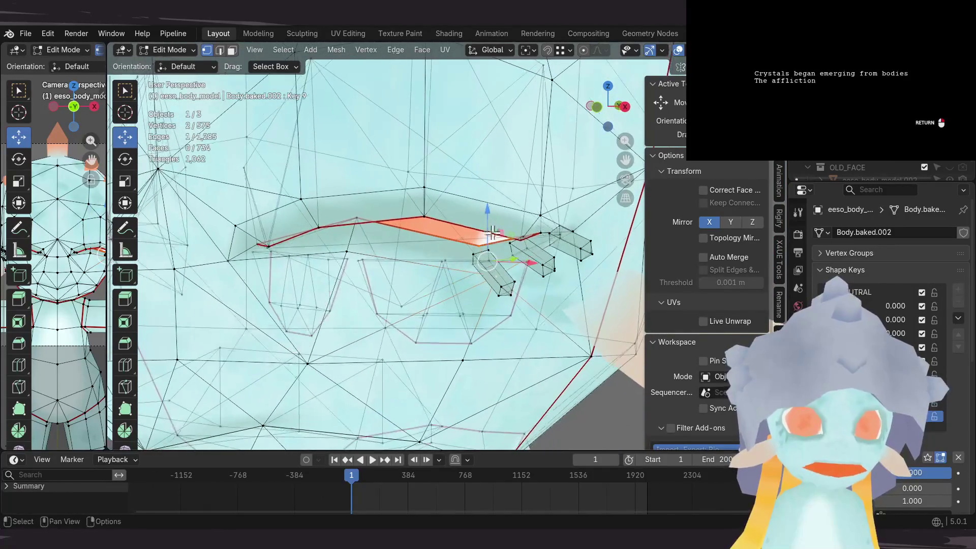
# Step: Lift further eyelid vertices along Z, including the eyelid corner, to continue the arch
pyautogui.click(491, 191)
pyautogui.moveTo(491, 191)
pyautogui.mouseDown(button='middle')
pyautogui.moveTo(523, 203)
pyautogui.moveTo(508, 224)
pyautogui.moveTo(529, 207)
pyautogui.moveTo(428, 187)
pyautogui.moveTo(539, 213)
pyautogui.moveTo(405, 205)
pyautogui.mouseUp(button='middle')
pyautogui.press('g')
pyautogui.press('z')
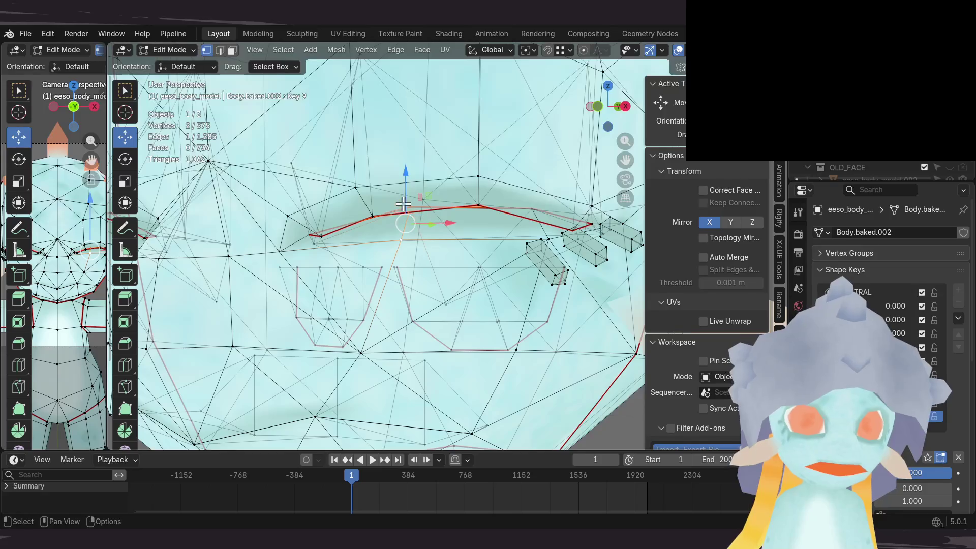
pyautogui.click(406, 194)
pyautogui.click(532, 223)
pyautogui.moveTo(532, 224)
pyautogui.mouseDown(button='middle')
pyautogui.moveTo(529, 196)
pyautogui.moveTo(425, 268)
pyautogui.moveTo(468, 266)
pyautogui.moveTo(519, 238)
pyautogui.moveTo(472, 248)
pyautogui.mouseUp(button='middle')
pyautogui.click(530, 183)
# Step: Select each eyelash piece as linked geometry and raise it to follow the arched lid
pyautogui.hotkey('alt', 'a')
pyautogui.press('l')
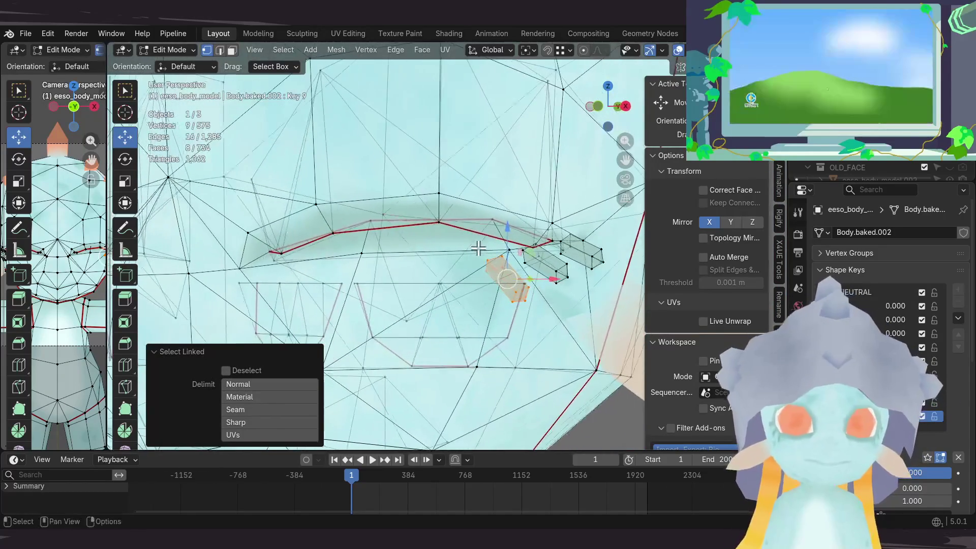
pyautogui.click(508, 203)
pyautogui.moveTo(508, 203); pyautogui.dragTo(500, 230, button='middle')
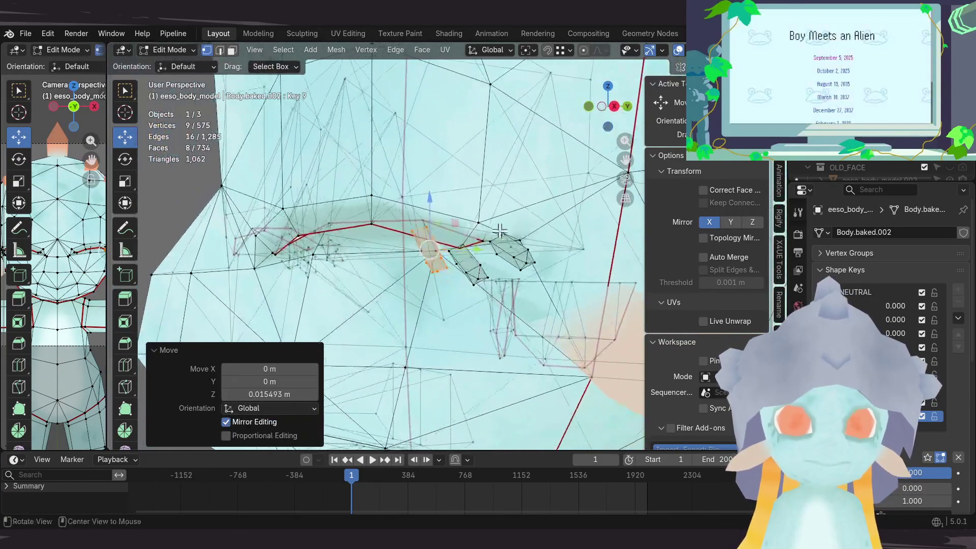
pyautogui.click(481, 273)
pyautogui.press('l')
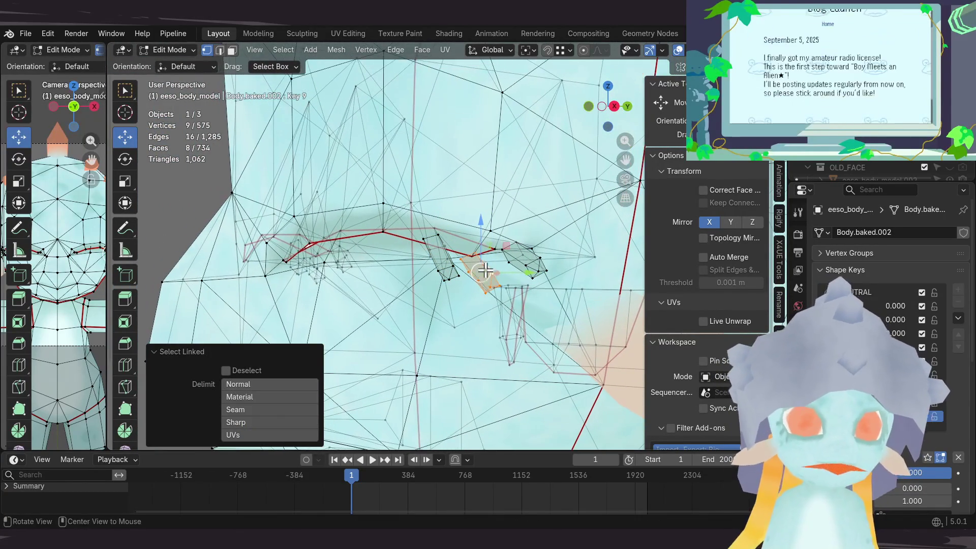
pyautogui.click(483, 222)
pyautogui.moveTo(484, 222); pyautogui.dragTo(513, 301, button='middle')
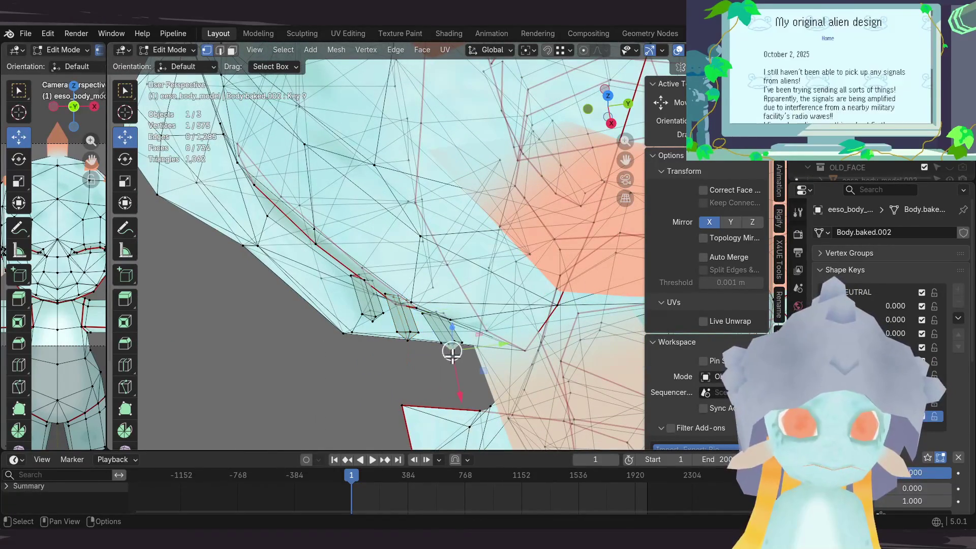
pyautogui.hotkey('ctrl', 'l')
pyautogui.moveTo(451, 342)
pyautogui.mouseDown(button='middle')
pyautogui.moveTo(484, 309)
pyautogui.moveTo(476, 310)
pyautogui.moveTo(476, 256)
pyautogui.moveTo(466, 272)
pyautogui.mouseUp(button='middle')
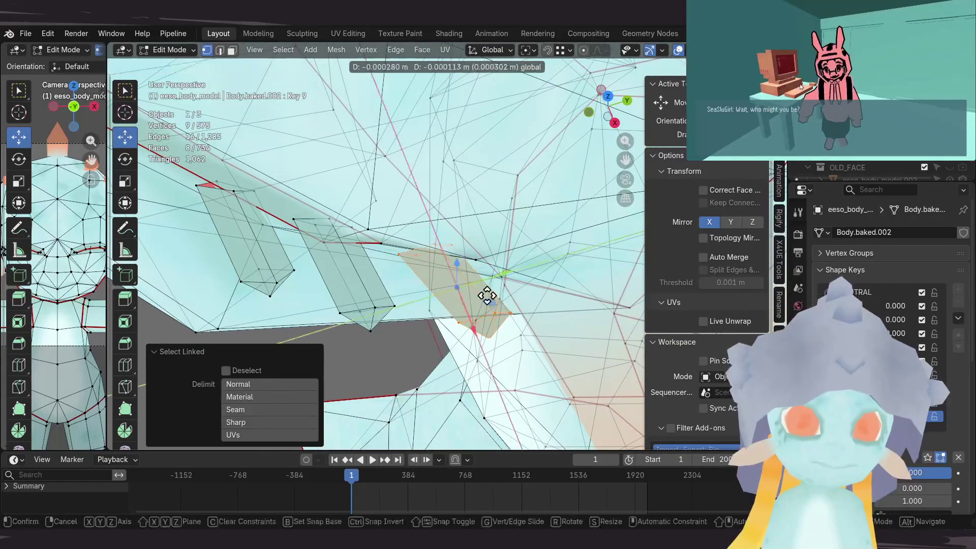
pyautogui.moveTo(474, 253)
pyautogui.mouseDown(button='middle')
pyautogui.moveTo(453, 198)
pyautogui.moveTo(496, 231)
pyautogui.moveTo(503, 218)
pyautogui.moveTo(435, 224)
pyautogui.moveTo(410, 241)
pyautogui.moveTo(473, 230)
pyautogui.moveTo(573, 259)
pyautogui.moveTo(545, 285)
pyautogui.moveTo(438, 311)
pyautogui.moveTo(468, 276)
pyautogui.moveTo(458, 253)
pyautogui.mouseUp(button='middle')
pyautogui.click(476, 230)
pyautogui.scroll(-3, 465, 236)
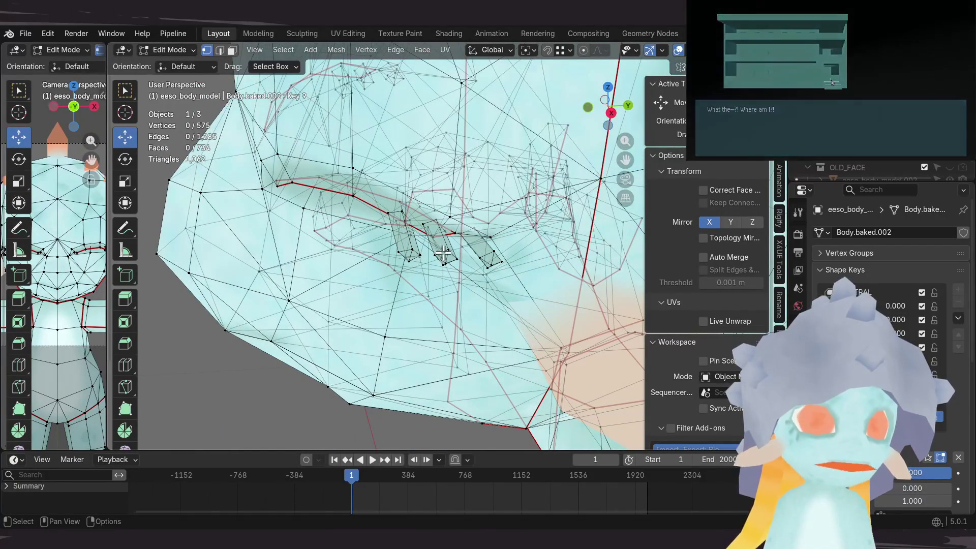
# Step: Select an outer eyelash vertex and view it along the eyelid
pyautogui.moveTo(449, 248)
pyautogui.mouseDown(button='middle')
pyautogui.moveTo(465, 235)
pyautogui.moveTo(426, 200)
pyautogui.mouseUp(button='middle')
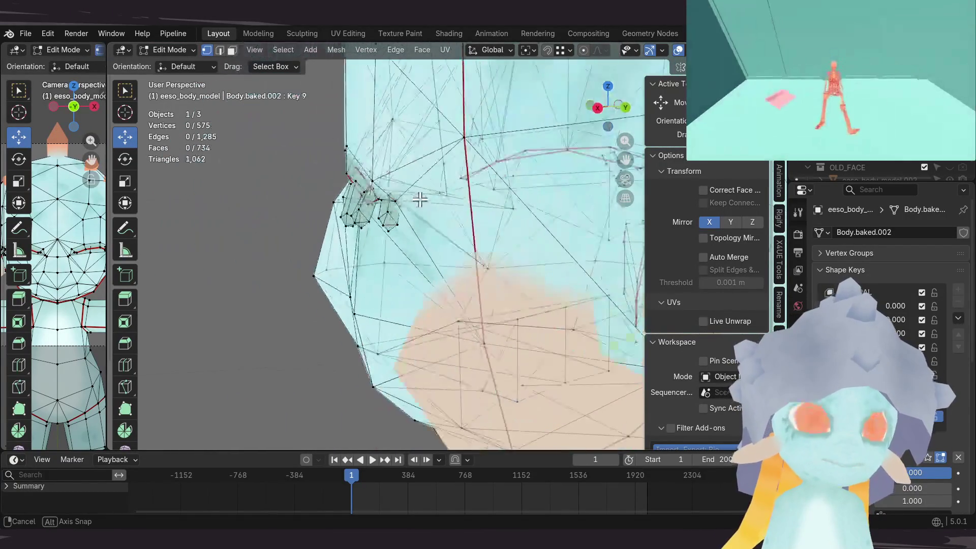
pyautogui.moveTo(498, 287)
pyautogui.mouseDown(button='middle')
pyautogui.moveTo(481, 244)
pyautogui.moveTo(460, 225)
pyautogui.moveTo(430, 230)
pyautogui.moveTo(453, 271)
pyautogui.moveTo(462, 268)
pyautogui.moveTo(442, 284)
pyautogui.moveTo(414, 268)
pyautogui.mouseUp(button='middle')
pyautogui.scroll(2, 450, 270)
pyautogui.click(434, 294)
pyautogui.click(414, 268)
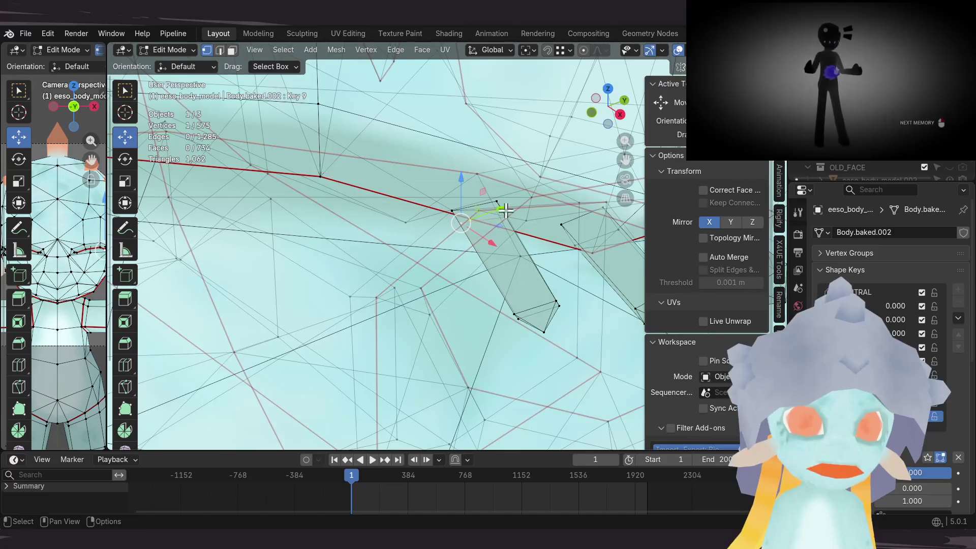
pyautogui.moveTo(505, 209); pyautogui.dragTo(491, 195, button='middle')
pyautogui.moveTo(445, 221); pyautogui.dragTo(404, 161, button='middle')
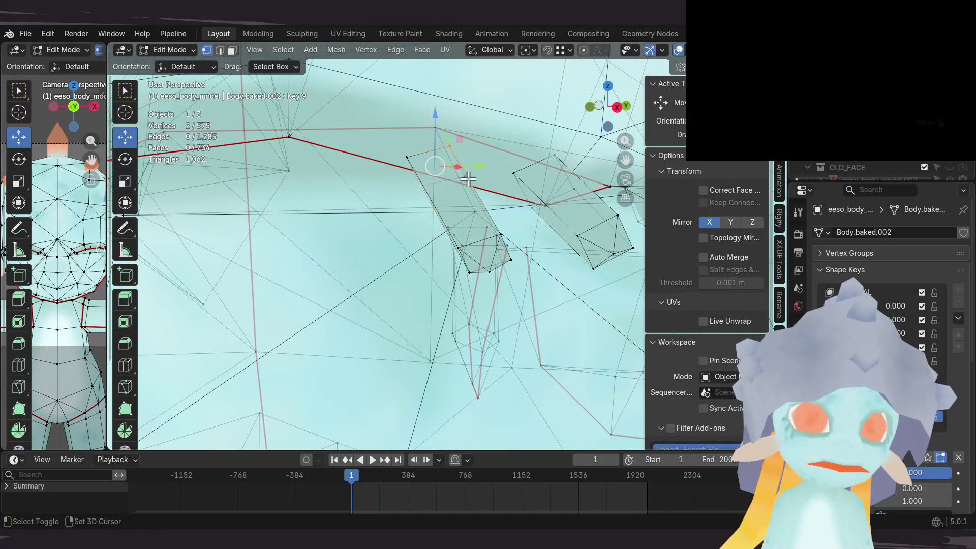
pyautogui.moveTo(372, 261)
pyautogui.mouseDown(button='middle')
pyautogui.moveTo(420, 238)
pyautogui.moveTo(399, 233)
pyautogui.mouseUp(button='middle')
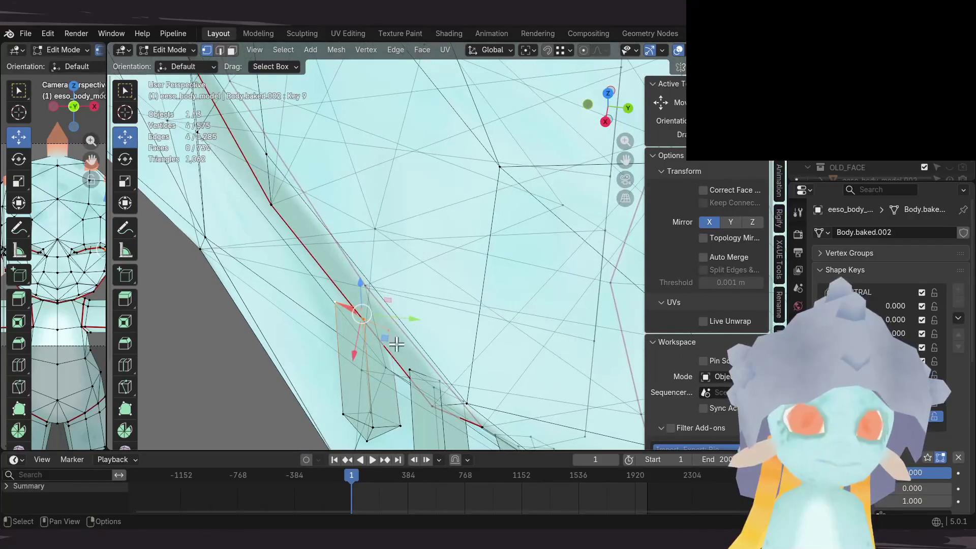
# Step: Raise the outer eyelash piece and slide it along the curved lid edge
pyautogui.moveTo(385, 338); pyautogui.dragTo(400, 313)
pyautogui.moveTo(401, 313)
pyautogui.mouseDown(button='middle')
pyautogui.moveTo(492, 211)
pyautogui.moveTo(499, 233)
pyautogui.moveTo(501, 198)
pyautogui.moveTo(408, 256)
pyautogui.mouseUp(button='middle')
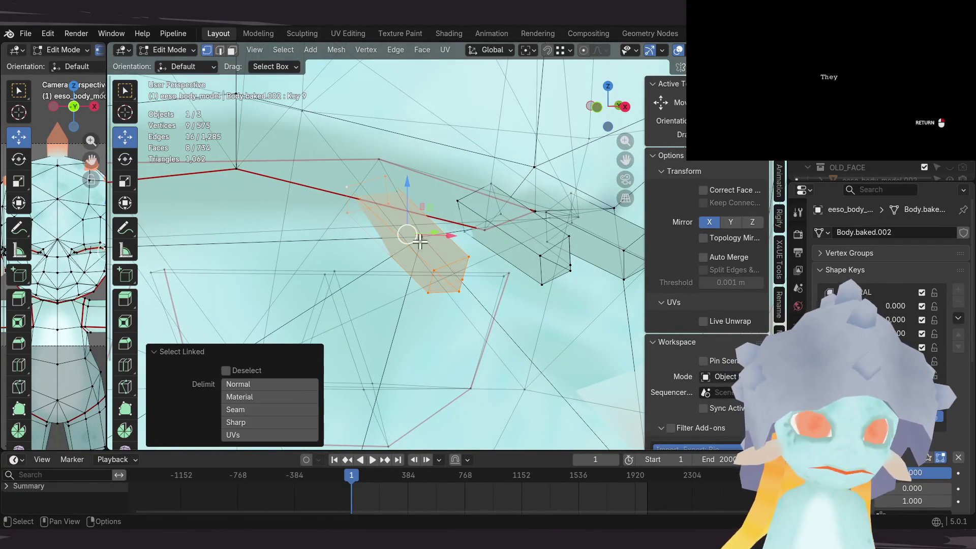
pyautogui.moveTo(415, 168); pyautogui.dragTo(414, 169)
pyautogui.moveTo(415, 170); pyautogui.dragTo(371, 292, button='middle')
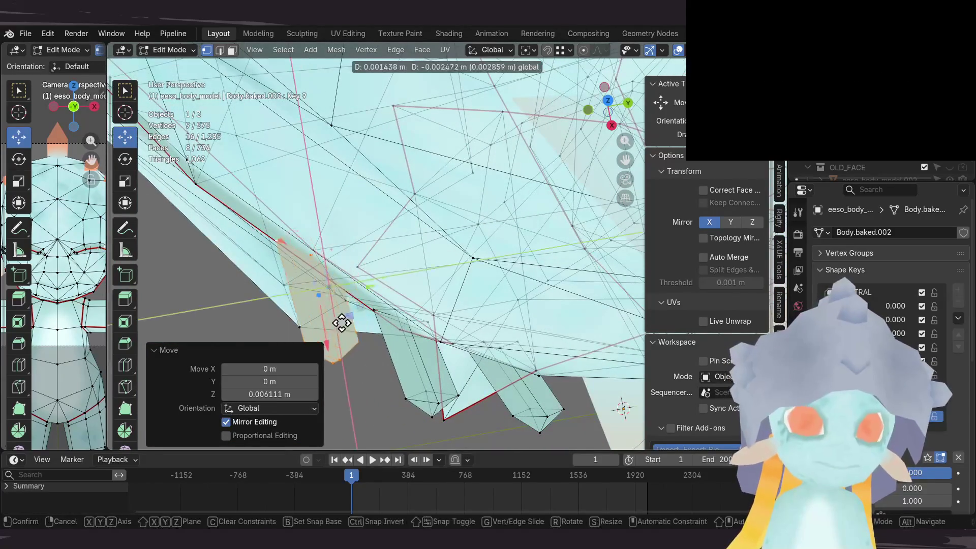
pyautogui.moveTo(347, 317); pyautogui.dragTo(348, 316)
pyautogui.moveTo(348, 315)
pyautogui.mouseDown(button='middle')
pyautogui.moveTo(374, 276)
pyautogui.moveTo(368, 205)
pyautogui.moveTo(388, 229)
pyautogui.moveTo(447, 178)
pyautogui.moveTo(453, 192)
pyautogui.moveTo(404, 264)
pyautogui.moveTo(407, 159)
pyautogui.moveTo(414, 215)
pyautogui.moveTo(389, 240)
pyautogui.moveTo(408, 259)
pyautogui.moveTo(451, 237)
pyautogui.moveTo(521, 235)
pyautogui.moveTo(514, 275)
pyautogui.moveTo(475, 241)
pyautogui.moveTo(458, 263)
pyautogui.moveTo(488, 254)
pyautogui.moveTo(435, 278)
pyautogui.moveTo(491, 252)
pyautogui.moveTo(456, 327)
pyautogui.moveTo(442, 305)
pyautogui.moveTo(456, 314)
pyautogui.mouseUp(button='middle')
# Step: Check the eyelash placement in Object Mode, then return to Edit Mode and pick the Rotate tool
pyautogui.press('Tab')
pyautogui.scroll(4, 456, 273)
pyautogui.press('Tab')
pyautogui.click(129, 165)
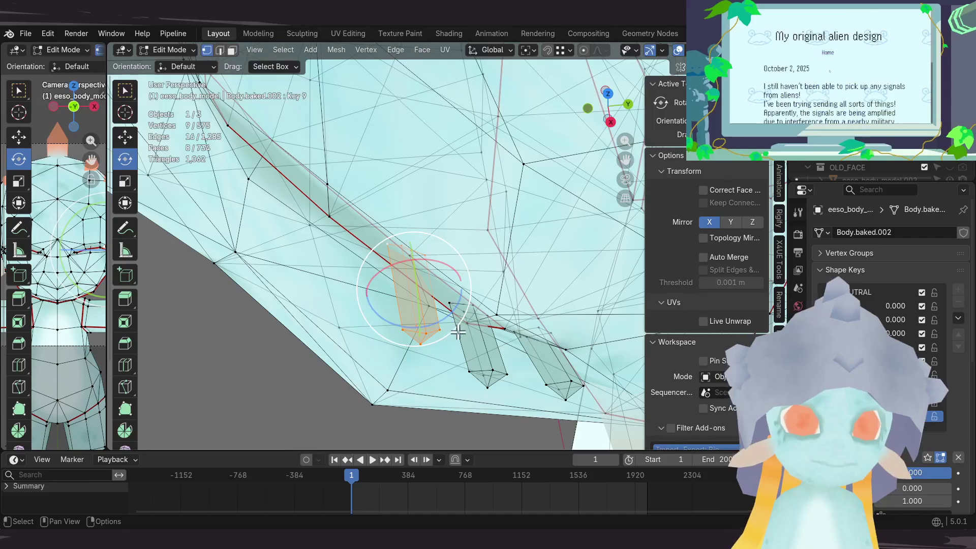
# Step: Confirm the middle eyelash's 18.2° rotation and slide the piece onto the closed-eye line
pyautogui.click(427, 339)
pyautogui.moveTo(481, 276)
pyautogui.mouseDown(button='middle')
pyautogui.moveTo(490, 279)
pyautogui.moveTo(562, 192)
pyautogui.moveTo(450, 220)
pyautogui.moveTo(418, 266)
pyautogui.mouseUp(button='middle')
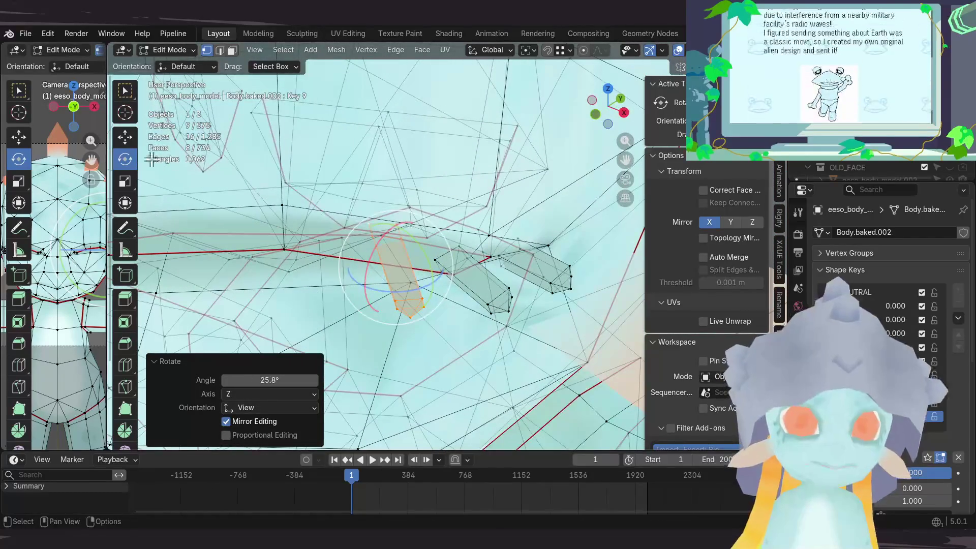
pyautogui.hotkey('shift', 'space')
pyautogui.press('g')
pyautogui.moveTo(337, 200)
pyautogui.mouseDown(button='middle')
pyautogui.moveTo(311, 174)
pyautogui.moveTo(327, 163)
pyautogui.moveTo(315, 179)
pyautogui.moveTo(332, 278)
pyautogui.moveTo(391, 218)
pyautogui.moveTo(447, 185)
pyautogui.moveTo(429, 209)
pyautogui.moveTo(412, 203)
pyautogui.moveTo(414, 220)
pyautogui.mouseUp(button='middle')
pyautogui.press('g')
pyautogui.click(316, 281)
# Step: Nudge one eyelash vertex, then rotate the whole lash piece about 21° and reposition it
pyautogui.click(401, 300)
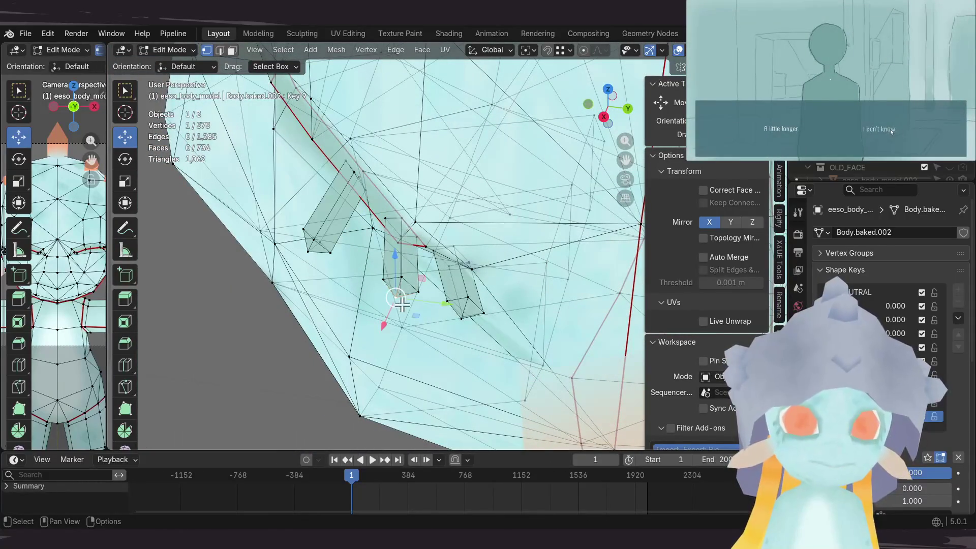
pyautogui.press('g')
pyautogui.click(405, 281)
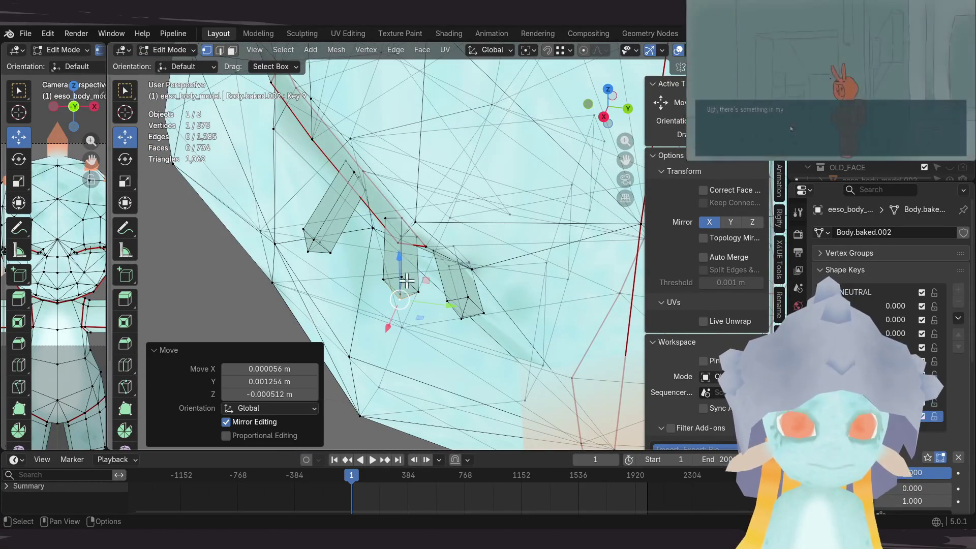
pyautogui.press('l')
pyautogui.moveTo(438, 224)
pyautogui.mouseDown(button='middle')
pyautogui.moveTo(431, 245)
pyautogui.moveTo(456, 254)
pyautogui.moveTo(482, 233)
pyautogui.moveTo(482, 258)
pyautogui.mouseUp(button='middle')
pyautogui.moveTo(456, 314); pyautogui.dragTo(414, 288)
pyautogui.moveTo(321, 213)
pyautogui.mouseDown(button='middle')
pyautogui.moveTo(468, 166)
pyautogui.moveTo(399, 183)
pyautogui.moveTo(394, 146)
pyautogui.moveTo(405, 239)
pyautogui.moveTo(527, 170)
pyautogui.moveTo(497, 163)
pyautogui.moveTo(365, 200)
pyautogui.moveTo(596, 208)
pyautogui.mouseUp(button='middle')
pyautogui.press('g')
pyautogui.click(427, 270)
# Step: Rotate and move the outer eyelash piece, then preview the face in Object Mode
pyautogui.hotkey('shift', 'space')
pyautogui.press('r')
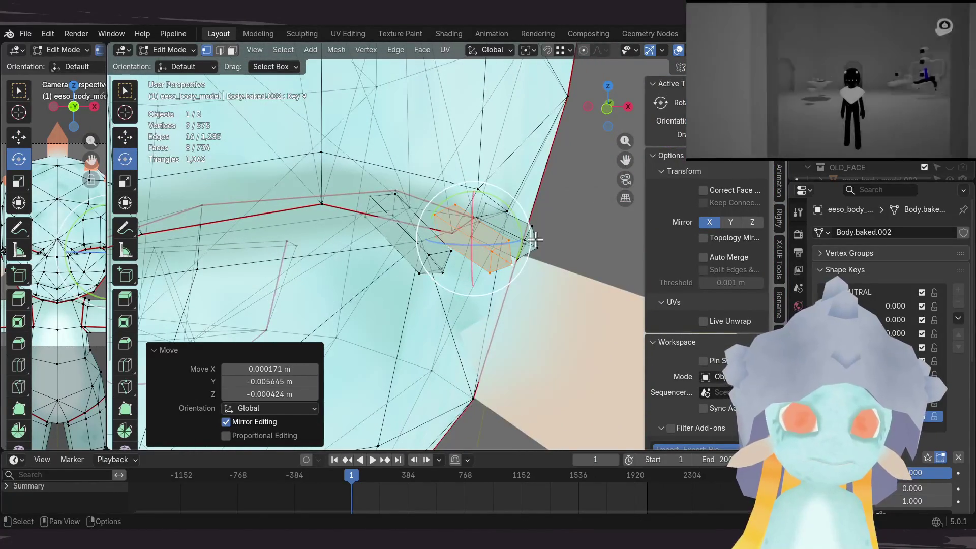
pyautogui.moveTo(228, 140)
pyautogui.mouseDown(button='middle')
pyautogui.moveTo(331, 205)
pyautogui.moveTo(378, 185)
pyautogui.mouseUp(button='middle')
pyautogui.hotkey('shift', 'space')
pyautogui.press('g')
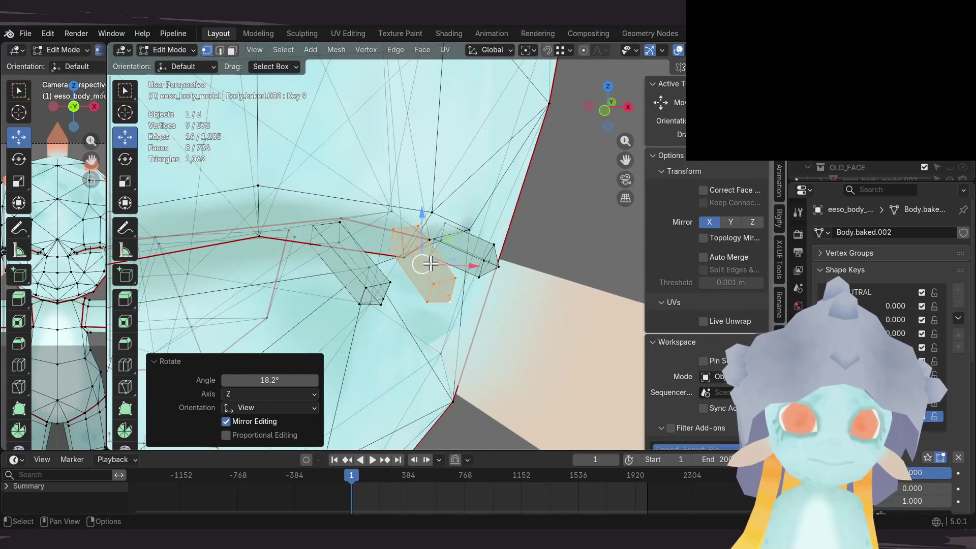
pyautogui.click(427, 276)
pyautogui.moveTo(427, 276)
pyautogui.mouseDown(button='middle')
pyautogui.moveTo(336, 259)
pyautogui.moveTo(435, 247)
pyautogui.moveTo(447, 265)
pyautogui.moveTo(423, 226)
pyautogui.mouseUp(button='middle')
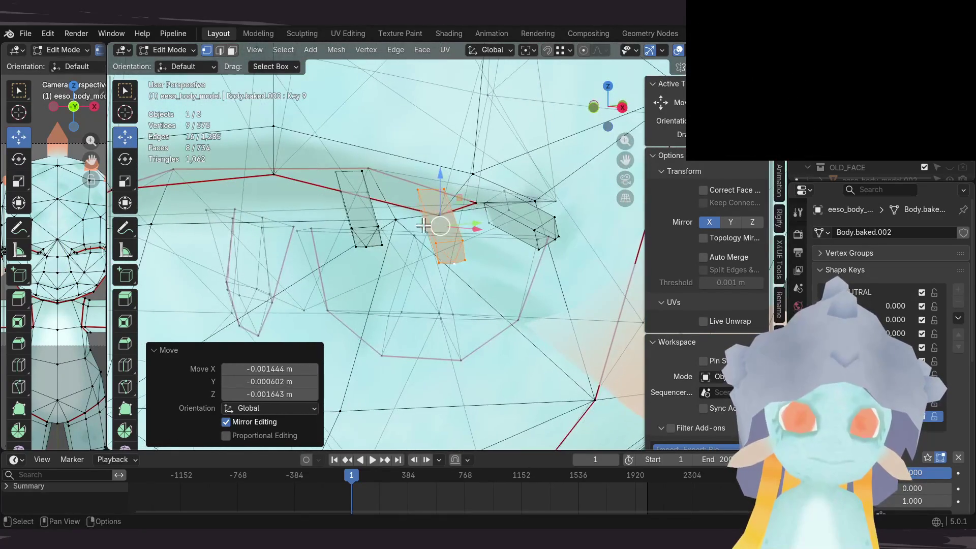
pyautogui.press('Tab')
pyautogui.scroll(-5, 425, 258)
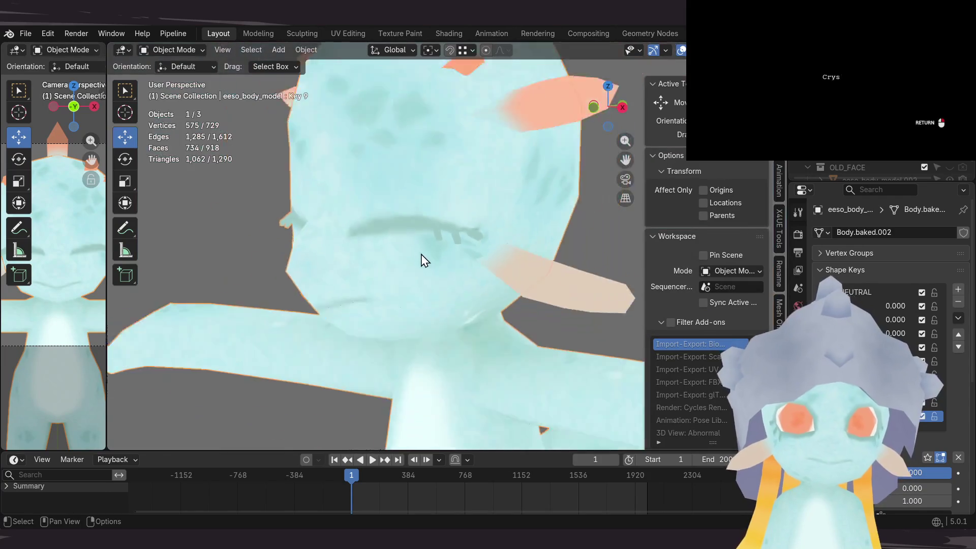
# Step: Snap to Front Orthographic, zoom onto the closed eye, and re-enter Edit Mode on the mesh
pyautogui.moveTo(442, 242)
pyautogui.mouseDown(button='middle')
pyautogui.moveTo(487, 254)
pyautogui.moveTo(475, 203)
pyautogui.moveTo(492, 203)
pyautogui.moveTo(556, 236)
pyautogui.moveTo(570, 257)
pyautogui.moveTo(479, 249)
pyautogui.moveTo(482, 232)
pyautogui.moveTo(382, 243)
pyautogui.moveTo(530, 245)
pyautogui.moveTo(510, 236)
pyautogui.moveTo(447, 244)
pyautogui.moveTo(454, 233)
pyautogui.mouseUp(button='middle')
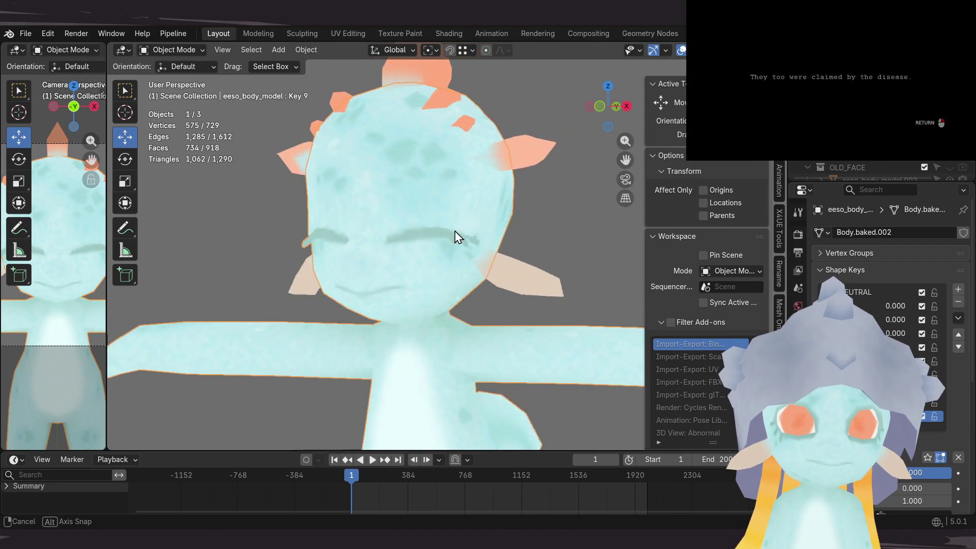
pyautogui.moveTo(412, 260); pyautogui.dragTo(448, 251, button='middle')
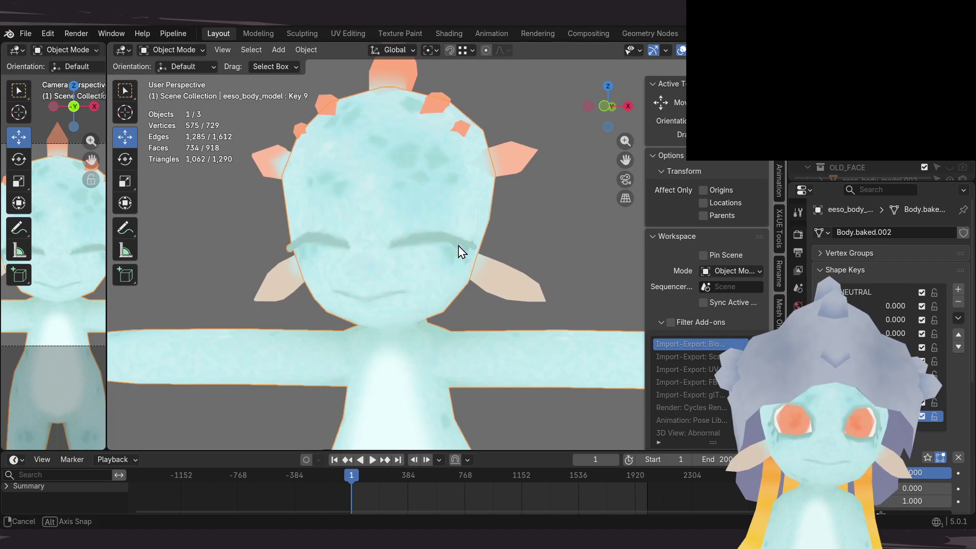
pyautogui.press('KP_1')
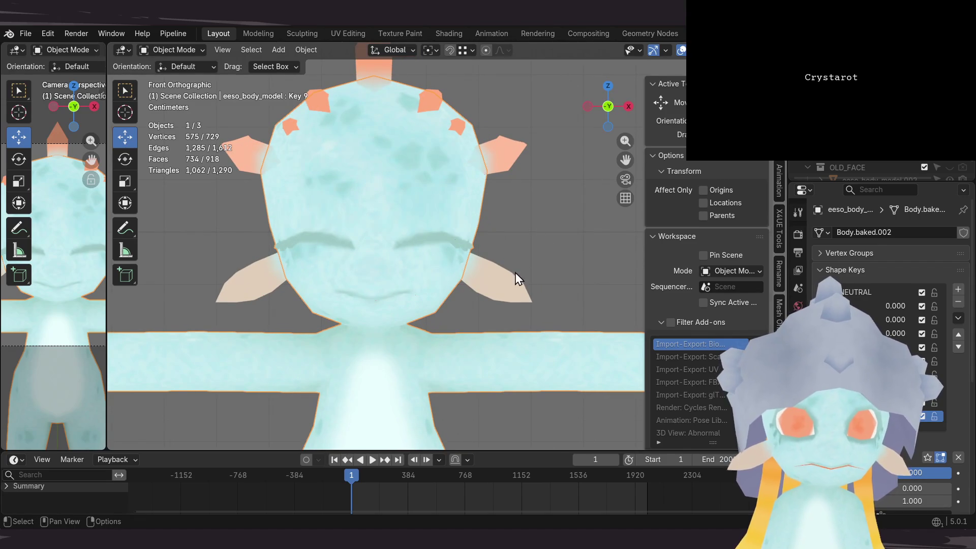
pyautogui.scroll(8, 468, 253)
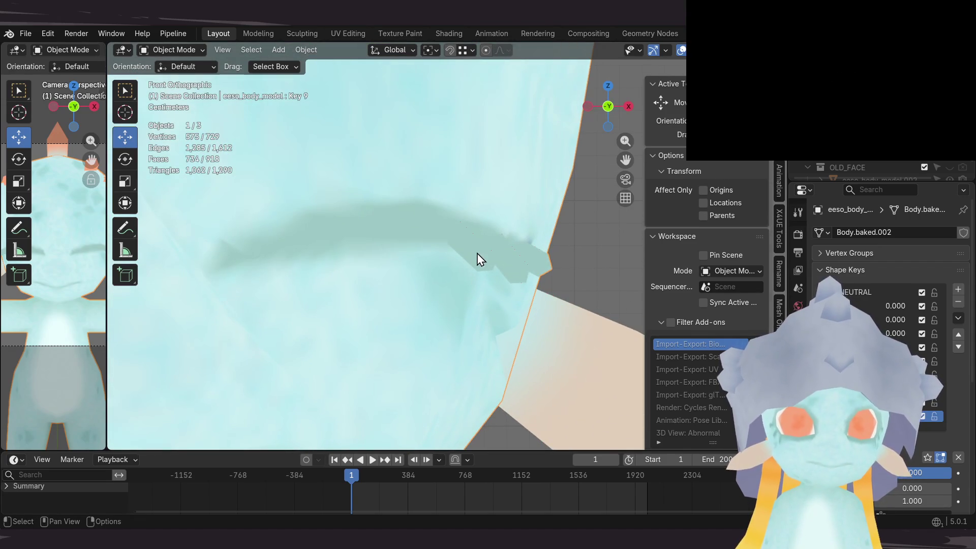
pyautogui.moveTo(488, 266)
pyautogui.mouseDown(button='middle')
pyautogui.moveTo(407, 270)
pyautogui.moveTo(459, 269)
pyautogui.mouseUp(button='middle')
pyautogui.press('Tab')
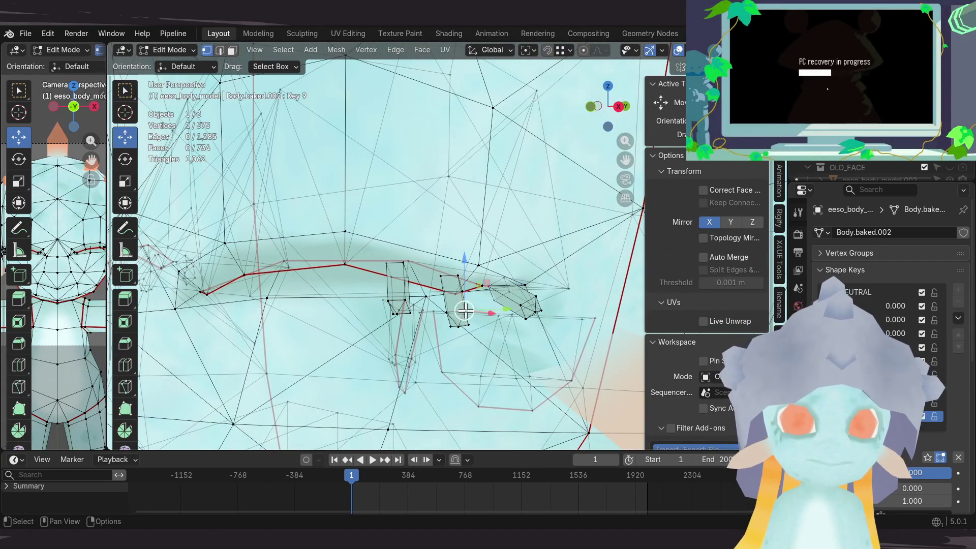
# Step: Select the outer eyelash piece, rotate it about -31°, and raise it in Z
pyautogui.press('l')
pyautogui.moveTo(463, 311); pyautogui.dragTo(601, 273, button='middle')
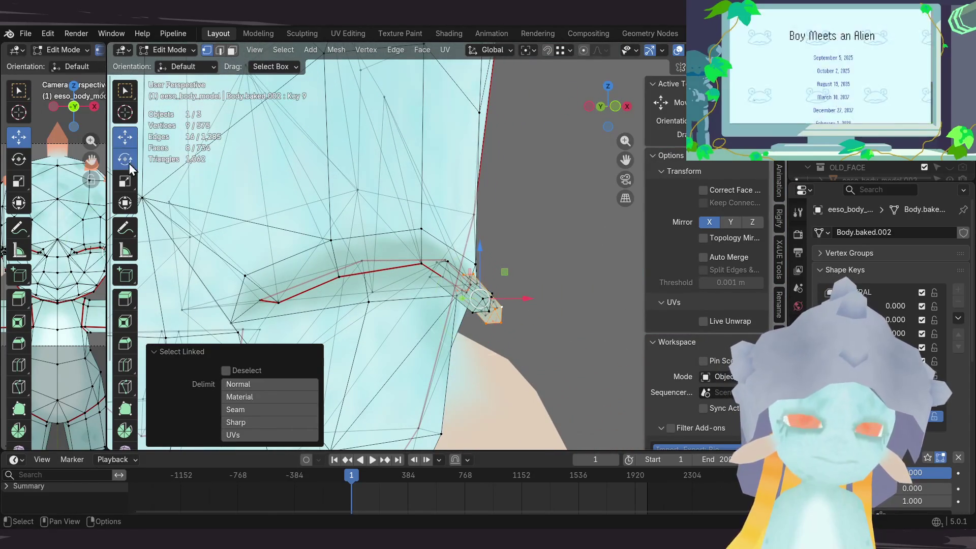
pyautogui.moveTo(449, 193)
pyautogui.mouseDown(button='middle')
pyautogui.moveTo(442, 200)
pyautogui.moveTo(438, 163)
pyautogui.moveTo(460, 77)
pyautogui.moveTo(453, 89)
pyautogui.mouseUp(button='middle')
pyautogui.press('r')
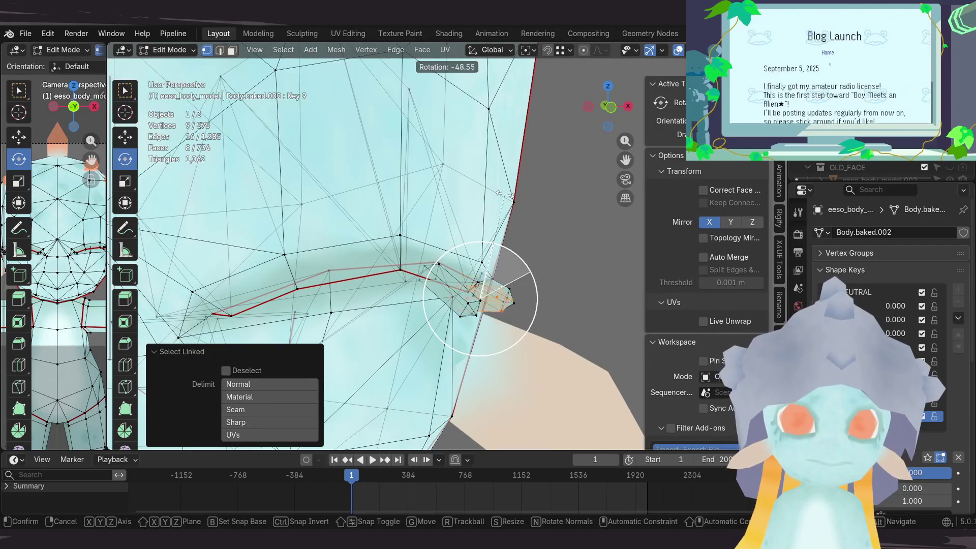
pyautogui.click(551, 212)
pyautogui.moveTo(551, 211)
pyautogui.mouseDown(button='middle')
pyautogui.moveTo(429, 209)
pyautogui.moveTo(571, 213)
pyautogui.mouseUp(button='middle')
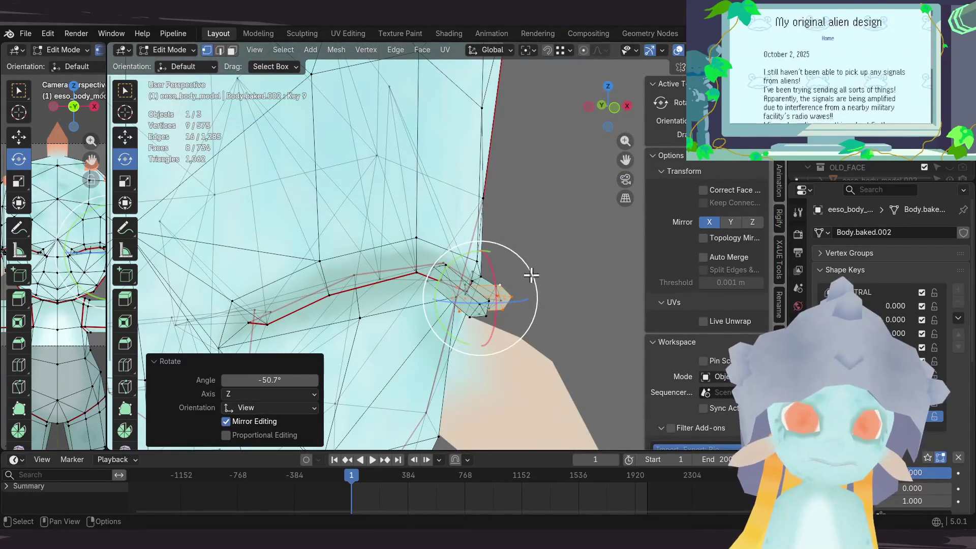
pyautogui.click(519, 253)
pyautogui.moveTo(519, 253); pyautogui.dragTo(355, 203, button='middle')
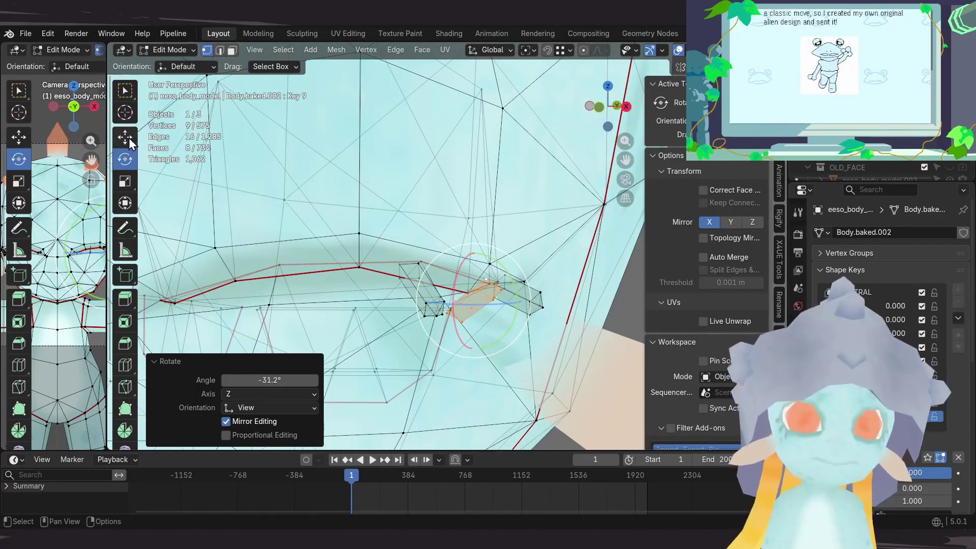
pyautogui.press('g')
pyautogui.moveTo(293, 211); pyautogui.dragTo(356, 194, button='middle')
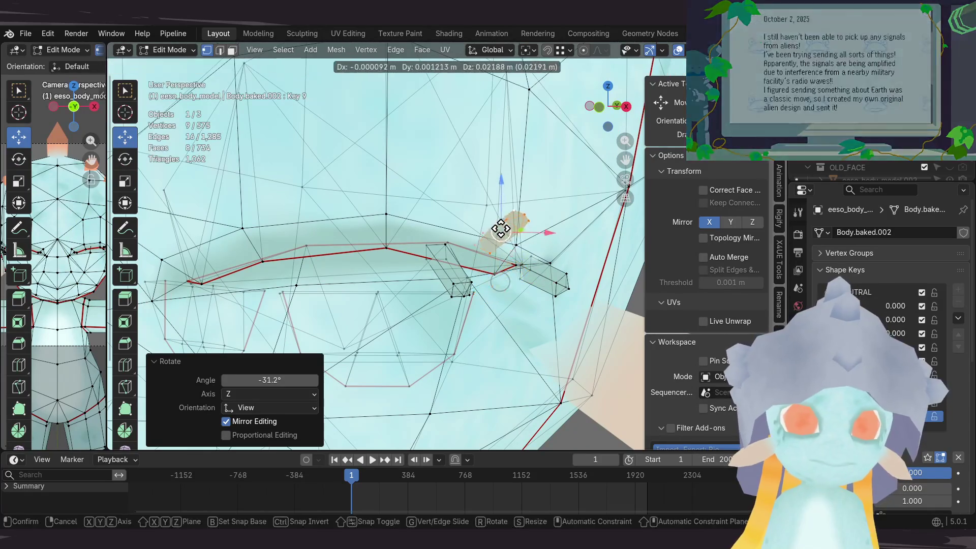
pyautogui.click(121, 297)
# Step: Widen and zoom the camera view of the face, then box-select and move another eyelash's vertices
pyautogui.moveTo(108, 250); pyautogui.dragTo(223, 251)
pyautogui.keyDown('ctrl'); pyautogui.moveTo(132, 295); pyautogui.dragTo(132, 257, button='middle'); pyautogui.keyUp('ctrl')
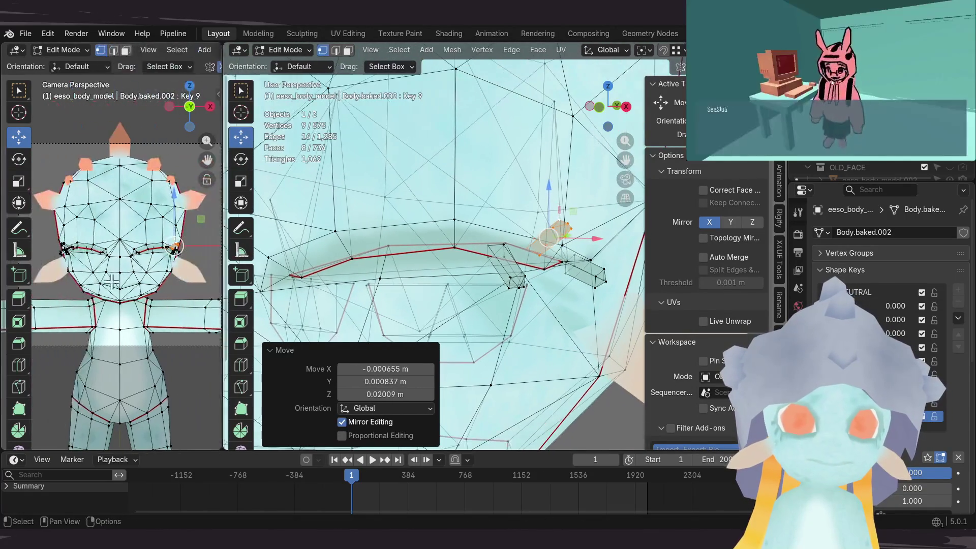
pyautogui.moveTo(570, 305)
pyautogui.mouseDown(button='middle')
pyautogui.moveTo(584, 274)
pyautogui.moveTo(555, 273)
pyautogui.moveTo(549, 284)
pyautogui.moveTo(626, 287)
pyautogui.moveTo(637, 278)
pyautogui.mouseUp(button='middle')
pyautogui.moveTo(613, 243); pyautogui.dragTo(527, 300)
pyautogui.moveTo(527, 300)
pyautogui.mouseDown(button='middle')
pyautogui.moveTo(569, 264)
pyautogui.moveTo(514, 272)
pyautogui.moveTo(579, 257)
pyautogui.moveTo(543, 286)
pyautogui.moveTo(452, 264)
pyautogui.mouseUp(button='middle')
pyautogui.click(572, 278)
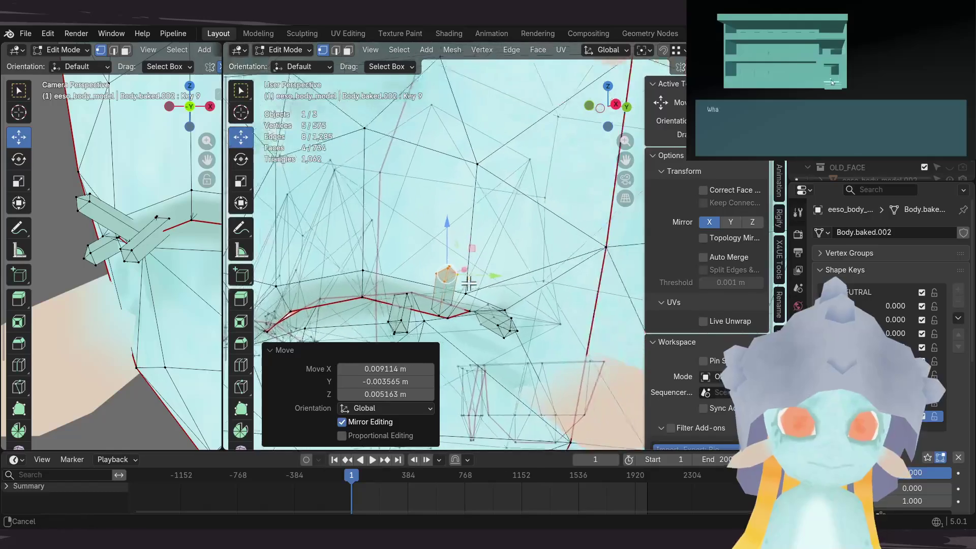
# Step: Select an eyelash piece and raise two of its vertices straight up along Z
pyautogui.moveTo(525, 316); pyautogui.dragTo(555, 298, button='middle')
pyautogui.press('l')
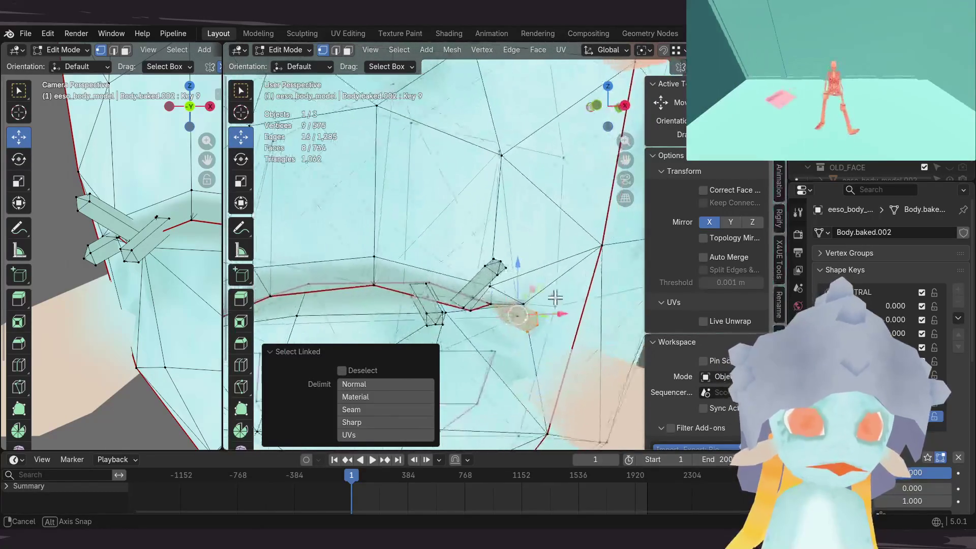
pyautogui.click(482, 304)
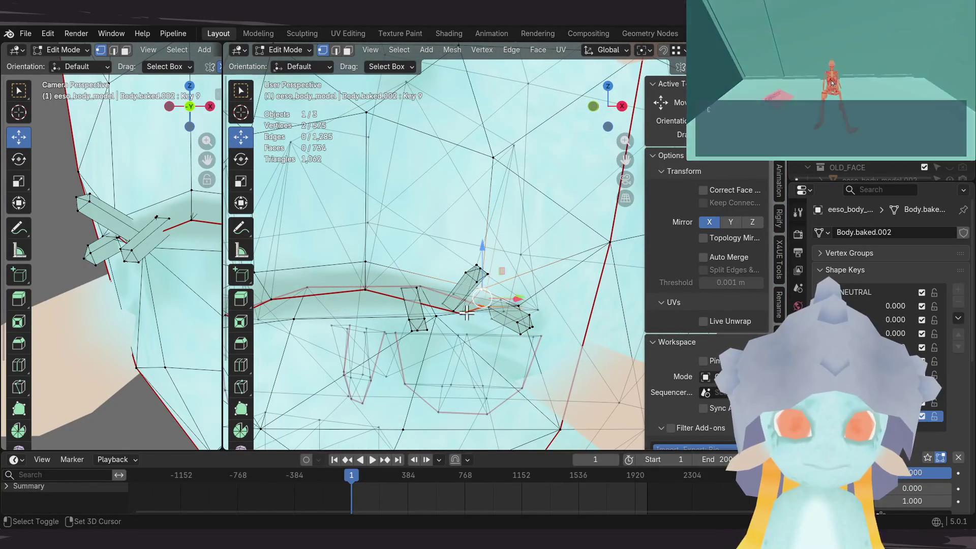
pyautogui.keyDown('shift'); pyautogui.click(468, 313); pyautogui.keyUp('shift')
pyautogui.moveTo(468, 313)
pyautogui.mouseDown(button='middle')
pyautogui.moveTo(461, 276)
pyautogui.moveTo(584, 233)
pyautogui.mouseUp(button='middle')
pyautogui.press('g')
pyautogui.press('z')
pyautogui.click(468, 246)
# Step: Rotate the next eyelash and shift it about 0.0074 m X, -0.0037 m Z, then preview in Object Mode
pyautogui.click(540, 321)
pyautogui.moveTo(540, 321); pyautogui.dragTo(516, 272, button='middle')
pyautogui.hotkey('ctrl', 'l')
pyautogui.moveTo(454, 244)
pyautogui.mouseDown(button='middle')
pyautogui.moveTo(447, 264)
pyautogui.moveTo(496, 241)
pyautogui.mouseUp(button='middle')
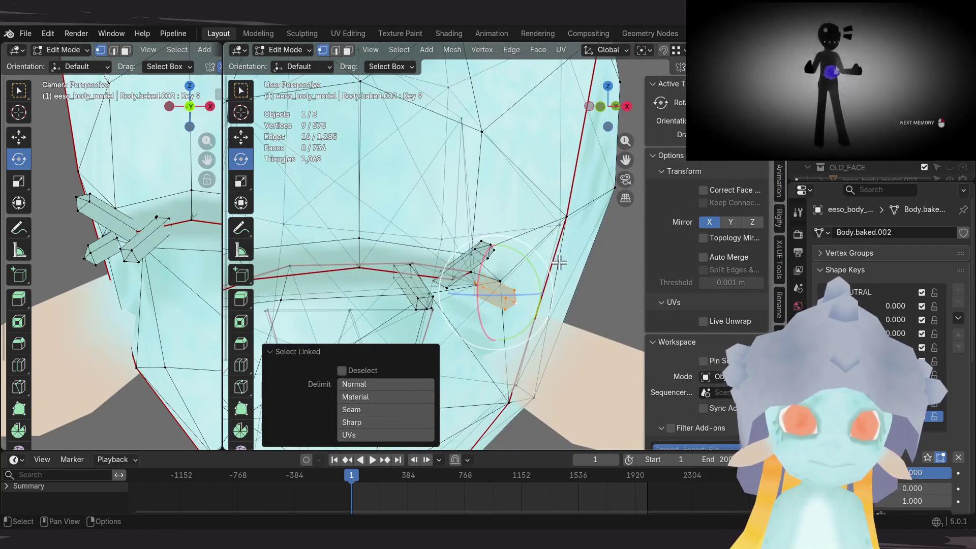
pyautogui.click(532, 216)
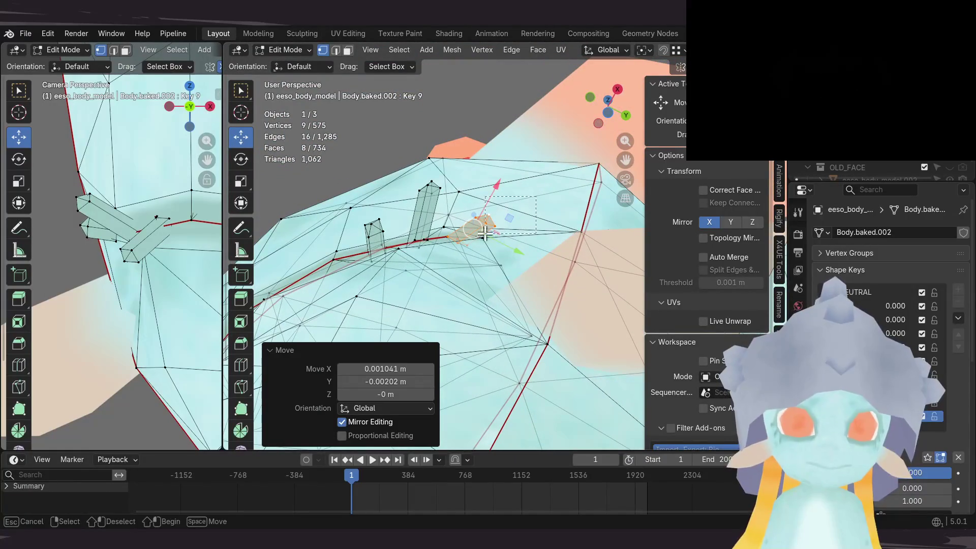
pyautogui.hotkey('ctrl', 'z')
pyautogui.moveTo(518, 240)
pyautogui.mouseDown(button='middle')
pyautogui.moveTo(516, 207)
pyautogui.moveTo(527, 345)
pyautogui.moveTo(477, 333)
pyautogui.mouseUp(button='middle')
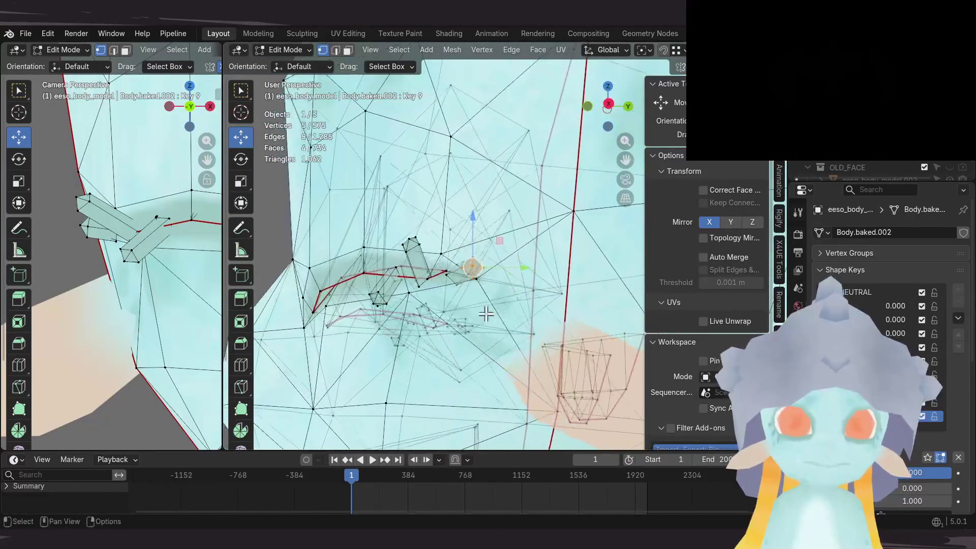
pyautogui.click(481, 245)
pyautogui.moveTo(481, 246); pyautogui.dragTo(423, 267, button='middle')
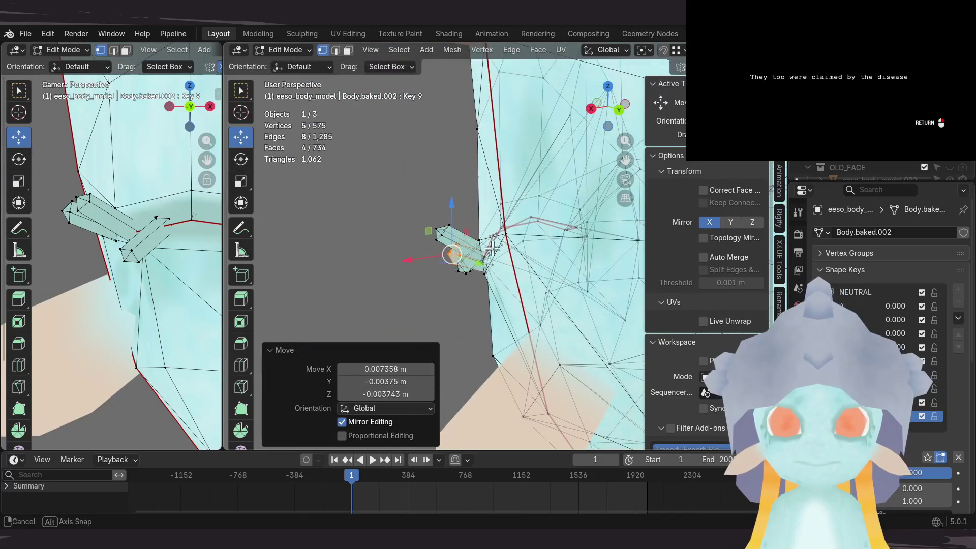
pyautogui.moveTo(479, 252); pyautogui.dragTo(626, 231, button='middle')
pyautogui.moveTo(485, 257); pyautogui.dragTo(501, 295, button='middle')
pyautogui.press('Tab')
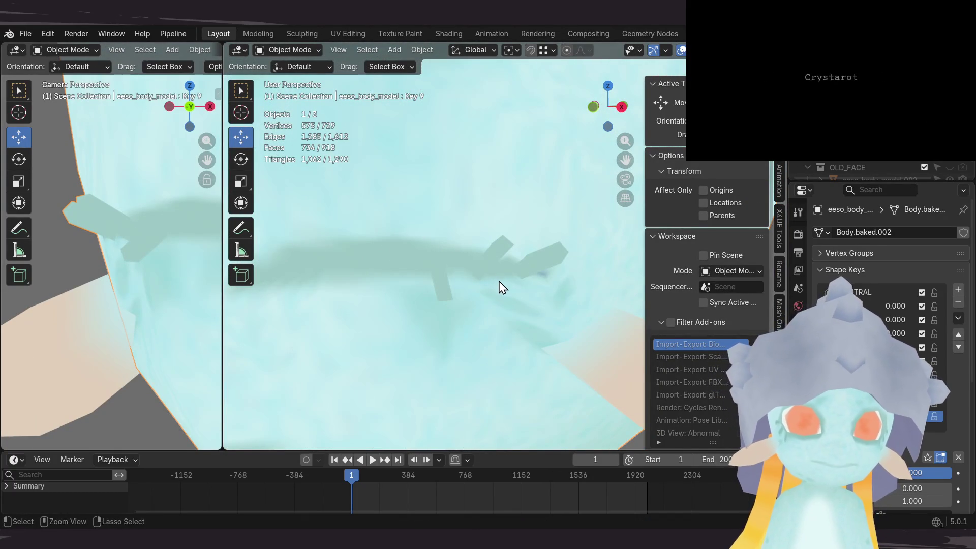
# Step: Back in Edit Mode, tilt one eyelash piece, move it into place, and nudge it slightly upward
pyautogui.press('Tab')
pyautogui.moveTo(519, 274)
pyautogui.mouseDown(button='middle')
pyautogui.moveTo(515, 257)
pyautogui.moveTo(588, 249)
pyautogui.moveTo(546, 261)
pyautogui.mouseUp(button='middle')
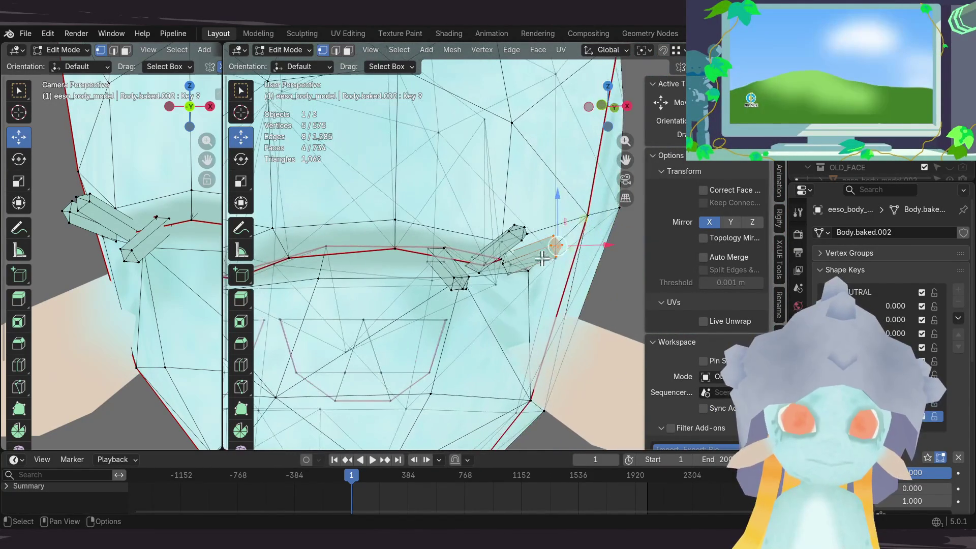
pyautogui.hotkey('ctrl', 'l')
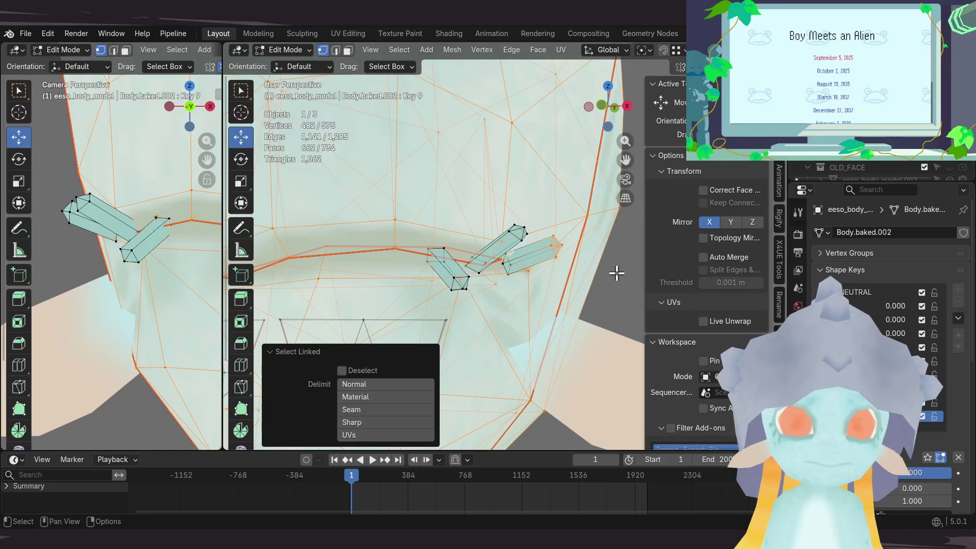
pyautogui.hotkey('alt', 'a')
pyautogui.press('l')
pyautogui.moveTo(564, 240); pyautogui.dragTo(463, 225, button='middle')
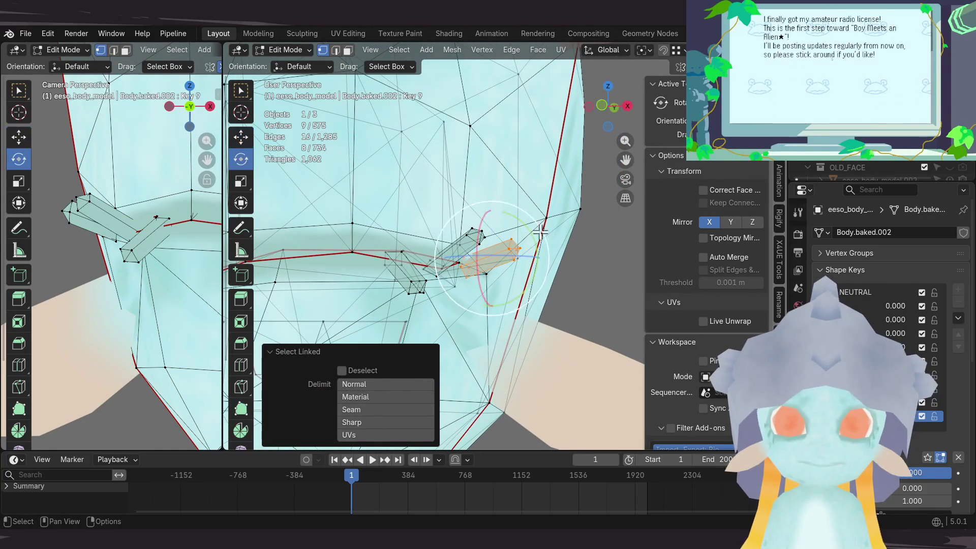
pyautogui.moveTo(538, 233); pyautogui.dragTo(548, 264)
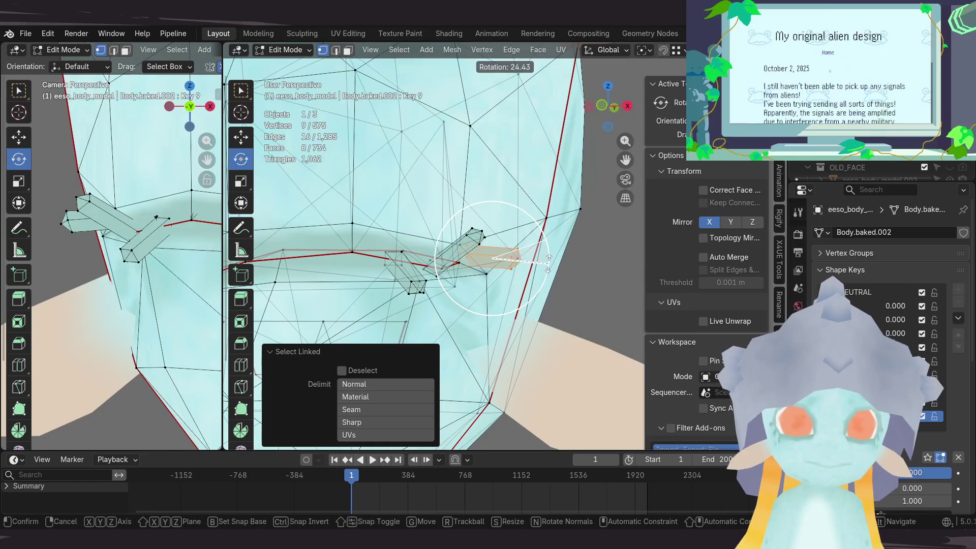
pyautogui.moveTo(548, 265)
pyautogui.mouseDown()
pyautogui.moveTo(509, 260)
pyautogui.moveTo(497, 279)
pyautogui.mouseUp()
pyautogui.moveTo(496, 279)
pyautogui.mouseDown(button='middle')
pyautogui.moveTo(447, 342)
pyautogui.moveTo(464, 379)
pyautogui.moveTo(507, 284)
pyautogui.moveTo(520, 112)
pyautogui.moveTo(519, 257)
pyautogui.moveTo(486, 274)
pyautogui.mouseUp(button='middle')
pyautogui.click(534, 270)
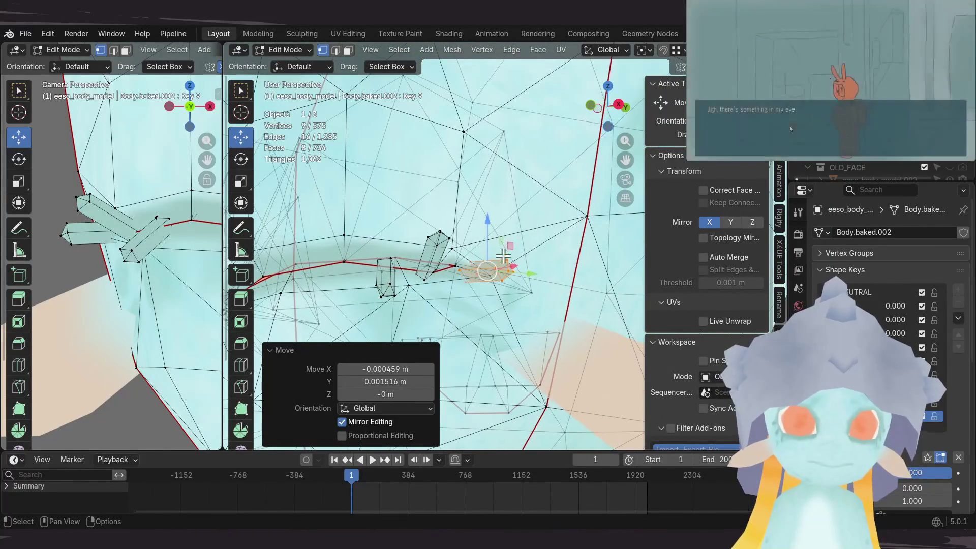
pyautogui.moveTo(488, 234); pyautogui.dragTo(490, 231)
pyautogui.moveTo(490, 231)
pyautogui.mouseDown(button='middle')
pyautogui.moveTo(475, 267)
pyautogui.moveTo(459, 213)
pyautogui.moveTo(454, 241)
pyautogui.mouseUp(button='middle')
# Step: Frame another eyelash, rotate it, and raise its vertices
pyautogui.click(501, 288)
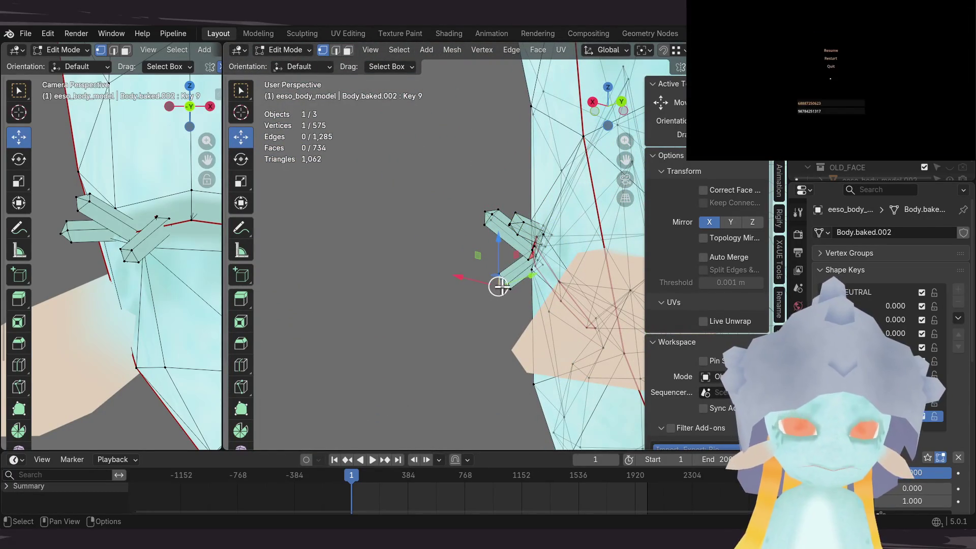
pyautogui.press('l')
pyautogui.press('KP_Decimal')
pyautogui.moveTo(635, 277)
pyautogui.mouseDown(button='middle')
pyautogui.moveTo(554, 277)
pyautogui.moveTo(586, 292)
pyautogui.moveTo(463, 262)
pyautogui.mouseUp(button='middle')
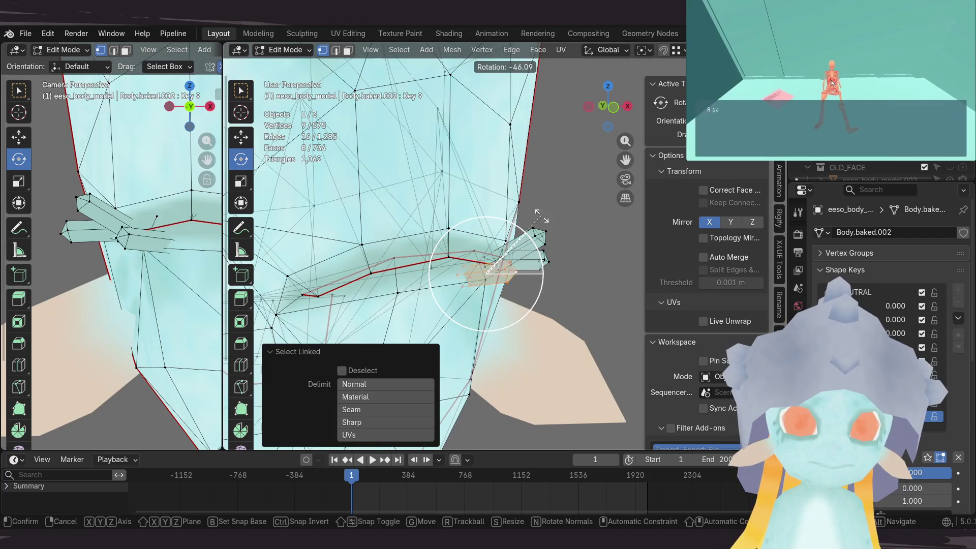
pyautogui.click(555, 225)
pyautogui.moveTo(556, 224); pyautogui.dragTo(479, 224, button='middle')
pyautogui.hotkey('shift', 'space')
pyautogui.press('g')
pyautogui.moveTo(485, 194); pyautogui.dragTo(542, 203)
pyautogui.moveTo(542, 203)
pyautogui.mouseDown(button='middle')
pyautogui.moveTo(409, 205)
pyautogui.moveTo(454, 209)
pyautogui.mouseUp(button='middle')
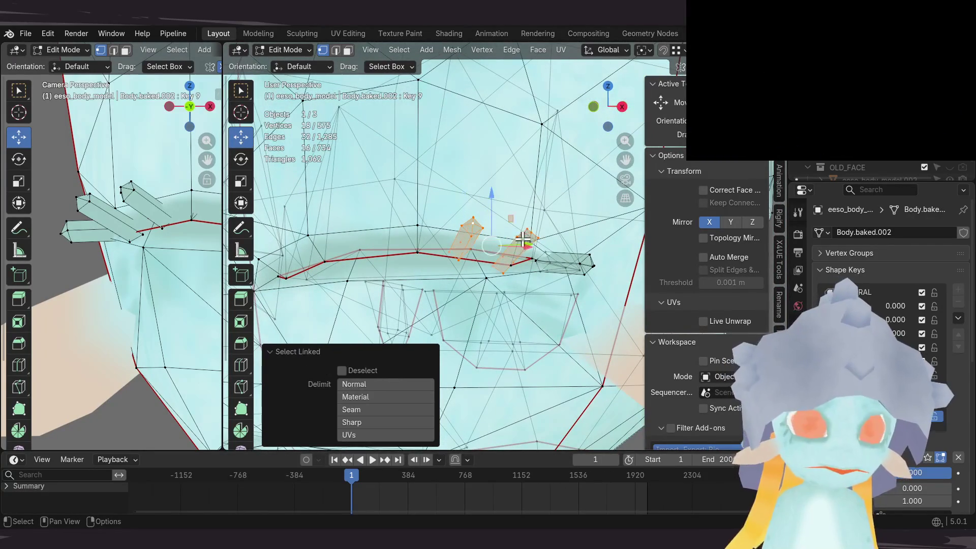
# Step: Select the small eyelash piece and move it into position
pyautogui.click(530, 243)
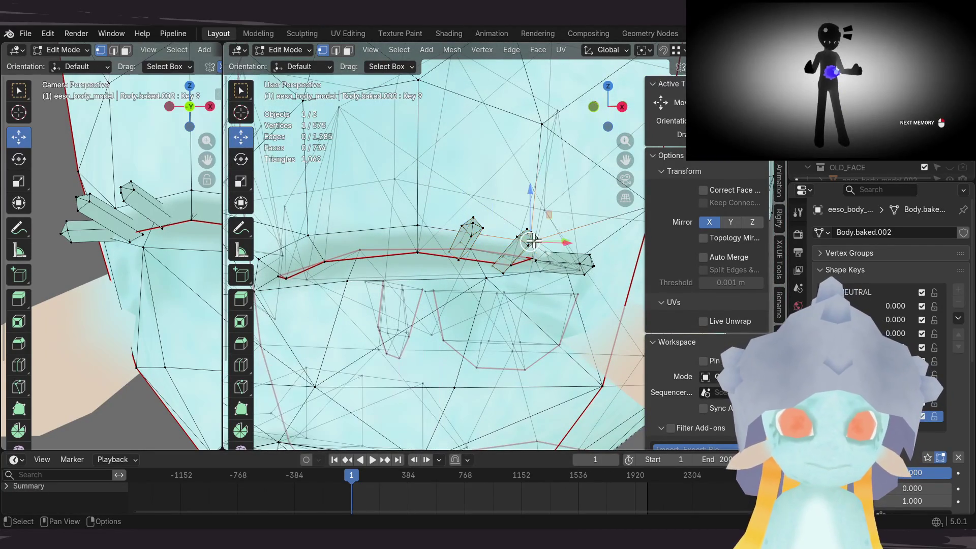
pyautogui.press('l')
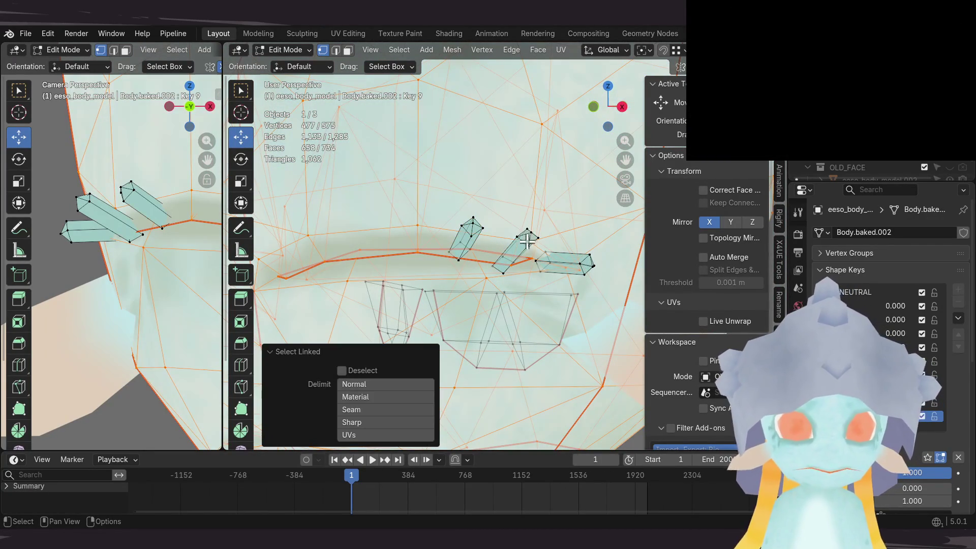
pyautogui.click(527, 243)
pyautogui.press('l')
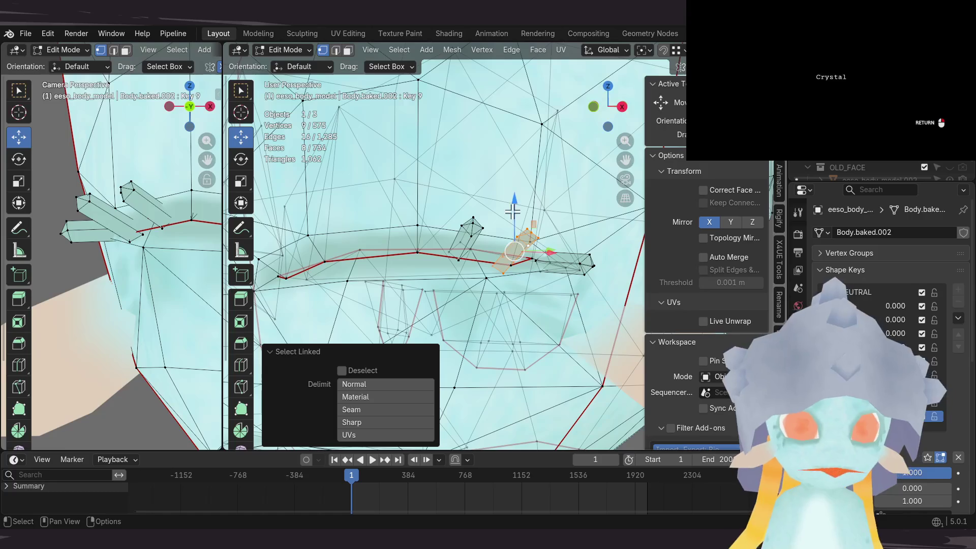
pyautogui.click(514, 202)
pyautogui.moveTo(514, 202)
pyautogui.mouseDown(button='middle')
pyautogui.moveTo(478, 234)
pyautogui.moveTo(516, 225)
pyautogui.moveTo(525, 239)
pyautogui.moveTo(564, 234)
pyautogui.moveTo(449, 227)
pyautogui.moveTo(533, 224)
pyautogui.moveTo(507, 237)
pyautogui.mouseUp(button='middle')
# Step: Rotate the next eyelash -13.7°, nudge it 0.00137 m up in Z, and return to Object Mode
pyautogui.click(470, 238)
pyautogui.press('l')
pyautogui.click(241, 159)
pyautogui.moveTo(496, 227); pyautogui.dragTo(497, 224)
pyautogui.moveTo(497, 224)
pyautogui.mouseDown(button='middle')
pyautogui.moveTo(468, 235)
pyautogui.moveTo(422, 232)
pyautogui.moveTo(490, 239)
pyautogui.moveTo(532, 277)
pyautogui.moveTo(555, 284)
pyautogui.moveTo(545, 288)
pyautogui.mouseUp(button='middle')
pyautogui.click(477, 226)
pyautogui.click(532, 277)
pyautogui.press('l')
pyautogui.click(531, 283)
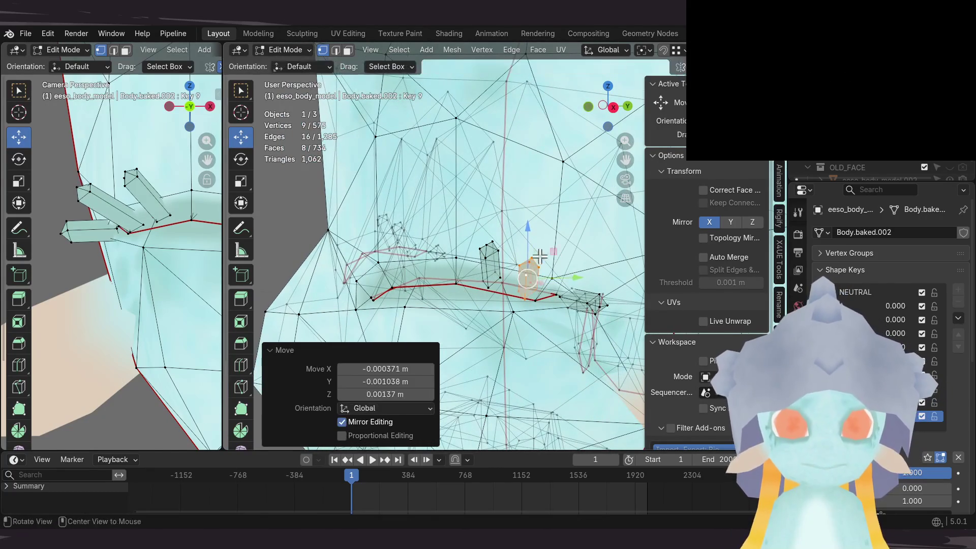
pyautogui.press('Tab')
pyautogui.scroll(-5, 205, 291)
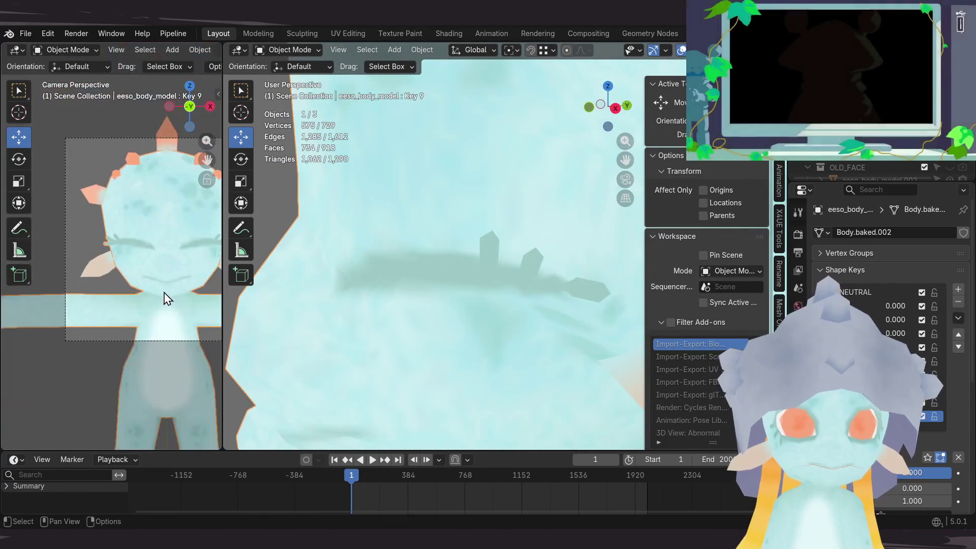
# Step: Enter Edit Mode on the face and raise one eyelid vertex 0.003129 m in Z with mirror editing
pyautogui.moveTo(547, 245)
pyautogui.mouseDown(button='middle')
pyautogui.moveTo(473, 228)
pyautogui.moveTo(487, 290)
pyautogui.moveTo(509, 312)
pyautogui.moveTo(552, 288)
pyautogui.moveTo(551, 246)
pyautogui.moveTo(505, 272)
pyautogui.moveTo(514, 233)
pyautogui.moveTo(531, 246)
pyautogui.moveTo(508, 246)
pyautogui.moveTo(570, 246)
pyautogui.mouseUp(button='middle')
pyautogui.moveTo(588, 240)
pyautogui.mouseDown(button='middle')
pyautogui.moveTo(601, 208)
pyautogui.moveTo(420, 274)
pyautogui.moveTo(325, 266)
pyautogui.moveTo(437, 250)
pyautogui.moveTo(272, 317)
pyautogui.mouseUp(button='middle')
pyautogui.scroll(-3, 142, 293)
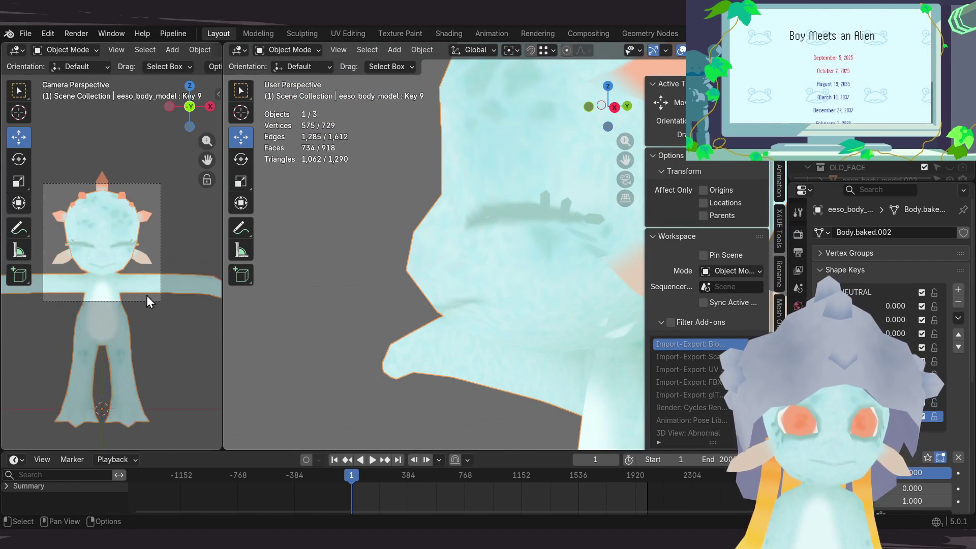
pyautogui.scroll(3, 509, 274)
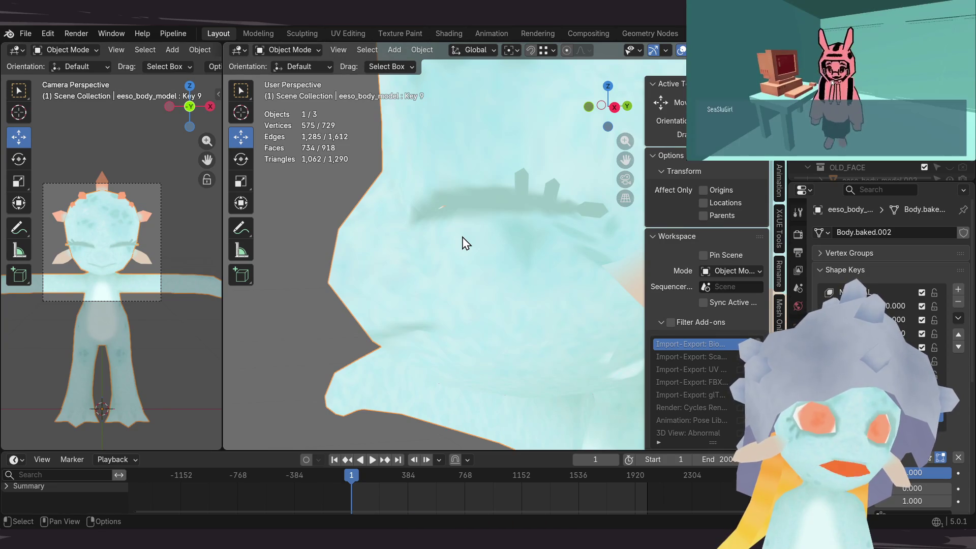
pyautogui.moveTo(421, 233)
pyautogui.mouseDown(button='middle')
pyautogui.moveTo(414, 222)
pyautogui.moveTo(421, 234)
pyautogui.moveTo(441, 220)
pyautogui.mouseUp(button='middle')
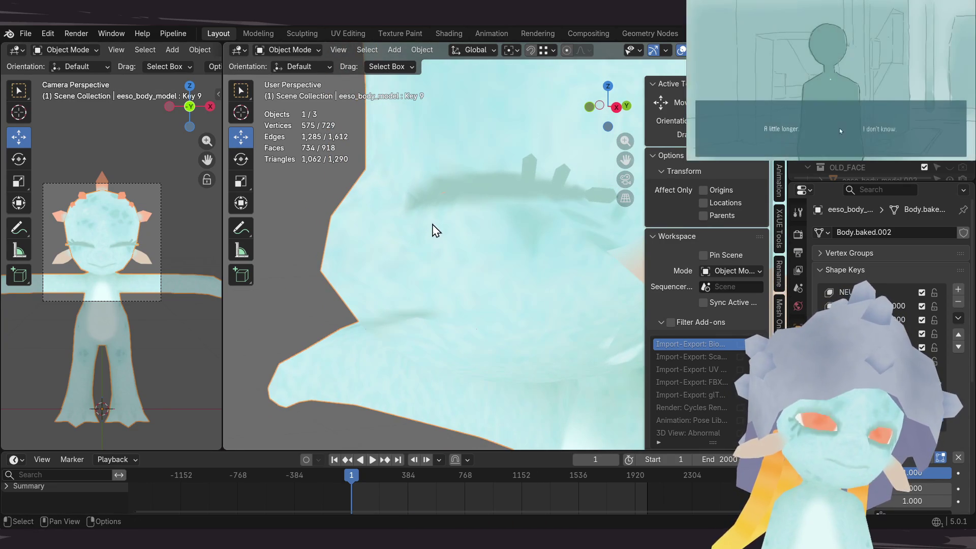
pyautogui.press('Tab')
pyautogui.moveTo(397, 192)
pyautogui.keyDown('ctrl'); pyautogui.mouseDown(button='middle')
pyautogui.moveTo(420, 218)
pyautogui.moveTo(397, 231)
pyautogui.moveTo(476, 230)
pyautogui.moveTo(475, 214)
pyautogui.moveTo(449, 235)
pyautogui.moveTo(495, 223)
pyautogui.moveTo(465, 233)
pyautogui.moveTo(454, 217)
pyautogui.moveTo(447, 246)
pyautogui.moveTo(457, 218)
pyautogui.mouseUp(button='middle'); pyautogui.keyUp('ctrl')
pyautogui.moveTo(457, 218); pyautogui.dragTo(459, 204)
pyautogui.moveTo(459, 203)
pyautogui.mouseDown(button='middle')
pyautogui.moveTo(457, 224)
pyautogui.moveTo(431, 219)
pyautogui.moveTo(405, 238)
pyautogui.moveTo(414, 243)
pyautogui.moveTo(422, 212)
pyautogui.mouseUp(button='middle')
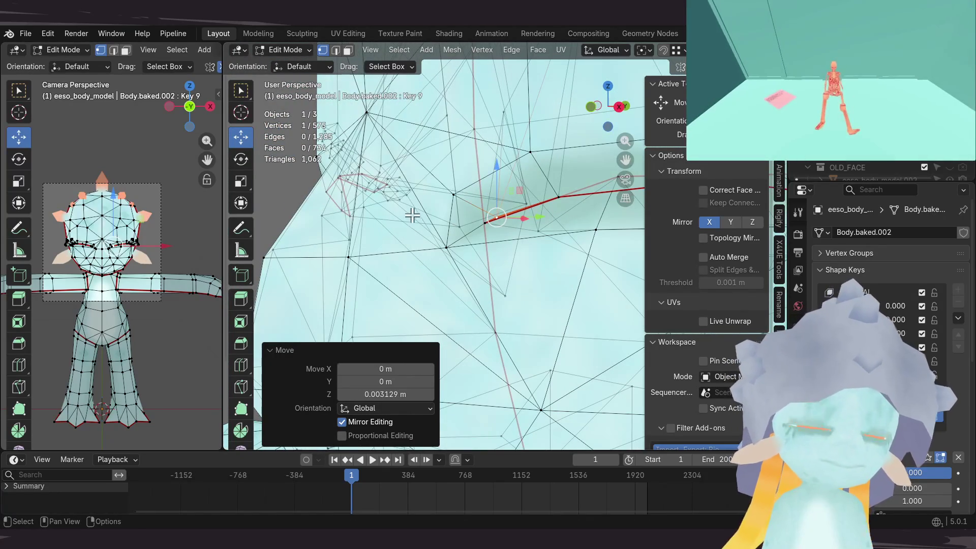
# Step: Clear the vertex selection and switch to Object Mode to review the refined closed eye
pyautogui.scroll(-6, 406, 216)
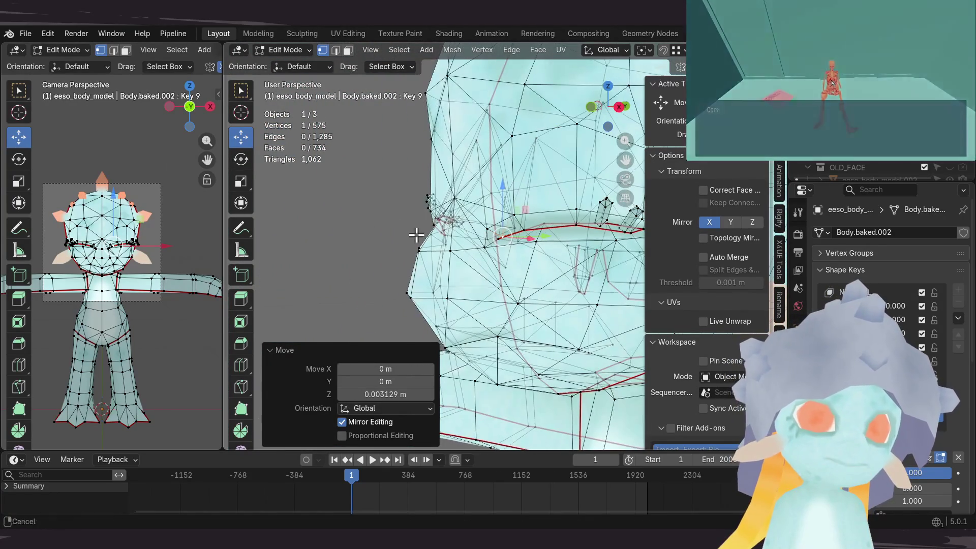
pyautogui.moveTo(392, 219)
pyautogui.mouseDown(button='middle')
pyautogui.moveTo(360, 251)
pyautogui.moveTo(368, 224)
pyautogui.moveTo(348, 215)
pyautogui.moveTo(350, 198)
pyautogui.moveTo(461, 212)
pyautogui.moveTo(353, 190)
pyautogui.moveTo(430, 192)
pyautogui.mouseUp(button='middle')
pyautogui.click(356, 252)
pyautogui.press('Tab')
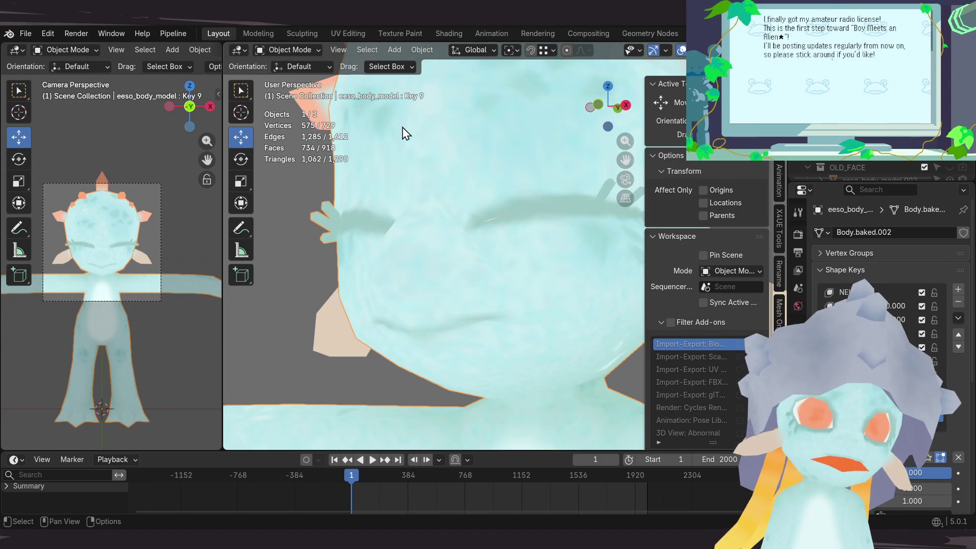
# Step: Pan, orbit and zoom around the closed-eye face, then re-enter Edit Mode on Body.baked.002
pyautogui.keyDown('shift'); pyautogui.moveTo(521, 304); pyautogui.dragTo(462, 277, button='middle'); pyautogui.keyUp('shift')
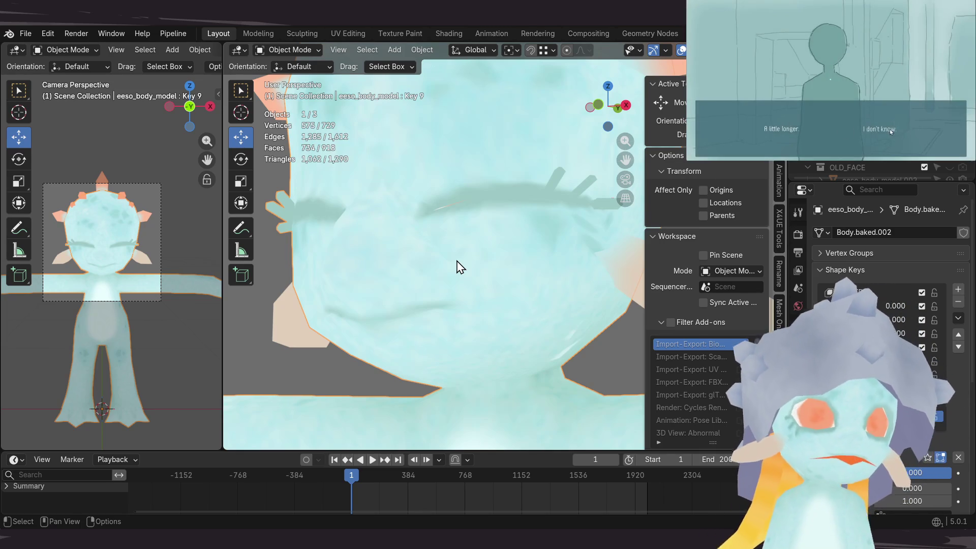
pyautogui.moveTo(475, 268)
pyautogui.mouseDown(button='middle')
pyautogui.moveTo(419, 305)
pyautogui.moveTo(337, 279)
pyautogui.moveTo(474, 264)
pyautogui.moveTo(495, 251)
pyautogui.moveTo(516, 261)
pyautogui.moveTo(410, 270)
pyautogui.moveTo(446, 270)
pyautogui.moveTo(436, 253)
pyautogui.moveTo(464, 240)
pyautogui.moveTo(449, 270)
pyautogui.moveTo(541, 253)
pyautogui.moveTo(484, 290)
pyautogui.moveTo(444, 334)
pyautogui.moveTo(533, 292)
pyautogui.moveTo(552, 249)
pyautogui.moveTo(479, 242)
pyautogui.moveTo(517, 246)
pyautogui.moveTo(495, 262)
pyautogui.mouseUp(button='middle')
pyautogui.moveTo(398, 227)
pyautogui.mouseDown(button='middle')
pyautogui.moveTo(427, 188)
pyautogui.moveTo(398, 207)
pyautogui.moveTo(422, 217)
pyautogui.moveTo(392, 200)
pyautogui.moveTo(394, 211)
pyautogui.moveTo(417, 189)
pyautogui.moveTo(410, 209)
pyautogui.moveTo(423, 216)
pyautogui.moveTo(375, 271)
pyautogui.moveTo(286, 259)
pyautogui.moveTo(346, 226)
pyautogui.moveTo(485, 200)
pyautogui.moveTo(522, 224)
pyautogui.moveTo(355, 227)
pyautogui.moveTo(407, 244)
pyautogui.moveTo(431, 229)
pyautogui.moveTo(485, 224)
pyautogui.moveTo(470, 222)
pyautogui.moveTo(493, 259)
pyautogui.moveTo(479, 233)
pyautogui.moveTo(395, 231)
pyautogui.moveTo(394, 242)
pyautogui.moveTo(353, 231)
pyautogui.moveTo(336, 308)
pyautogui.moveTo(348, 319)
pyautogui.moveTo(338, 331)
pyautogui.moveTo(445, 240)
pyautogui.moveTo(418, 231)
pyautogui.moveTo(421, 269)
pyautogui.moveTo(440, 200)
pyautogui.moveTo(442, 244)
pyautogui.moveTo(538, 239)
pyautogui.moveTo(506, 235)
pyautogui.moveTo(457, 183)
pyautogui.moveTo(388, 231)
pyautogui.moveTo(400, 195)
pyautogui.mouseUp(button='middle')
pyautogui.scroll(-4, 418, 225)
pyautogui.press('Tab')
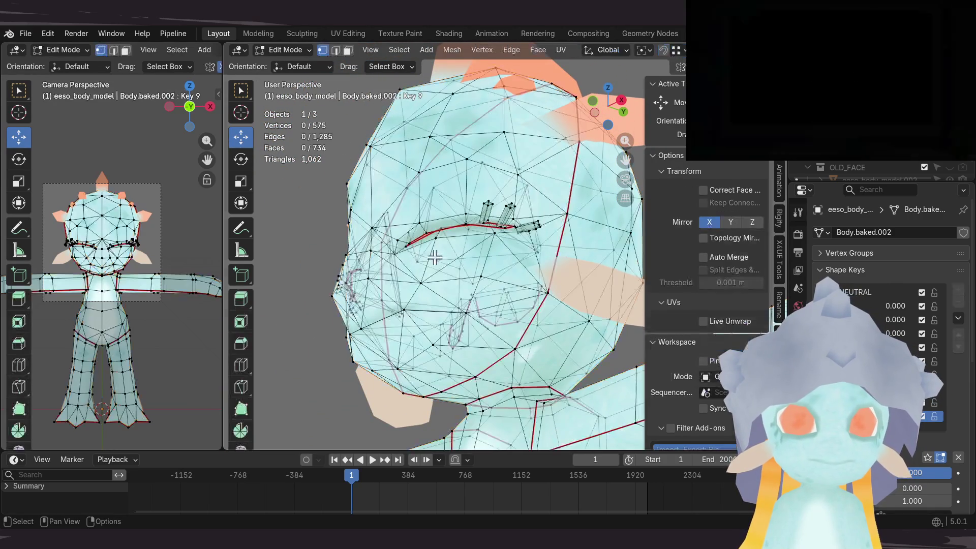
# Step: Push two eyelid-line vertices about 0.0055 m and 0.0051 m along Y with mirror editing
pyautogui.scroll(5, 436, 256)
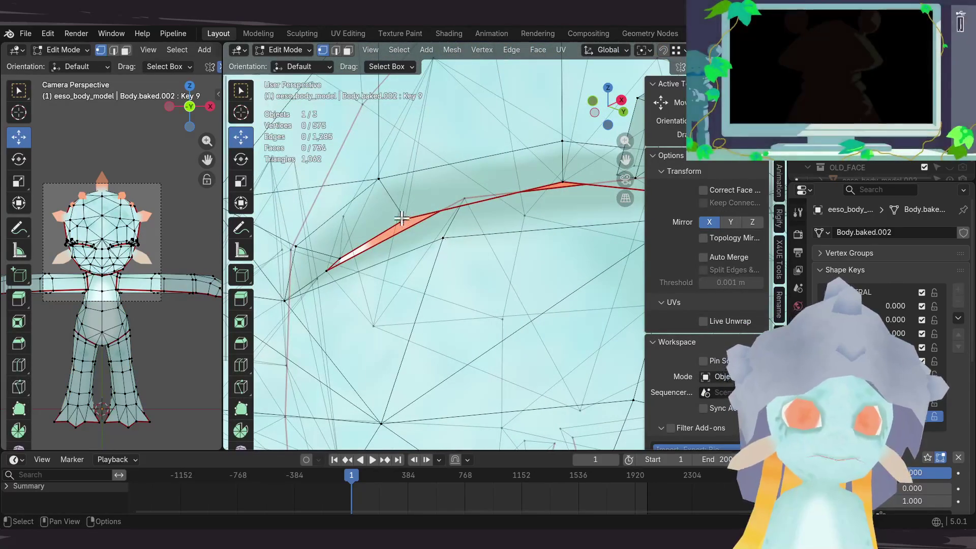
pyautogui.moveTo(458, 215); pyautogui.dragTo(412, 217, button='middle')
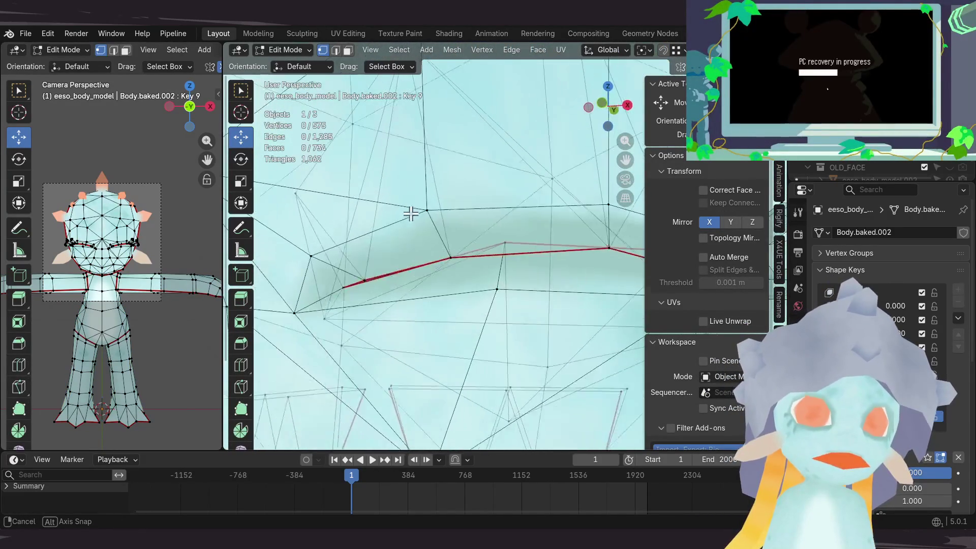
pyautogui.click(396, 168)
pyautogui.moveTo(395, 169)
pyautogui.mouseDown(button='middle')
pyautogui.moveTo(398, 183)
pyautogui.moveTo(412, 175)
pyautogui.moveTo(453, 185)
pyautogui.moveTo(464, 165)
pyautogui.moveTo(432, 197)
pyautogui.moveTo(507, 206)
pyautogui.moveTo(354, 203)
pyautogui.moveTo(354, 158)
pyautogui.moveTo(399, 151)
pyautogui.moveTo(518, 190)
pyautogui.mouseUp(button='middle')
pyautogui.click(455, 203)
pyautogui.click(431, 164)
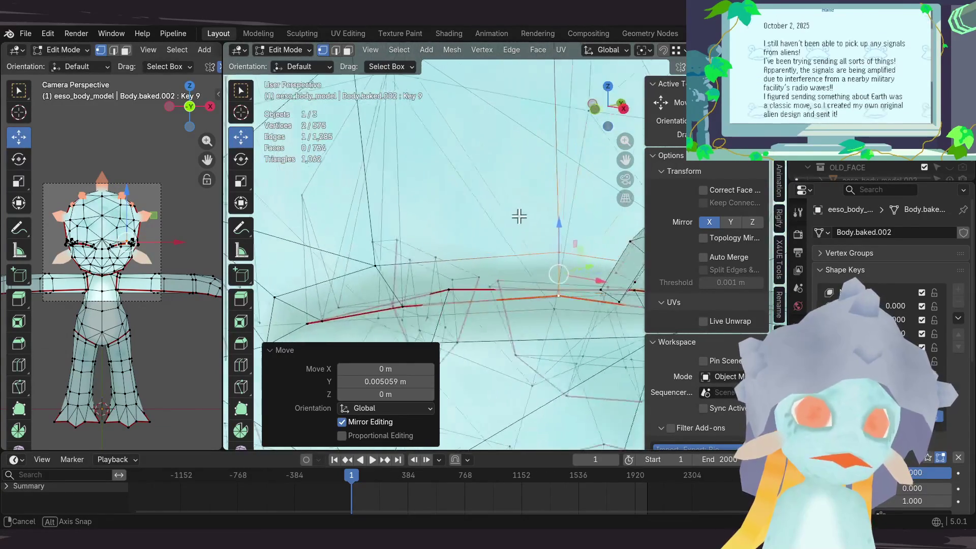
# Step: Check the smoothed eyelid from the front in Object Mode, then return to an Edit Mode close-up
pyautogui.press('Tab')
pyautogui.moveTo(443, 261)
pyautogui.mouseDown(button='middle')
pyautogui.moveTo(448, 197)
pyautogui.moveTo(438, 215)
pyautogui.moveTo(532, 200)
pyautogui.moveTo(497, 222)
pyautogui.mouseUp(button='middle')
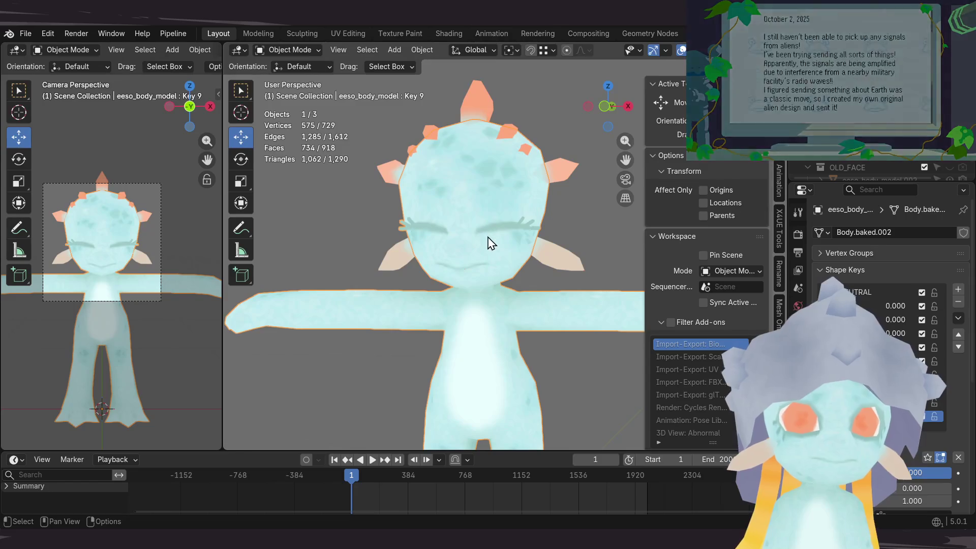
pyautogui.press('Tab')
pyautogui.scroll(8, 483, 239)
pyautogui.moveTo(417, 197)
pyautogui.mouseDown(button='middle')
pyautogui.moveTo(477, 261)
pyautogui.moveTo(495, 231)
pyautogui.mouseUp(button='middle')
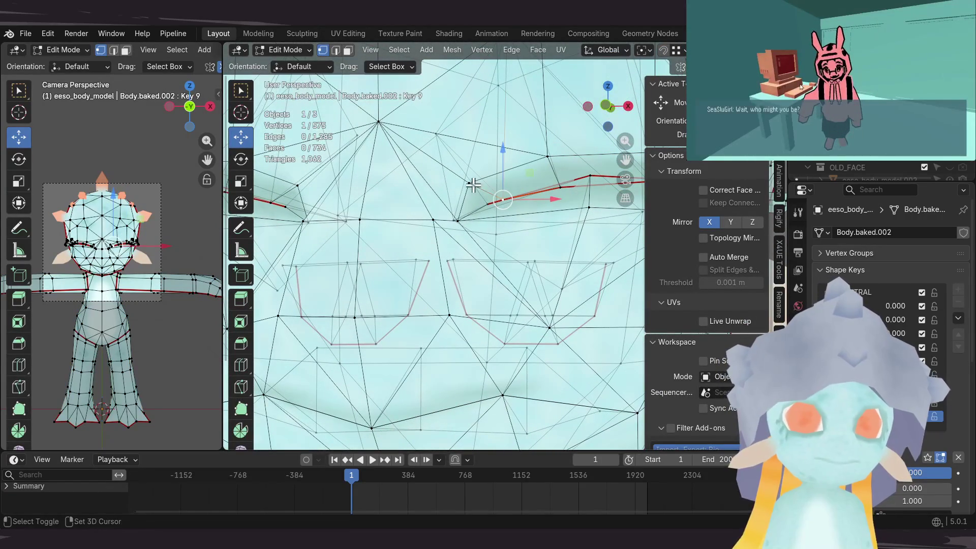
# Step: Select several inner-corner eyelid vertices on Key 9 and lower them
pyautogui.keyDown('shift'); pyautogui.click(459, 217); pyautogui.keyUp('shift')
pyautogui.moveTo(460, 215)
pyautogui.mouseDown(button='middle')
pyautogui.moveTo(465, 247)
pyautogui.moveTo(444, 257)
pyautogui.moveTo(482, 274)
pyautogui.moveTo(463, 262)
pyautogui.moveTo(407, 285)
pyautogui.mouseUp(button='middle')
pyautogui.keyDown('shift'); pyautogui.click(435, 258); pyautogui.keyUp('shift')
pyautogui.keyDown('shift'); pyautogui.click(462, 263); pyautogui.keyUp('shift')
pyautogui.keyDown('shift'); pyautogui.click(472, 258); pyautogui.keyUp('shift')
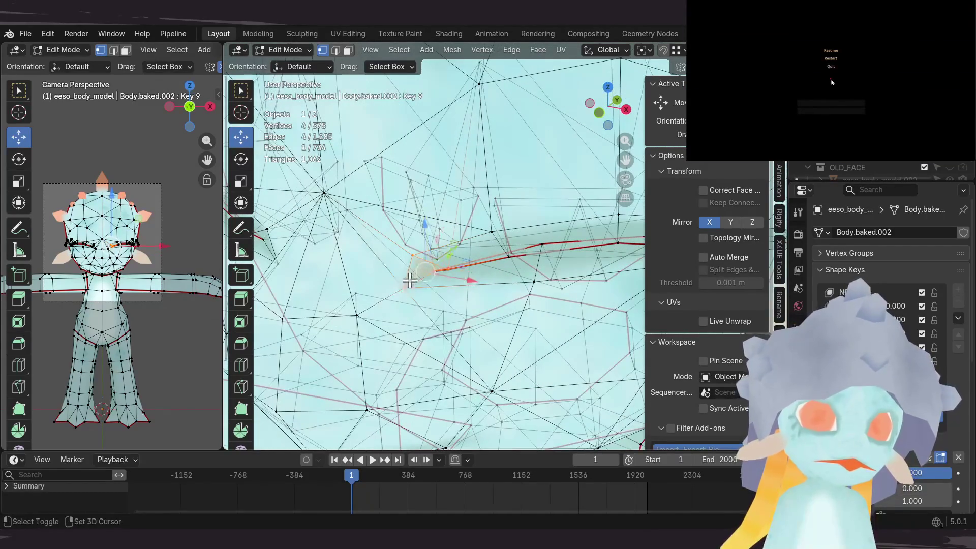
pyautogui.moveTo(396, 240)
pyautogui.mouseDown(button='middle')
pyautogui.moveTo(473, 222)
pyautogui.moveTo(547, 226)
pyautogui.mouseUp(button='middle')
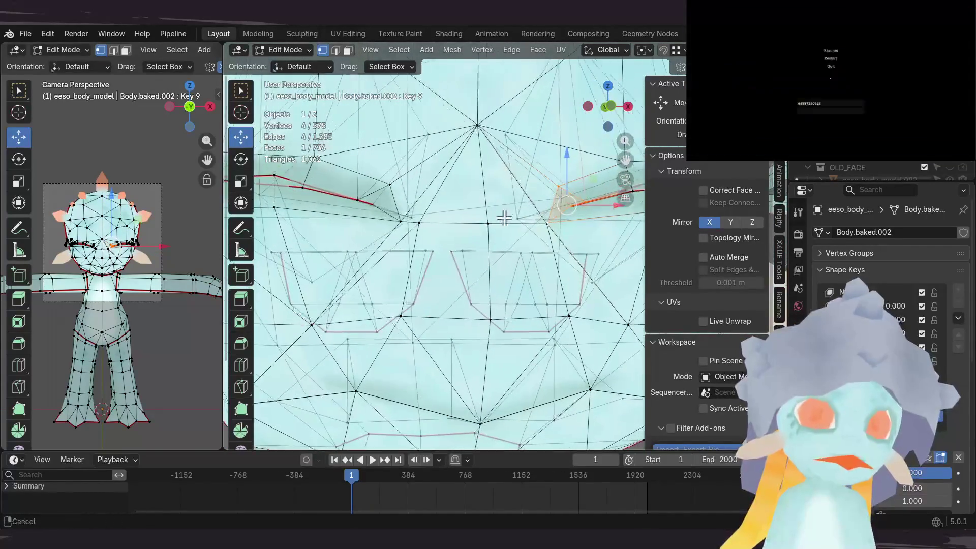
pyautogui.moveTo(456, 209); pyautogui.dragTo(503, 174, button='middle')
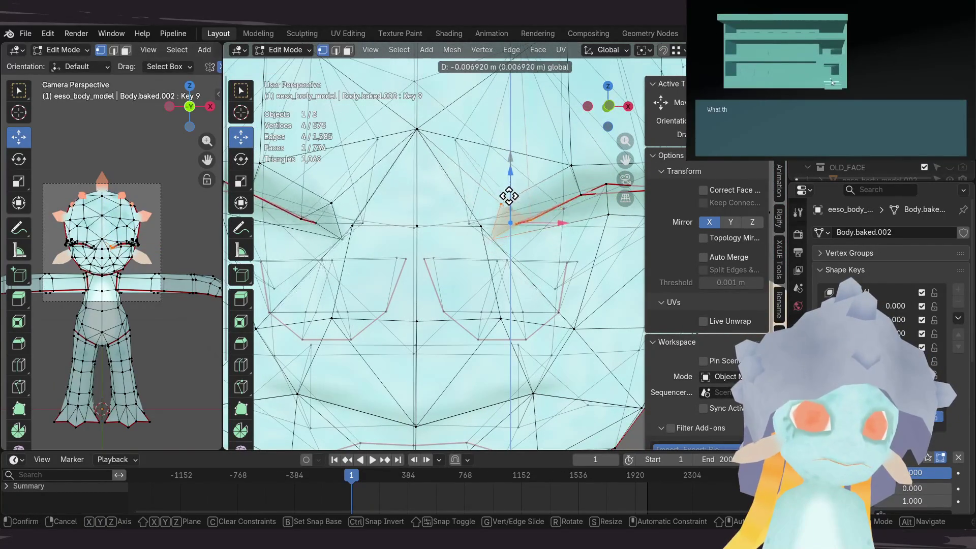
pyautogui.click(505, 202)
# Step: Move a single eyelid vertex with G, then check the lid line in Object Mode
pyautogui.moveTo(505, 203)
pyautogui.mouseDown(button='middle')
pyautogui.moveTo(429, 175)
pyautogui.moveTo(452, 184)
pyautogui.moveTo(454, 222)
pyautogui.moveTo(512, 251)
pyautogui.moveTo(447, 217)
pyautogui.moveTo(430, 191)
pyautogui.moveTo(471, 242)
pyautogui.moveTo(452, 214)
pyautogui.moveTo(558, 239)
pyautogui.mouseUp(button='middle')
pyautogui.click(454, 223)
pyautogui.press('g')
pyautogui.click(461, 260)
pyautogui.press('Tab')
pyautogui.scroll(-5, 443, 203)
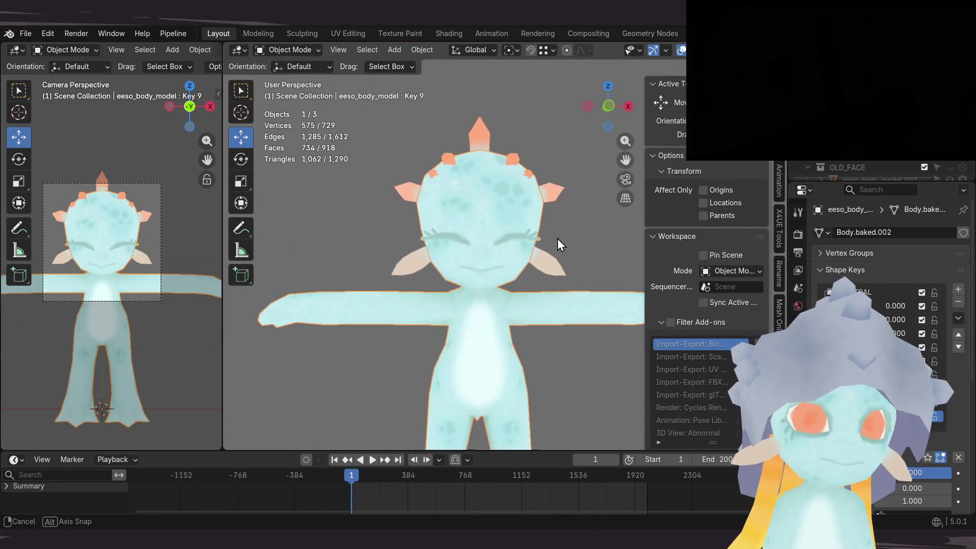
pyautogui.scroll(6, 517, 258)
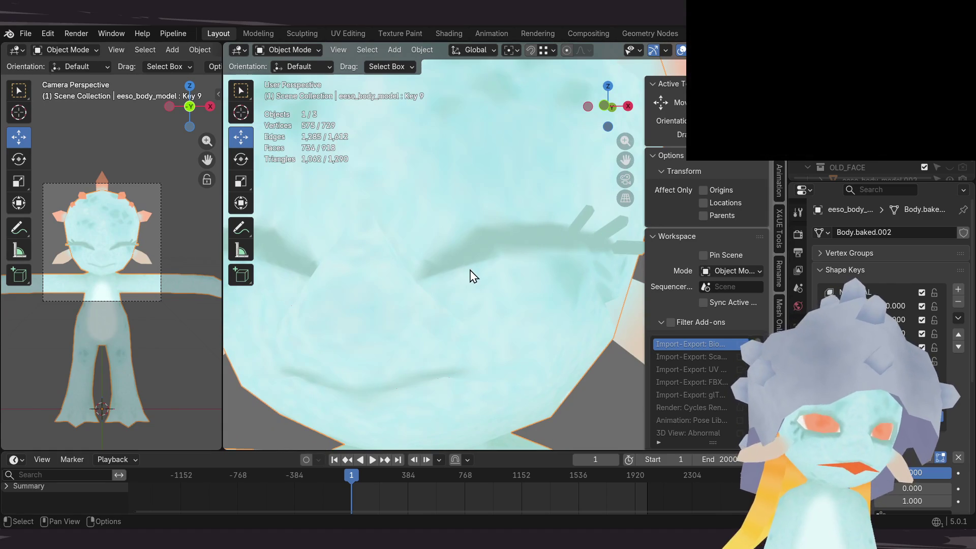
# Step: Nudge the eyelid corner vertex with the move gizmo, then return to Object Mode
pyautogui.press('Tab')
pyautogui.click(477, 233)
pyautogui.scroll(3, 477, 233)
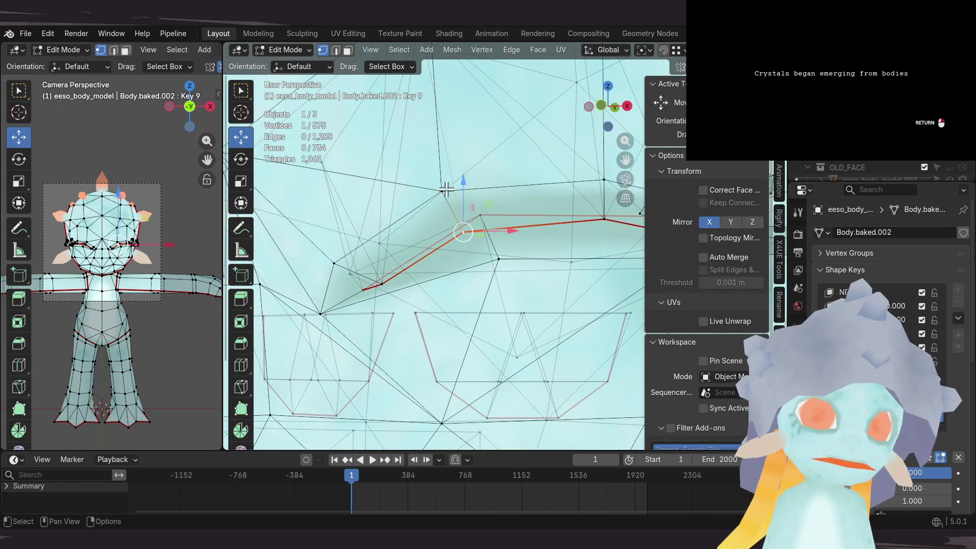
pyautogui.moveTo(470, 206)
pyautogui.mouseDown(button='middle')
pyautogui.moveTo(479, 218)
pyautogui.moveTo(456, 220)
pyautogui.mouseUp(button='middle')
pyautogui.moveTo(456, 220); pyautogui.dragTo(464, 240)
pyautogui.moveTo(464, 239); pyautogui.dragTo(435, 252, button='middle')
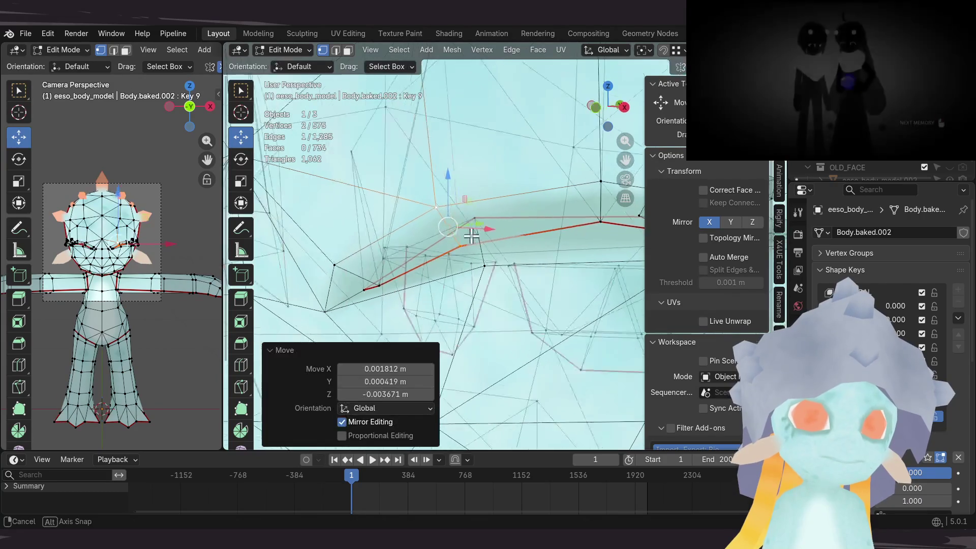
pyautogui.press('Tab')
pyautogui.scroll(-3, 444, 236)
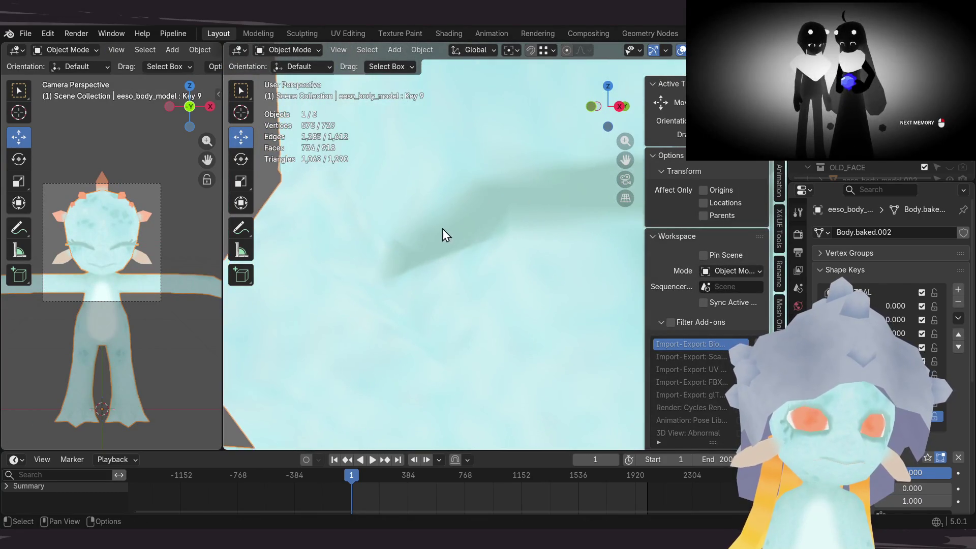
# Step: Orbit to a front view of the character and save the blend file
pyautogui.scroll(-4, 432, 236)
pyautogui.moveTo(423, 230)
pyautogui.mouseDown(button='middle')
pyautogui.moveTo(624, 235)
pyautogui.moveTo(525, 224)
pyautogui.moveTo(495, 202)
pyautogui.moveTo(431, 255)
pyautogui.moveTo(419, 282)
pyautogui.moveTo(446, 306)
pyautogui.moveTo(457, 227)
pyautogui.moveTo(441, 230)
pyautogui.moveTo(486, 216)
pyautogui.moveTo(468, 192)
pyautogui.moveTo(466, 234)
pyautogui.moveTo(473, 244)
pyautogui.moveTo(473, 231)
pyautogui.moveTo(487, 235)
pyautogui.mouseUp(button='middle')
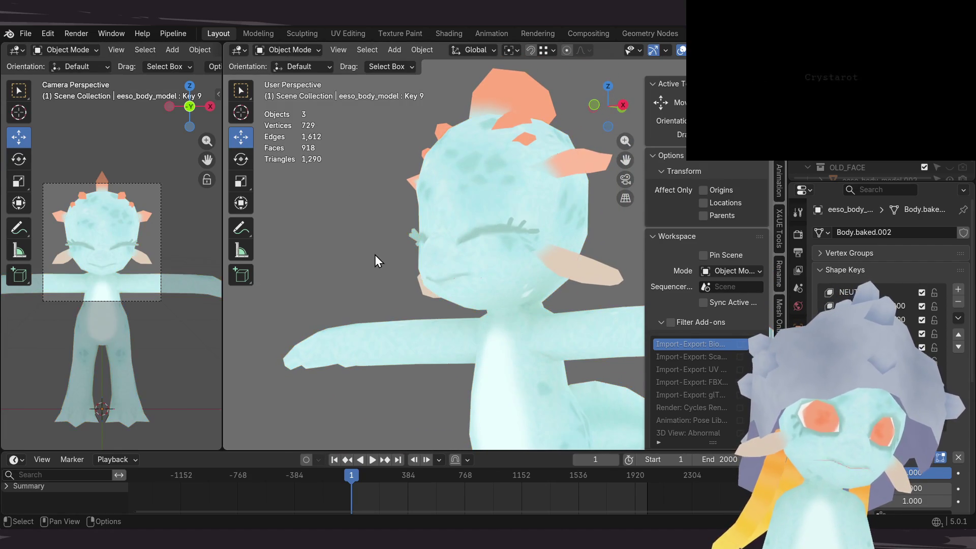
pyautogui.hotkey('ctrl', 's')
# Step: Set Key 9's value to 0 so the eyes open again
pyautogui.moveTo(376, 252)
pyautogui.mouseDown(button='middle')
pyautogui.moveTo(422, 233)
pyautogui.moveTo(410, 244)
pyautogui.moveTo(407, 214)
pyautogui.moveTo(418, 248)
pyautogui.moveTo(404, 238)
pyautogui.moveTo(442, 251)
pyautogui.moveTo(493, 211)
pyautogui.moveTo(377, 237)
pyautogui.moveTo(488, 224)
pyautogui.moveTo(466, 235)
pyautogui.moveTo(457, 215)
pyautogui.moveTo(429, 205)
pyautogui.mouseUp(button='middle')
pyautogui.scroll(3, 463, 281)
pyautogui.scroll(-3, 413, 290)
pyautogui.scroll(1, 416, 297)
pyautogui.moveTo(456, 268); pyautogui.dragTo(488, 192, button='middle')
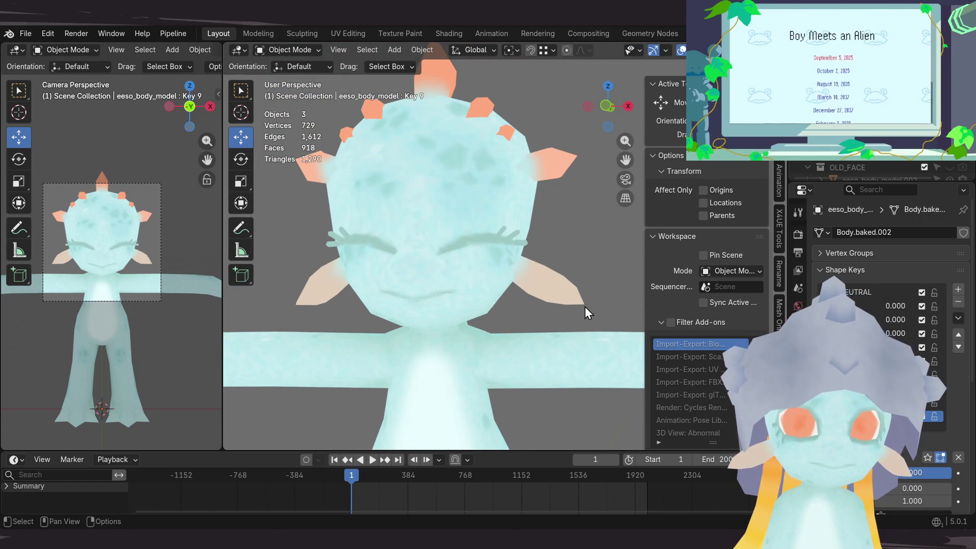
pyautogui.moveTo(912, 470); pyautogui.dragTo(844, 471)
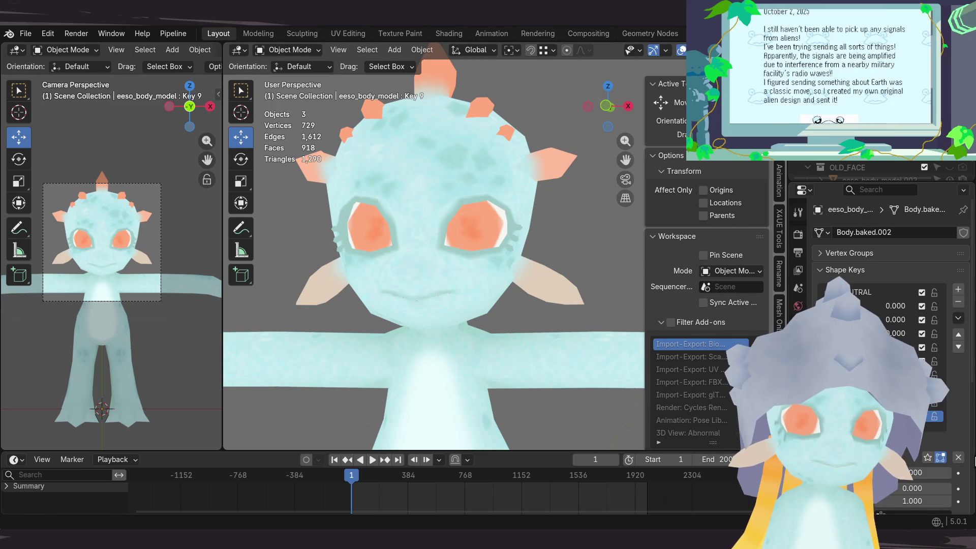
# Step: Solo the Key 9 shape key and rename it to JOY
pyautogui.click(926, 457)
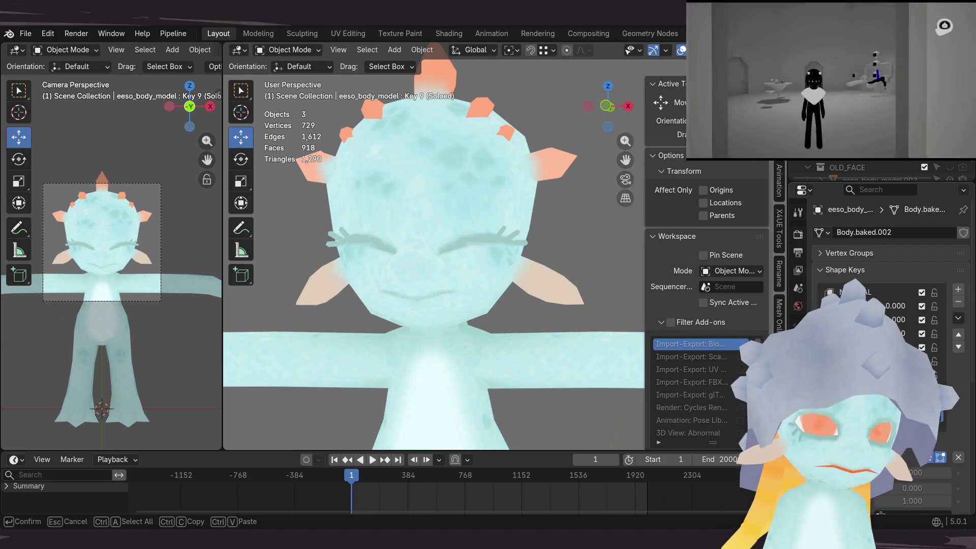
pyautogui.press('Return')
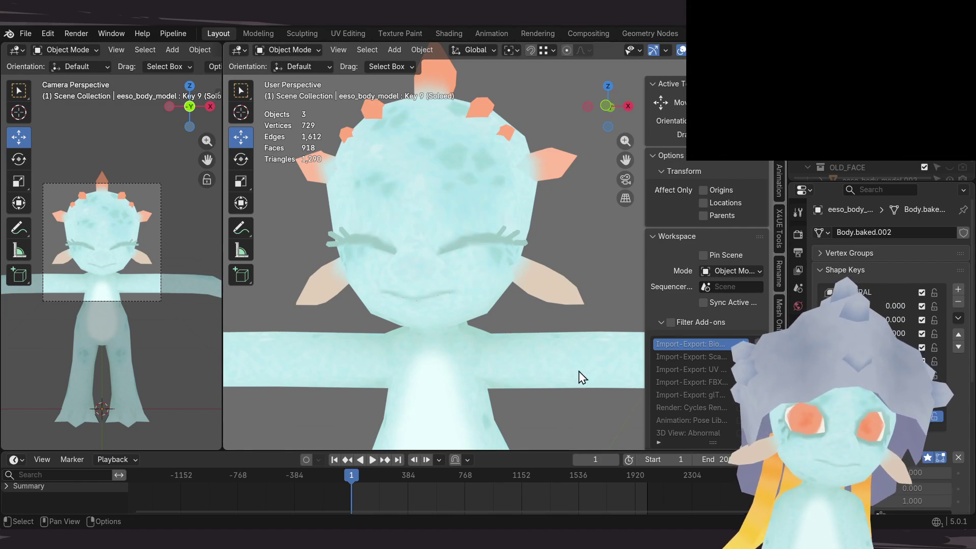
pyautogui.scroll(-1, 518, 334)
pyautogui.keyDown('shift'); pyautogui.moveTo(519, 333); pyautogui.dragTo(517, 345, button='middle'); pyautogui.keyUp('shift')
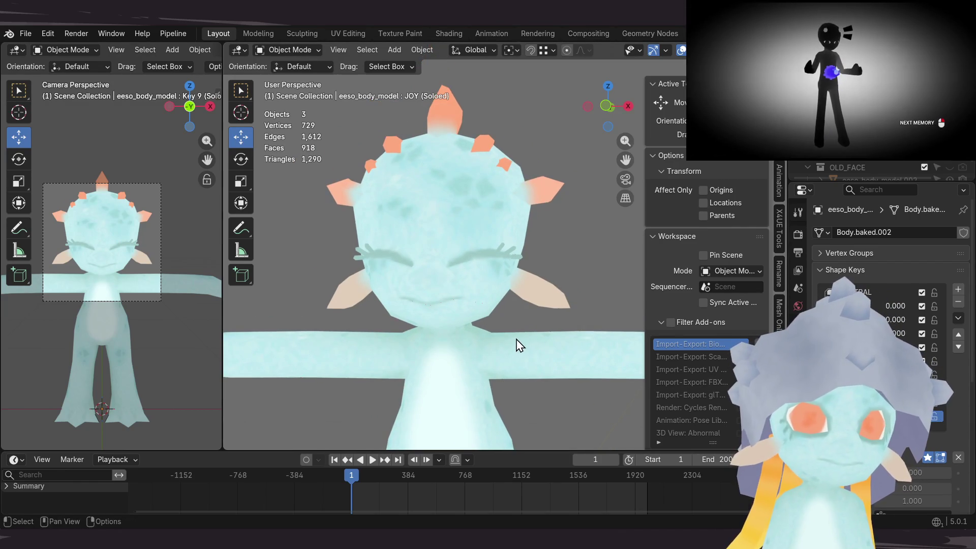
# Step: Save the file and view the JOY closed-eye face straight from the front
pyautogui.hotkey('ctrl', 's')
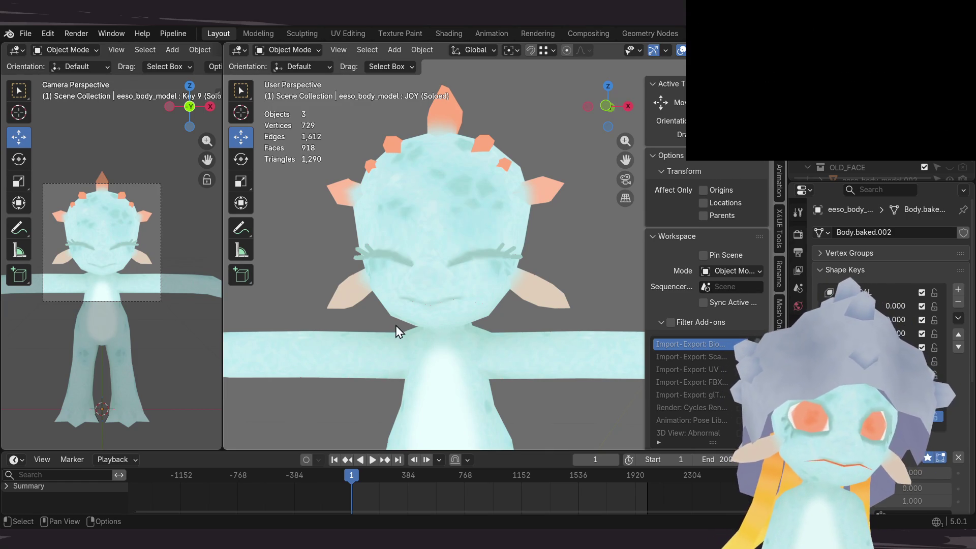
pyautogui.scroll(2, 397, 330)
pyautogui.scroll(-1, 397, 331)
pyautogui.moveTo(513, 327)
pyautogui.mouseDown(button='middle')
pyautogui.moveTo(483, 289)
pyautogui.moveTo(601, 291)
pyautogui.moveTo(466, 303)
pyautogui.moveTo(498, 287)
pyautogui.moveTo(475, 279)
pyautogui.moveTo(563, 280)
pyautogui.moveTo(510, 291)
pyautogui.moveTo(607, 283)
pyautogui.moveTo(478, 293)
pyautogui.mouseUp(button='middle')
pyautogui.hotkey('ctrl', 's')
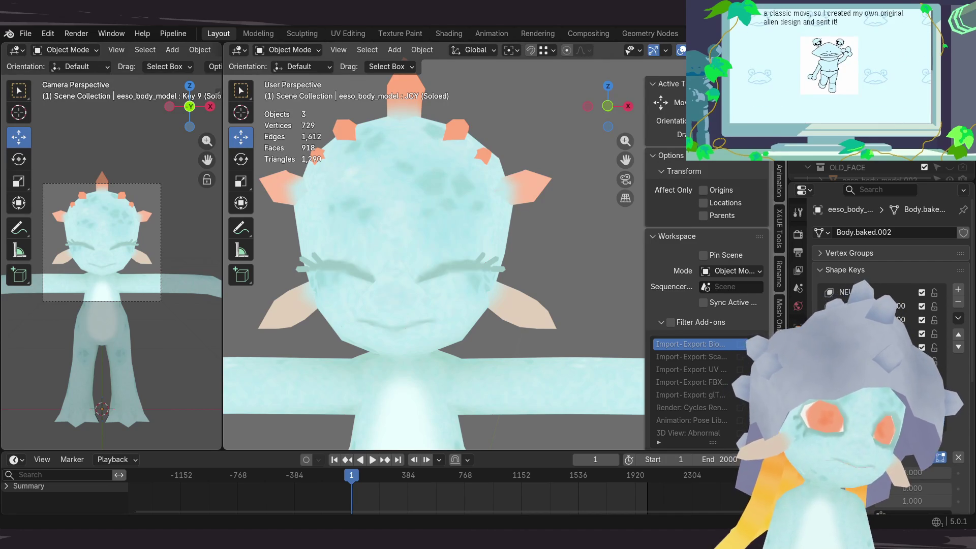
pyautogui.scroll(2, 498, 282)
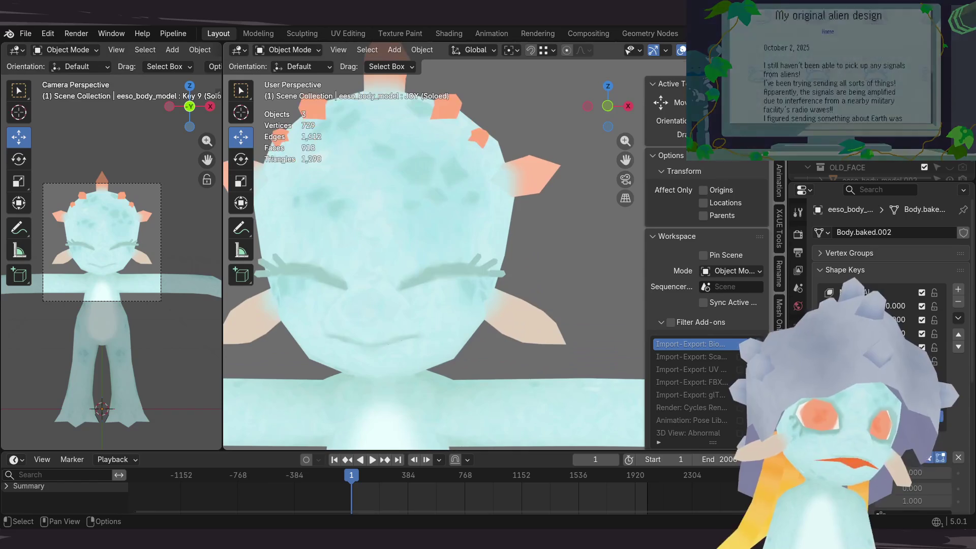
pyautogui.scroll(-1, 421, 309)
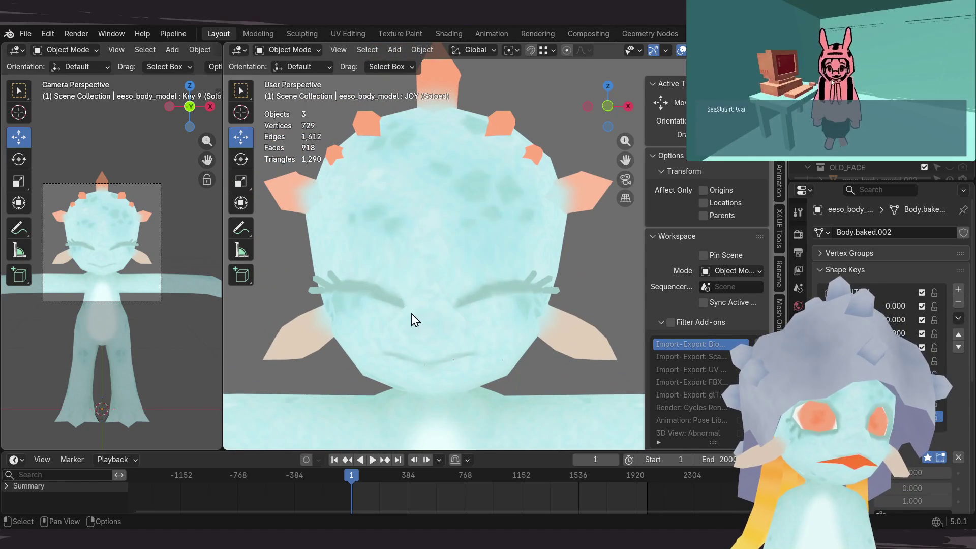
pyautogui.press('KP_1')
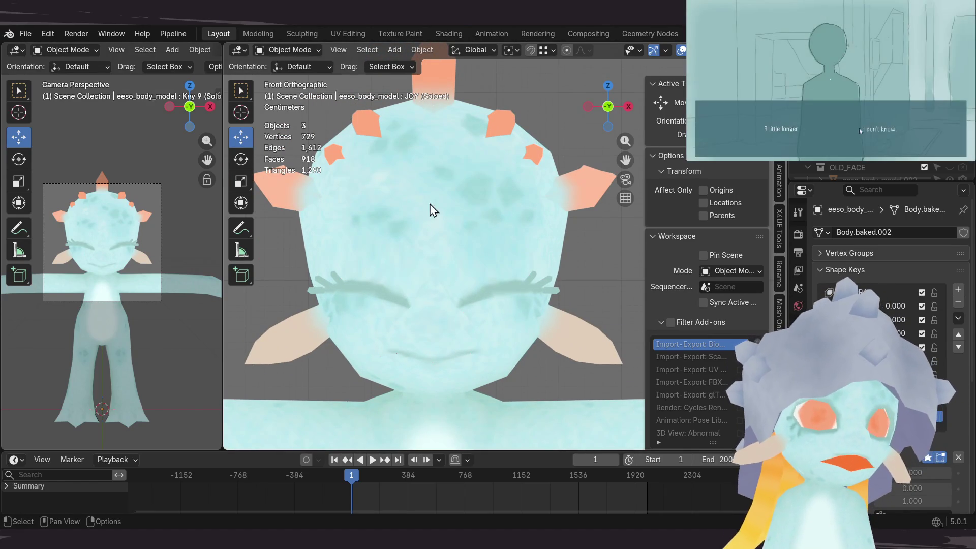
pyautogui.moveTo(410, 244)
pyautogui.mouseDown(button='middle')
pyautogui.moveTo(429, 235)
pyautogui.moveTo(383, 244)
pyautogui.moveTo(379, 268)
pyautogui.moveTo(392, 268)
pyautogui.moveTo(374, 262)
pyautogui.moveTo(384, 280)
pyautogui.mouseUp(button='middle')
pyautogui.scroll(1, 388, 288)
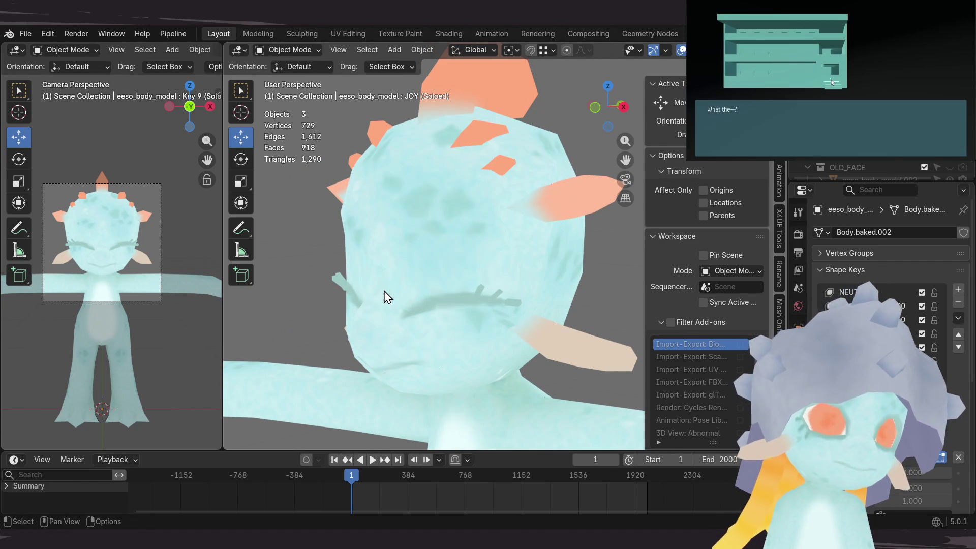
pyautogui.moveTo(426, 246)
pyautogui.mouseDown(button='middle')
pyautogui.moveTo(437, 263)
pyautogui.moveTo(434, 248)
pyautogui.moveTo(381, 254)
pyautogui.moveTo(371, 242)
pyautogui.moveTo(427, 220)
pyautogui.moveTo(451, 229)
pyautogui.moveTo(484, 268)
pyautogui.moveTo(484, 242)
pyautogui.moveTo(462, 231)
pyautogui.moveTo(459, 246)
pyautogui.mouseUp(button='middle')
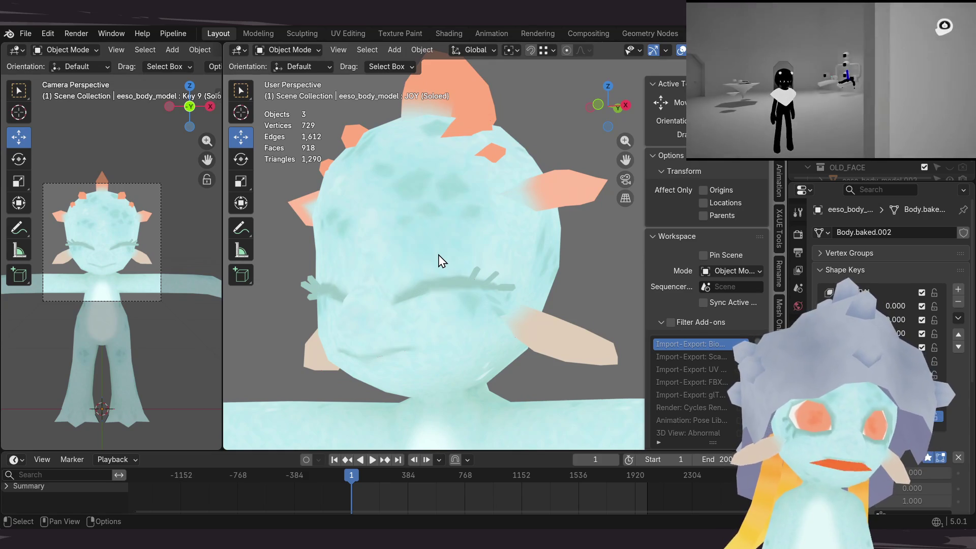
pyautogui.scroll(-1, 436, 263)
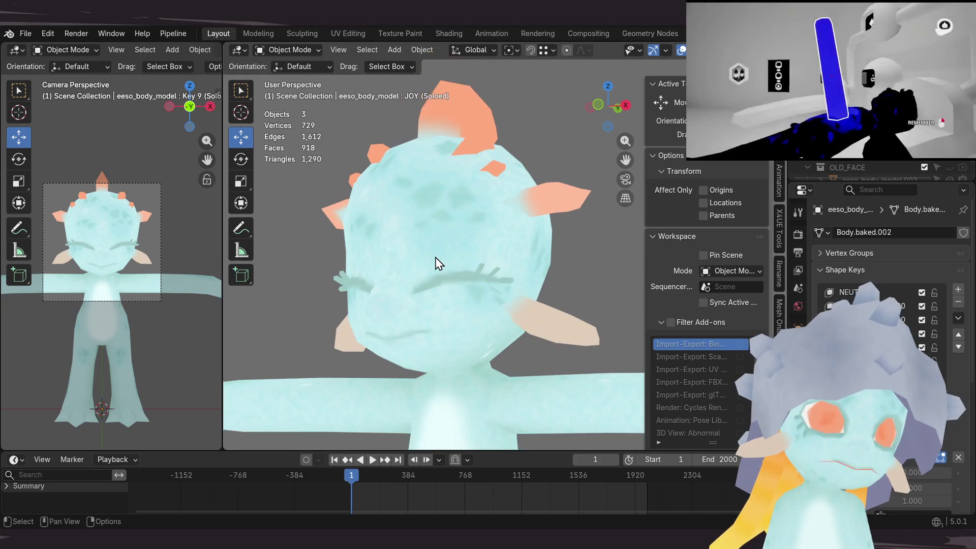
pyautogui.scroll(2, 436, 262)
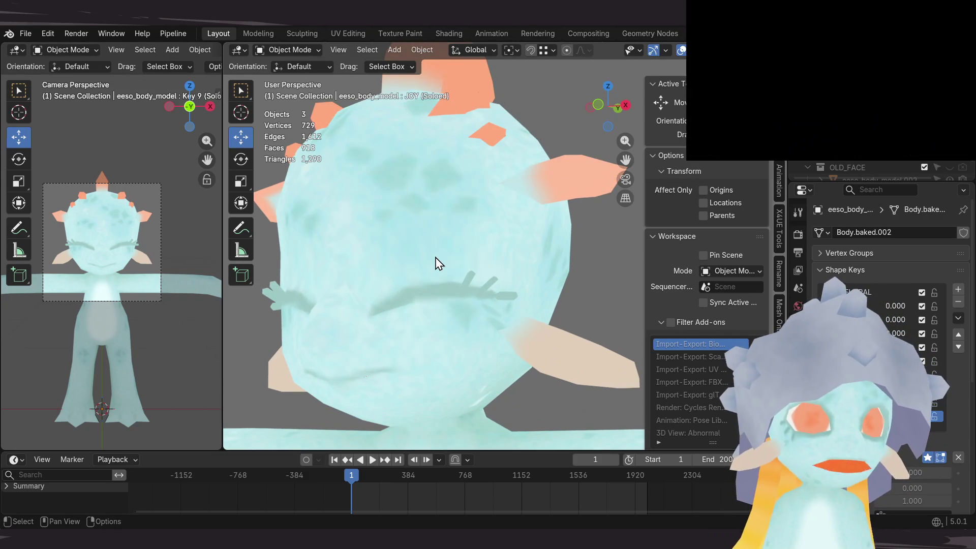
pyautogui.moveTo(410, 261)
pyautogui.mouseDown(button='middle')
pyautogui.moveTo(414, 320)
pyautogui.moveTo(428, 248)
pyautogui.moveTo(396, 266)
pyautogui.moveTo(422, 285)
pyautogui.moveTo(413, 269)
pyautogui.mouseUp(button='middle')
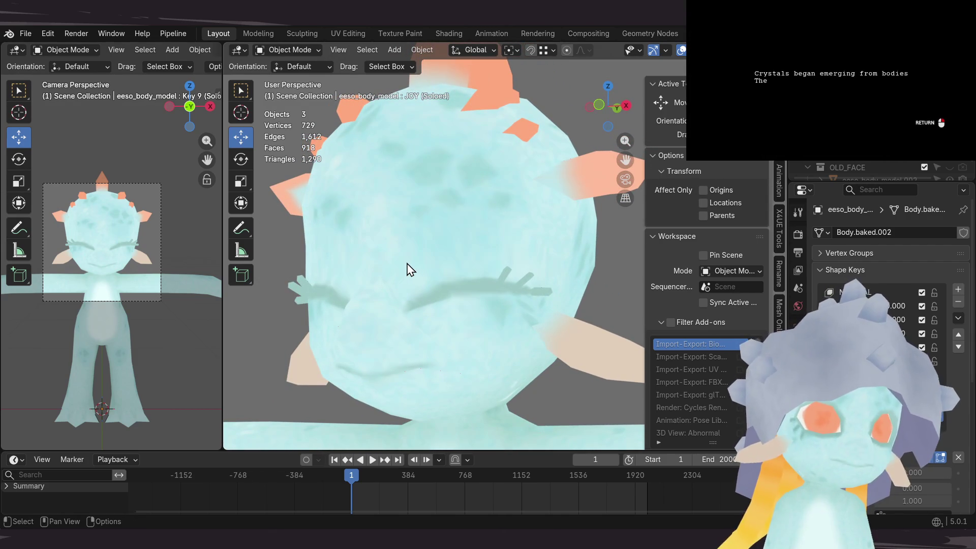
pyautogui.scroll(-3, 410, 269)
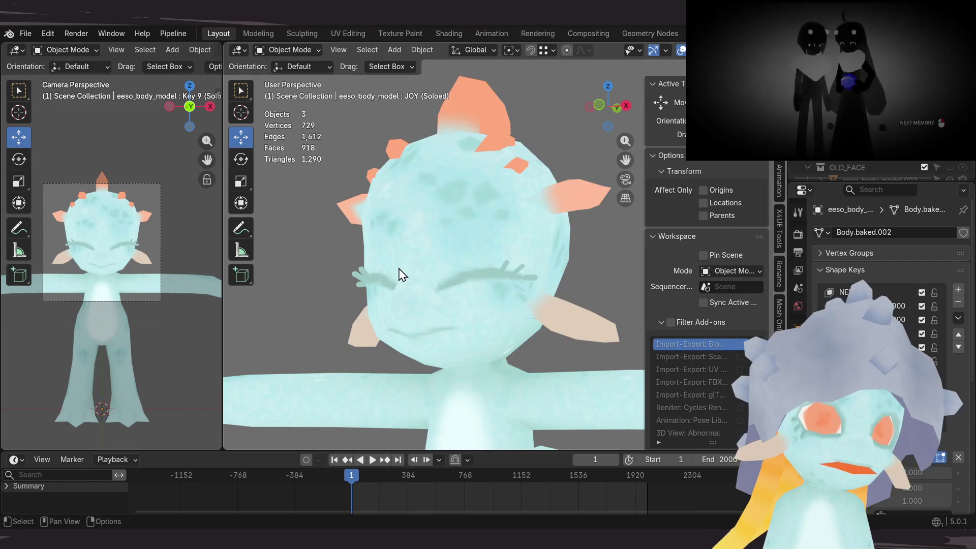
pyautogui.moveTo(416, 241)
pyautogui.mouseDown(button='middle')
pyautogui.moveTo(481, 262)
pyautogui.moveTo(502, 251)
pyautogui.mouseUp(button='middle')
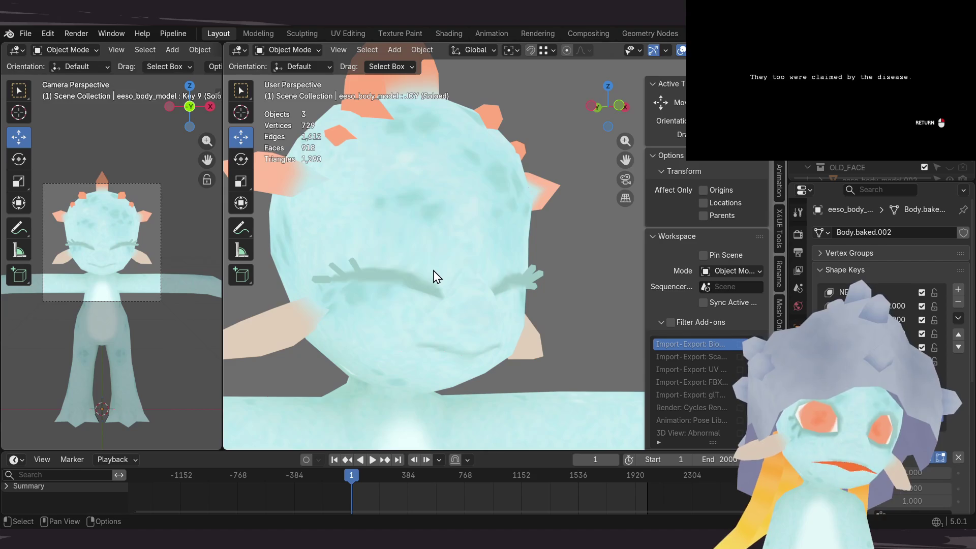
pyautogui.scroll(2, 436, 282)
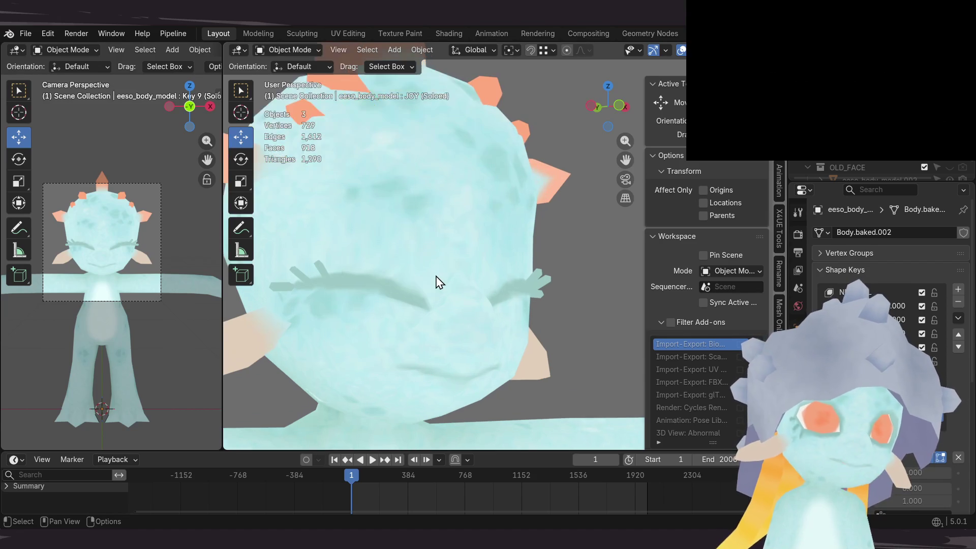
pyautogui.scroll(-1, 437, 282)
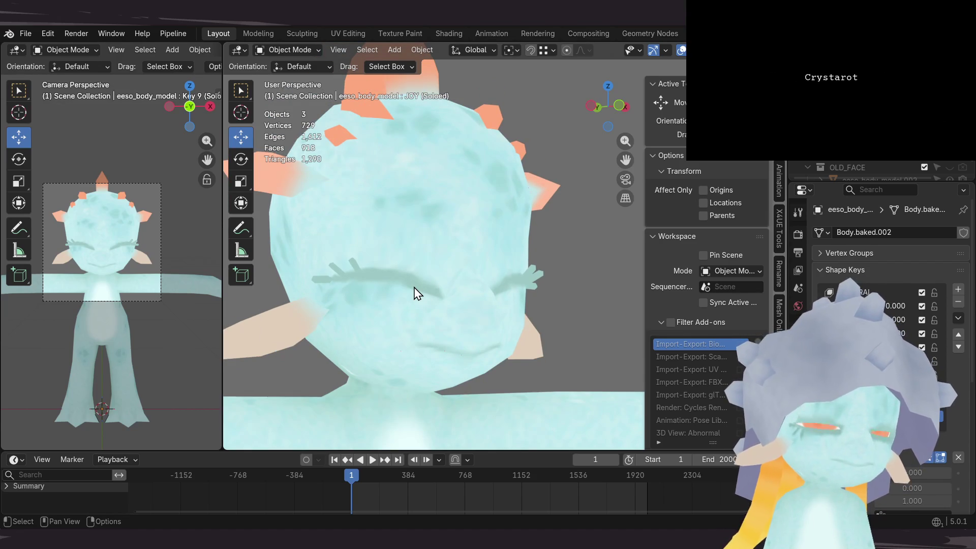
pyautogui.scroll(1, 415, 294)
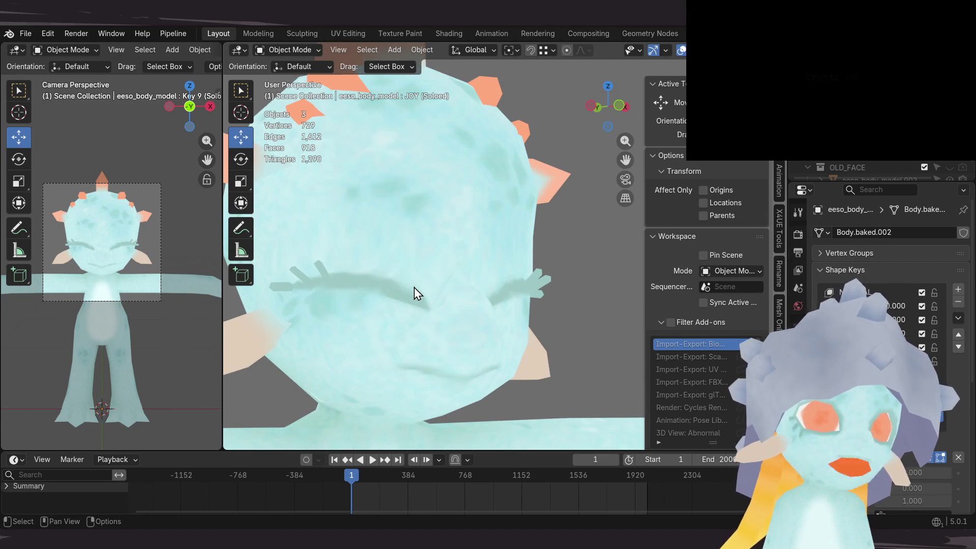
pyautogui.moveTo(429, 281)
pyautogui.mouseDown(button='middle')
pyautogui.moveTo(392, 255)
pyautogui.moveTo(364, 273)
pyautogui.moveTo(364, 284)
pyautogui.mouseUp(button='middle')
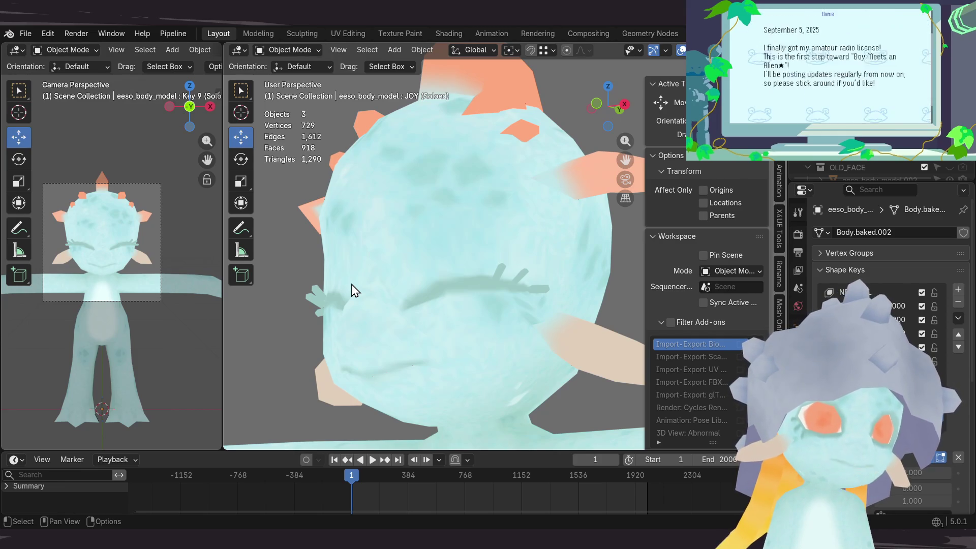
pyautogui.scroll(-1, 354, 291)
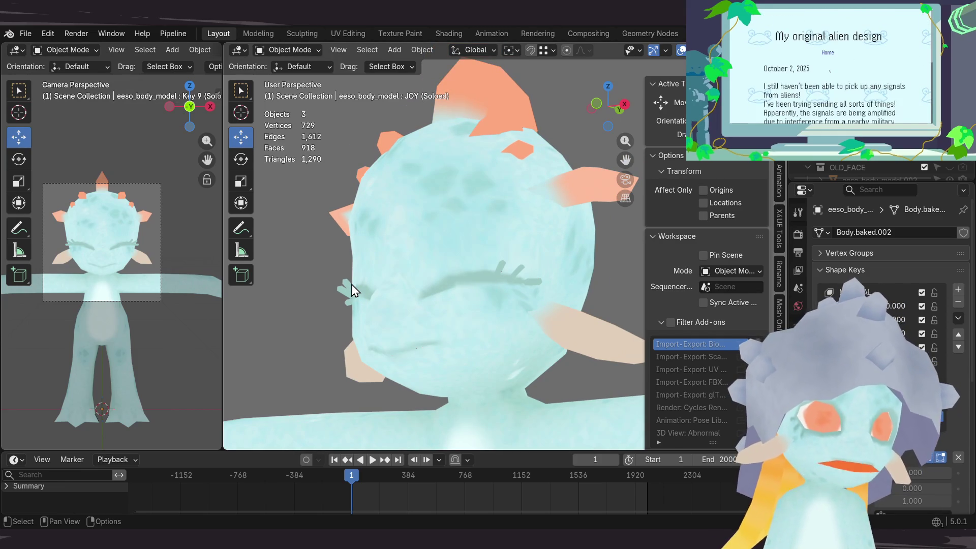
# Step: Look over the closed-eye face up close, then select the alien body mesh
pyautogui.moveTo(521, 273)
pyautogui.mouseDown(button='middle')
pyautogui.moveTo(497, 262)
pyautogui.moveTo(484, 231)
pyautogui.moveTo(469, 279)
pyautogui.moveTo(464, 255)
pyautogui.mouseUp(button='middle')
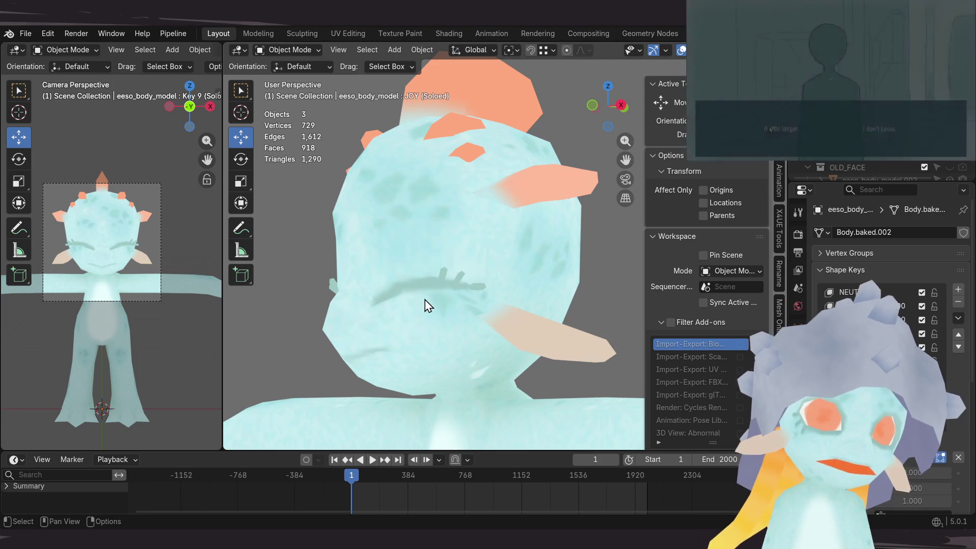
pyautogui.moveTo(426, 281)
pyautogui.mouseDown(button='middle')
pyautogui.moveTo(425, 257)
pyautogui.moveTo(421, 280)
pyautogui.moveTo(429, 283)
pyautogui.moveTo(418, 276)
pyautogui.moveTo(412, 287)
pyautogui.moveTo(412, 272)
pyautogui.moveTo(395, 283)
pyautogui.moveTo(439, 257)
pyautogui.moveTo(409, 295)
pyautogui.moveTo(400, 285)
pyautogui.moveTo(411, 268)
pyautogui.mouseUp(button='middle')
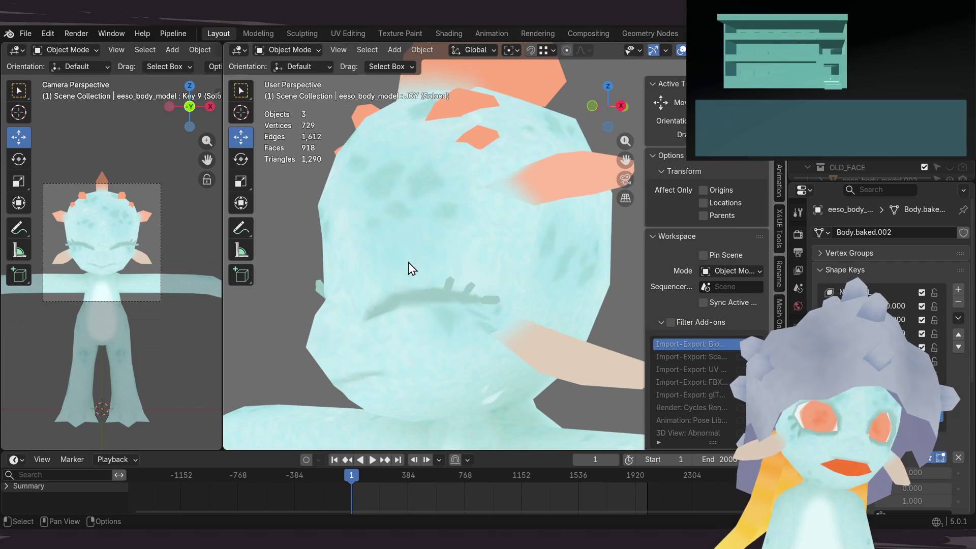
pyautogui.scroll(2, 398, 283)
pyautogui.moveTo(382, 294)
pyautogui.mouseDown(button='middle')
pyautogui.moveTo(375, 274)
pyautogui.moveTo(375, 288)
pyautogui.moveTo(353, 290)
pyautogui.mouseUp(button='middle')
pyautogui.scroll(-2, 376, 277)
pyautogui.scroll(1, 354, 290)
pyautogui.scroll(-1, 354, 290)
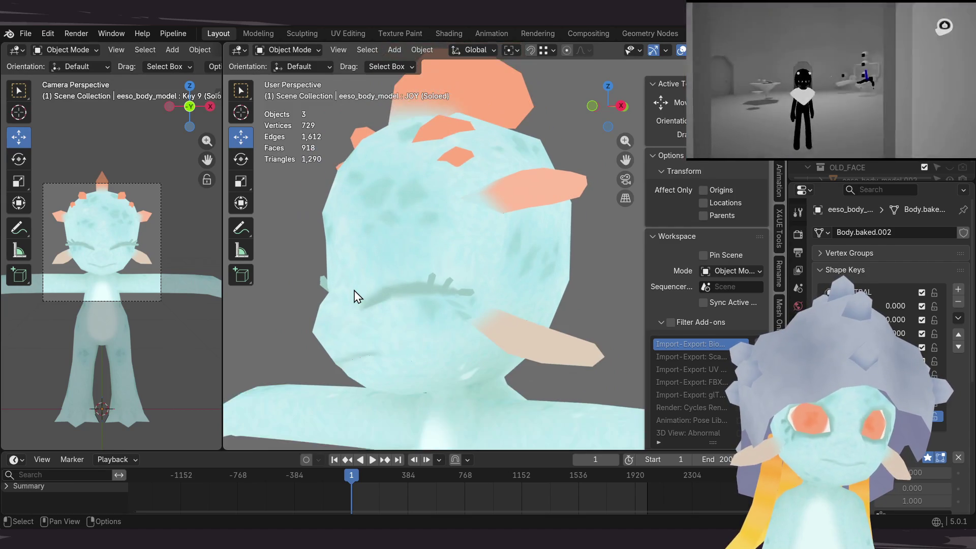
pyautogui.scroll(1, 354, 290)
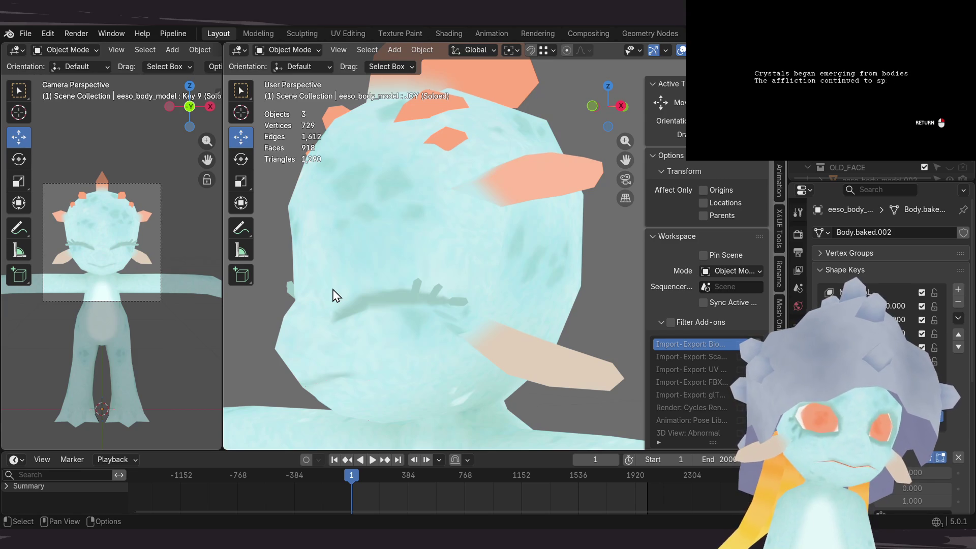
pyautogui.moveTo(331, 294); pyautogui.dragTo(359, 280, button='middle')
pyautogui.scroll(-2, 360, 280)
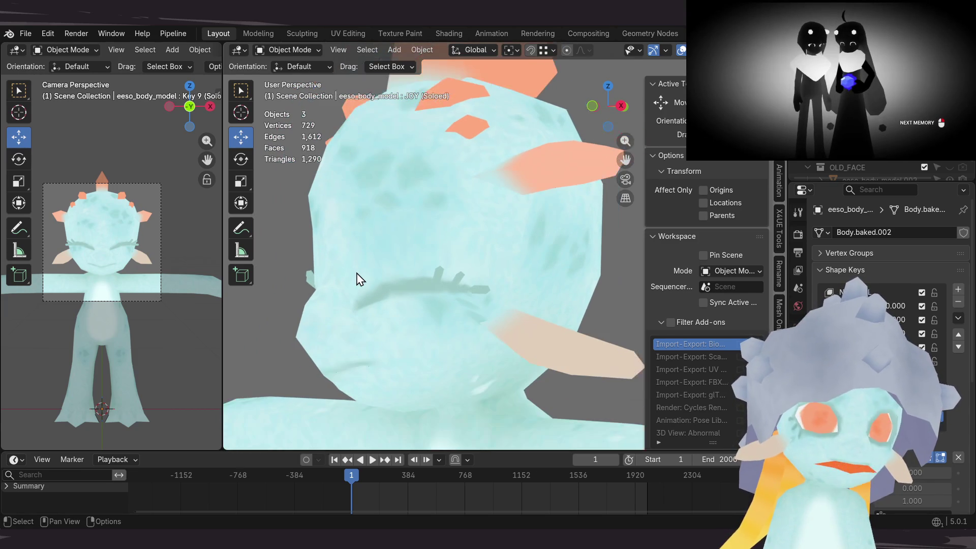
pyautogui.click(341, 310)
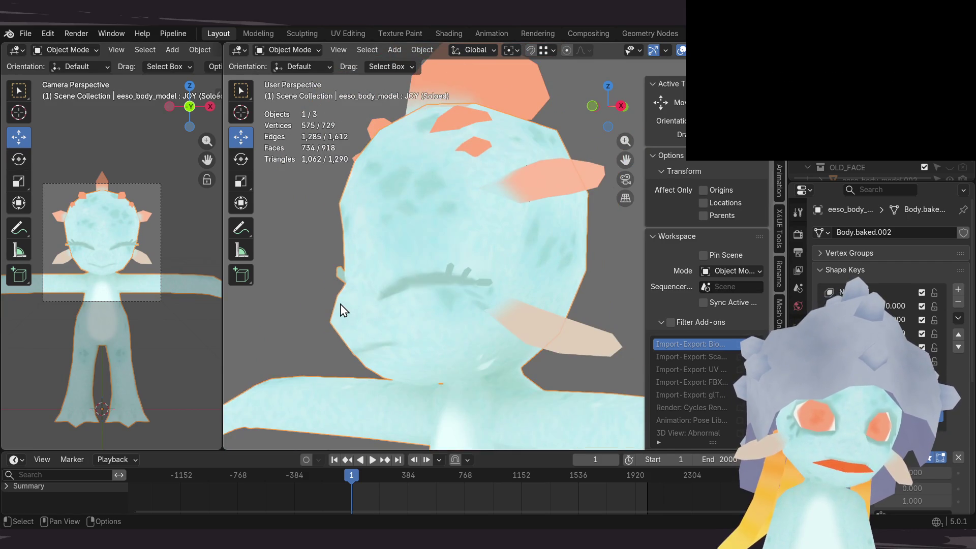
pyautogui.moveTo(410, 235)
pyautogui.mouseDown(button='middle')
pyautogui.moveTo(437, 283)
pyautogui.moveTo(382, 286)
pyautogui.mouseUp(button='middle')
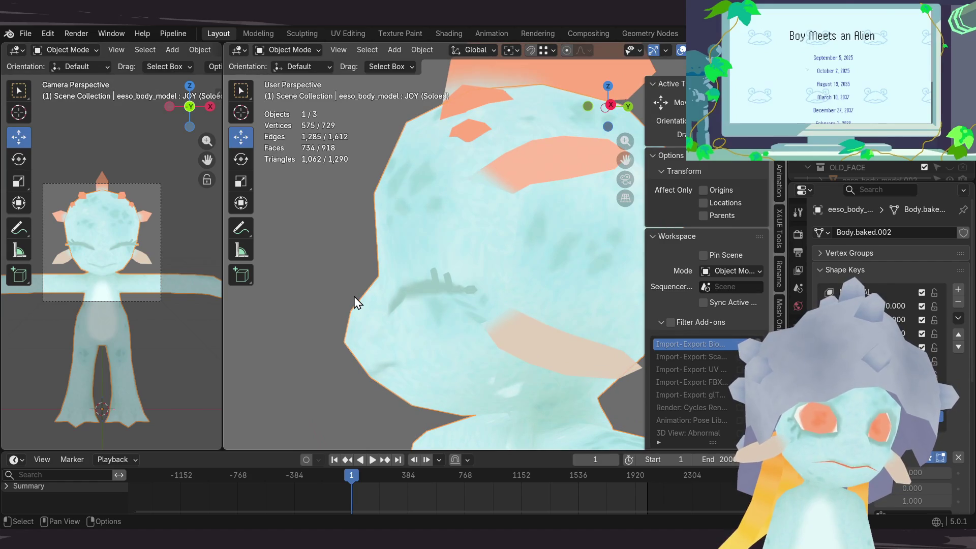
pyautogui.moveTo(398, 238)
pyautogui.mouseDown(button='middle')
pyautogui.moveTo(432, 273)
pyautogui.moveTo(505, 277)
pyautogui.moveTo(457, 288)
pyautogui.moveTo(525, 275)
pyautogui.moveTo(516, 288)
pyautogui.moveTo(482, 258)
pyautogui.moveTo(488, 300)
pyautogui.moveTo(474, 270)
pyautogui.mouseUp(button='middle')
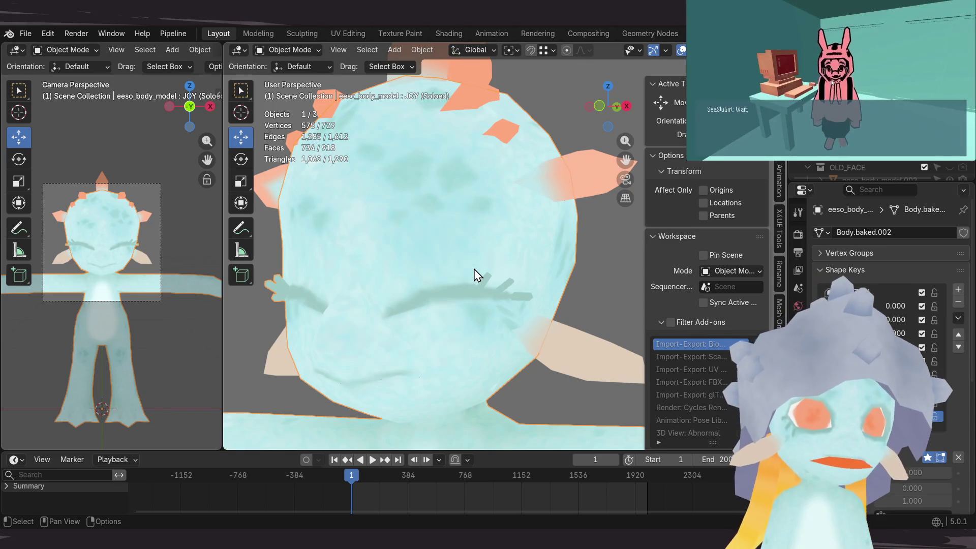
pyautogui.moveTo(347, 350)
pyautogui.mouseDown(button='middle')
pyautogui.moveTo(349, 290)
pyautogui.moveTo(525, 303)
pyautogui.moveTo(496, 283)
pyautogui.moveTo(451, 283)
pyautogui.moveTo(375, 310)
pyautogui.moveTo(381, 294)
pyautogui.moveTo(414, 281)
pyautogui.moveTo(497, 292)
pyautogui.moveTo(525, 322)
pyautogui.moveTo(523, 345)
pyautogui.moveTo(496, 349)
pyautogui.moveTo(531, 315)
pyautogui.moveTo(523, 297)
pyautogui.moveTo(452, 280)
pyautogui.moveTo(480, 279)
pyautogui.moveTo(457, 277)
pyautogui.moveTo(468, 272)
pyautogui.mouseUp(button='middle')
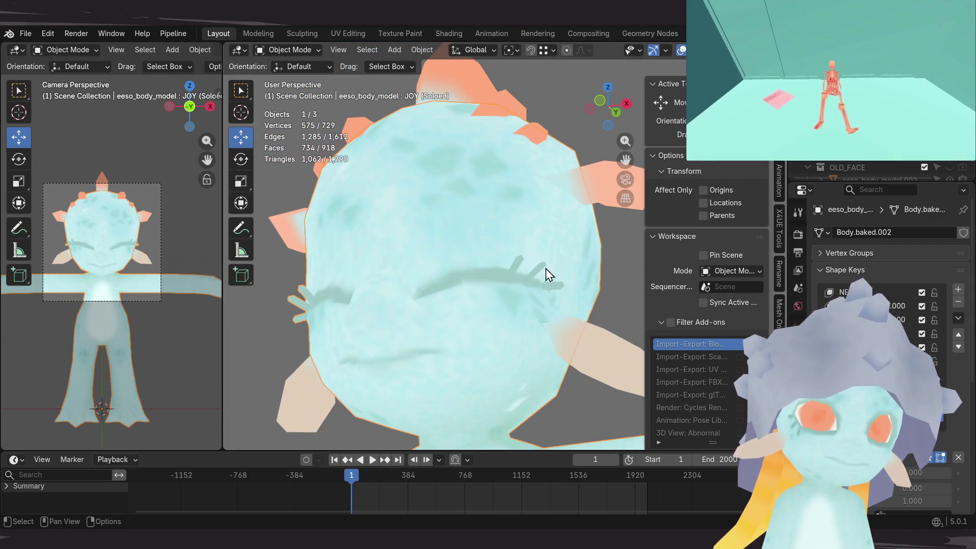
pyautogui.scroll(6, 547, 275)
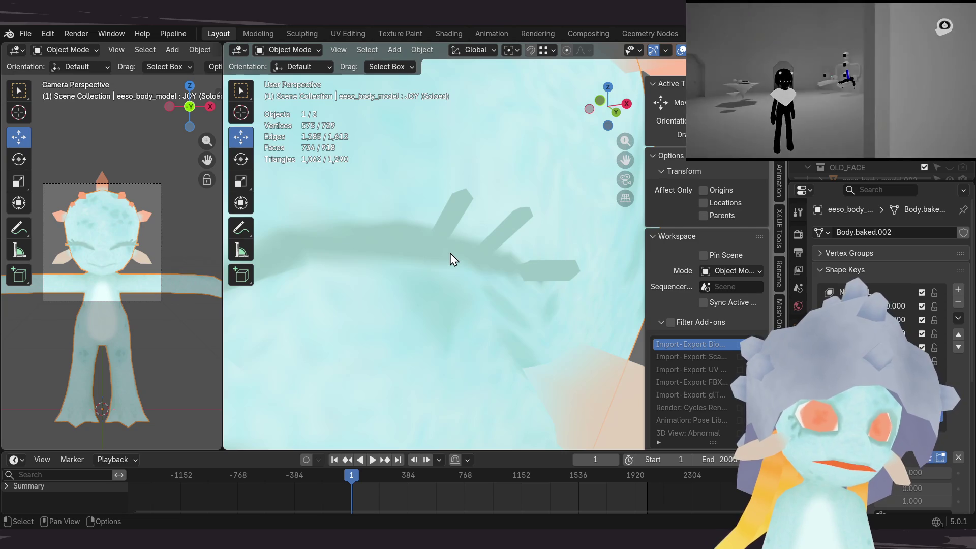
pyautogui.moveTo(462, 244)
pyautogui.mouseDown(button='middle')
pyautogui.moveTo(442, 288)
pyautogui.moveTo(490, 237)
pyautogui.mouseUp(button='middle')
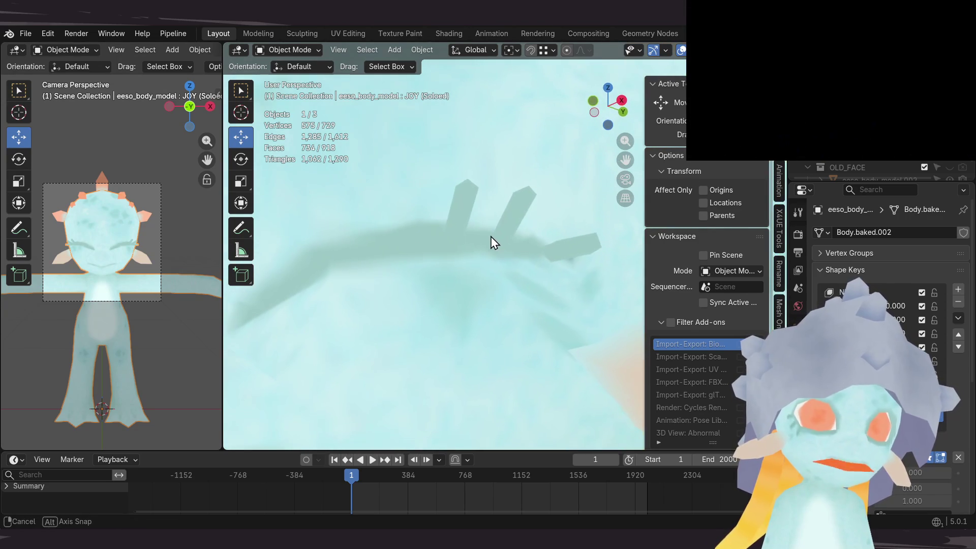